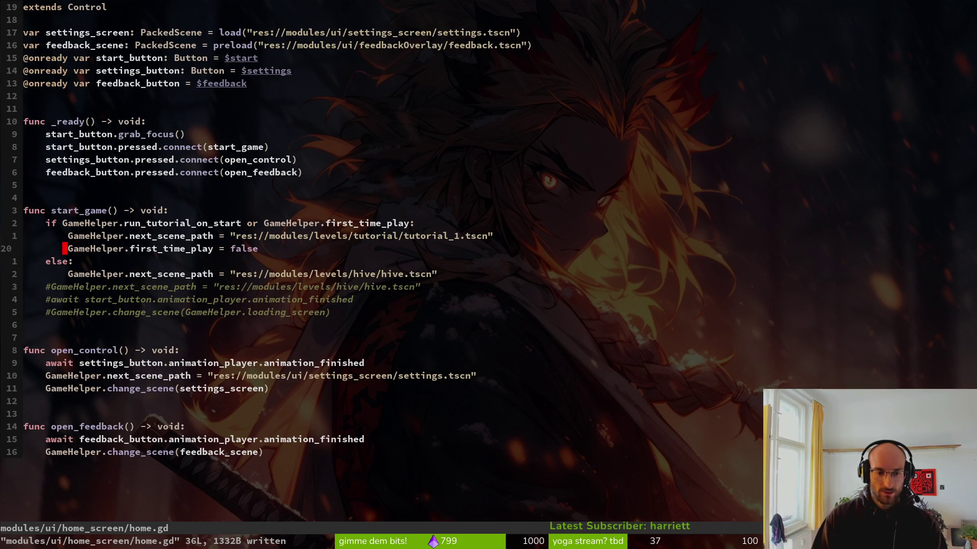
Remove the '#' from the await and change_scene lines in start_game, save home.gd, and run the game
key(k)
key(k)
key(k)
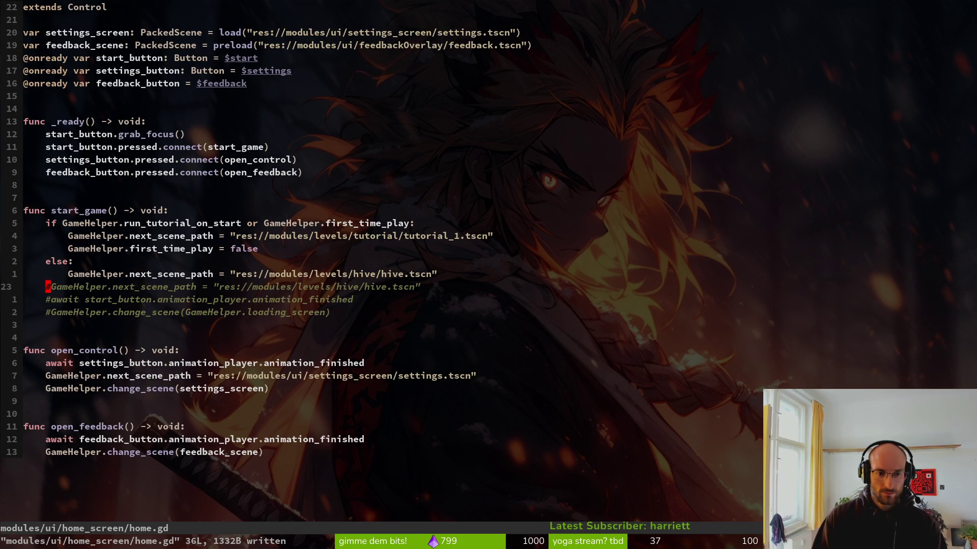
key(ctrl+v)
key(j)
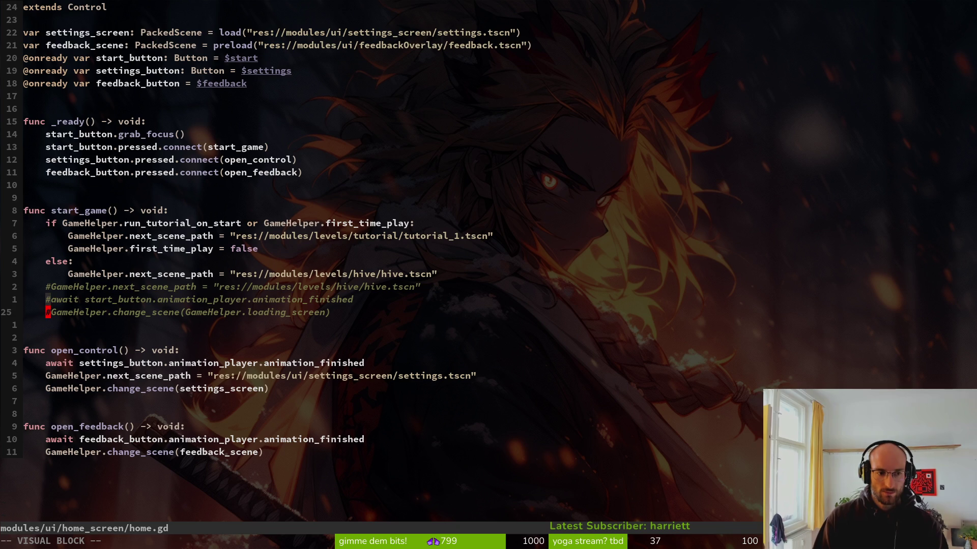
key(x)
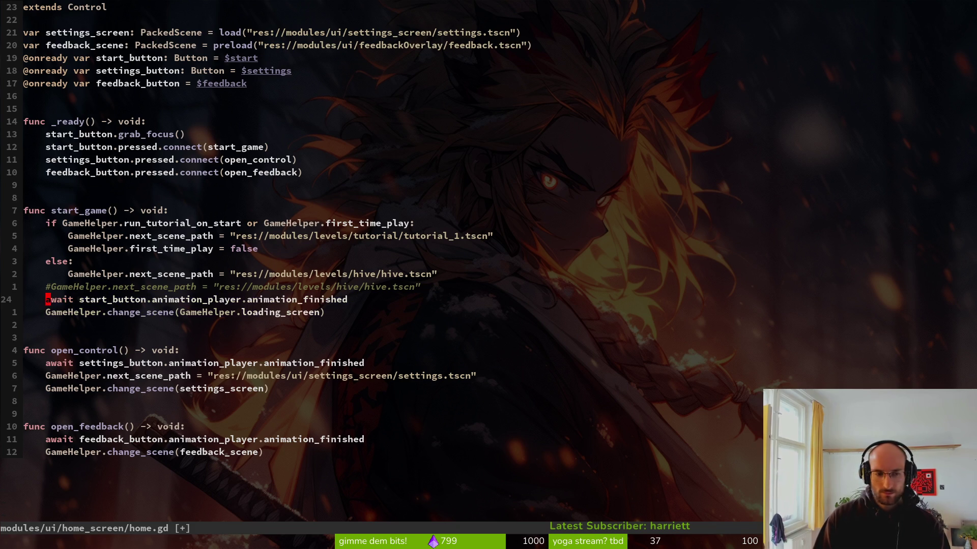
key(Return)
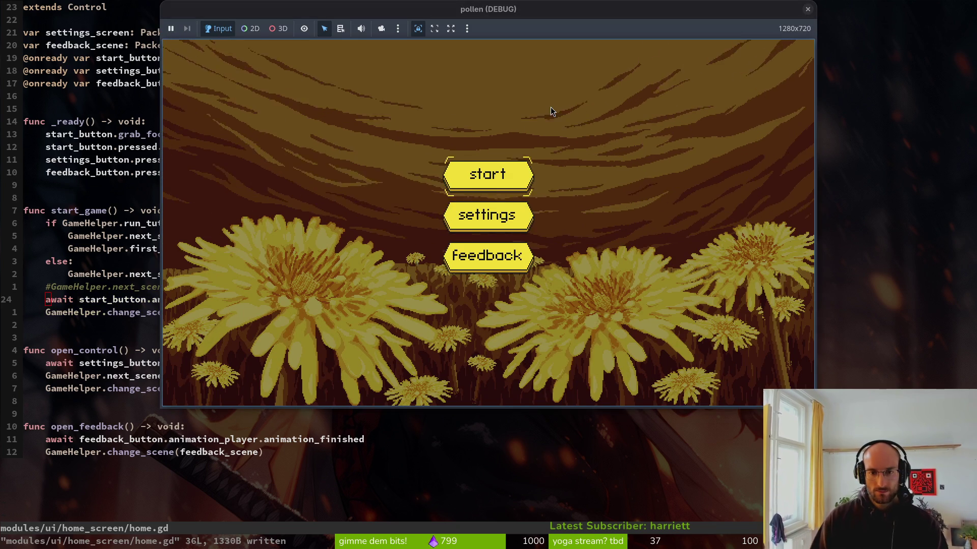
Close and relaunch the game, then start it from the main menu
key(Return)
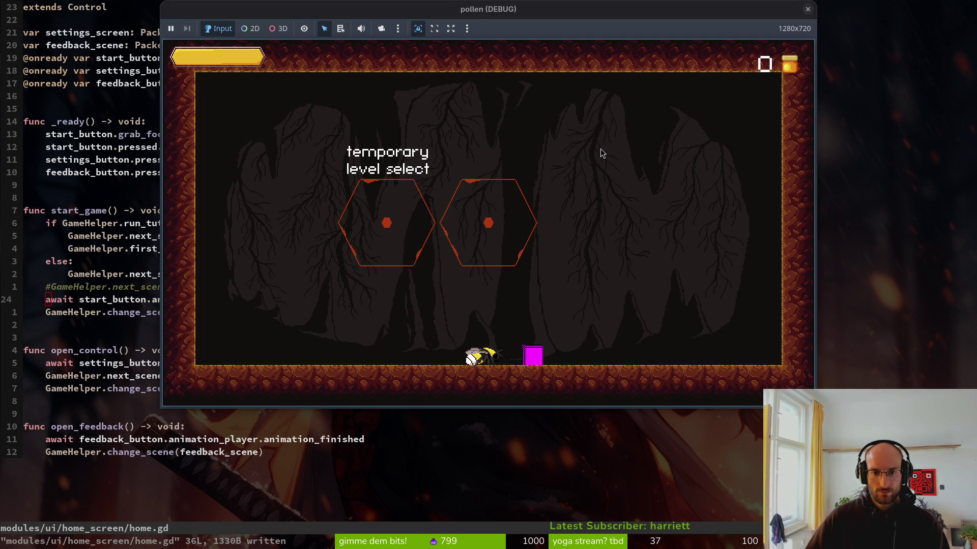
click(807, 9)
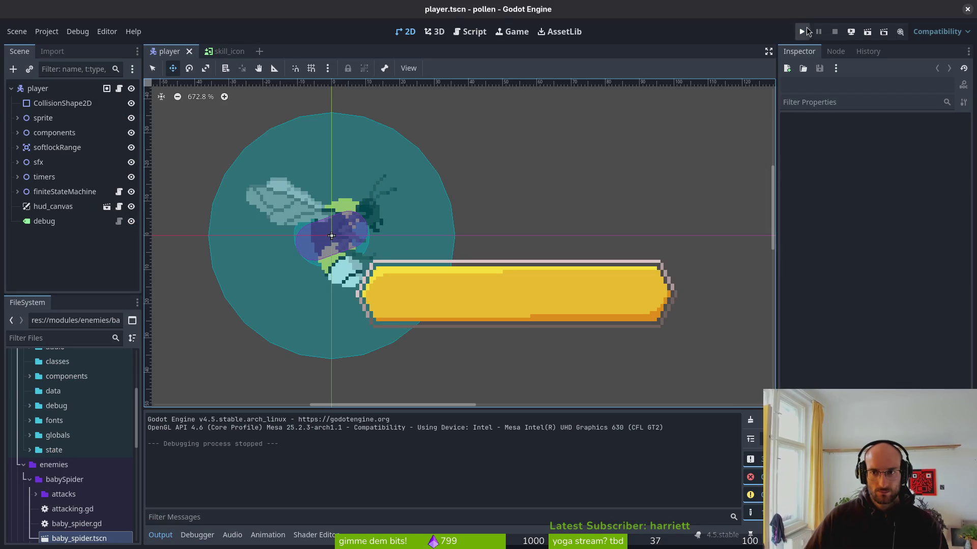
click(804, 31)
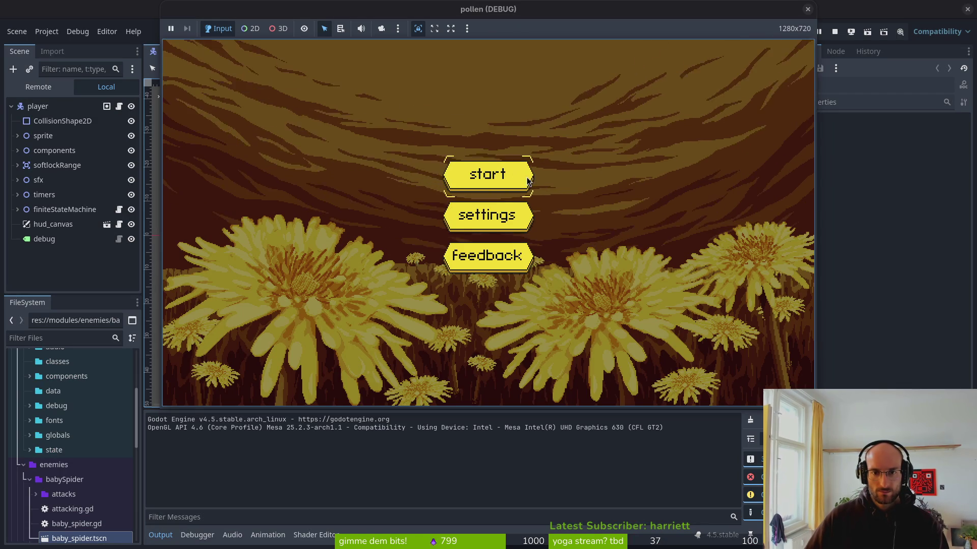
click(527, 178)
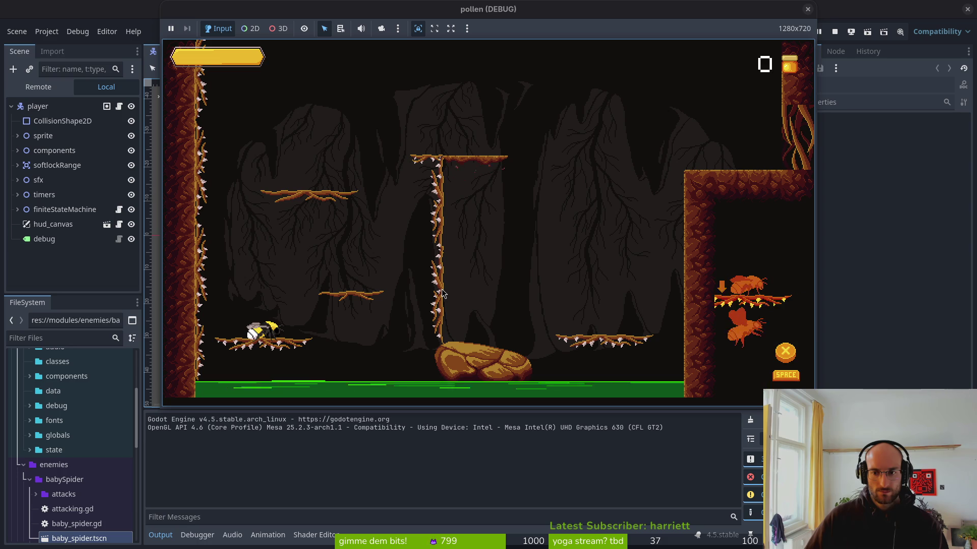
Hop the bee up the middle and upper-left branches toward the pillar top, then stop the game
key(Right)
key(space)
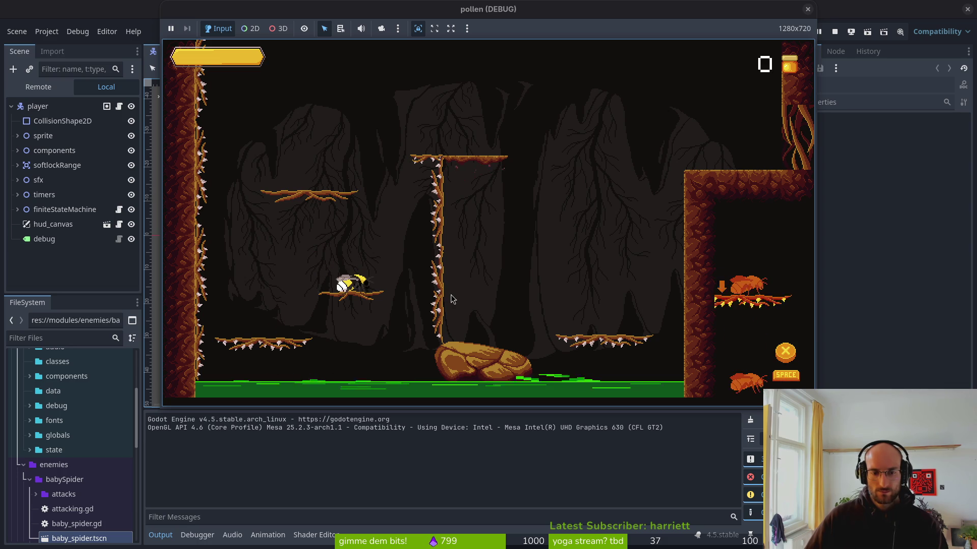
key(space)
key(Right)
key(space)
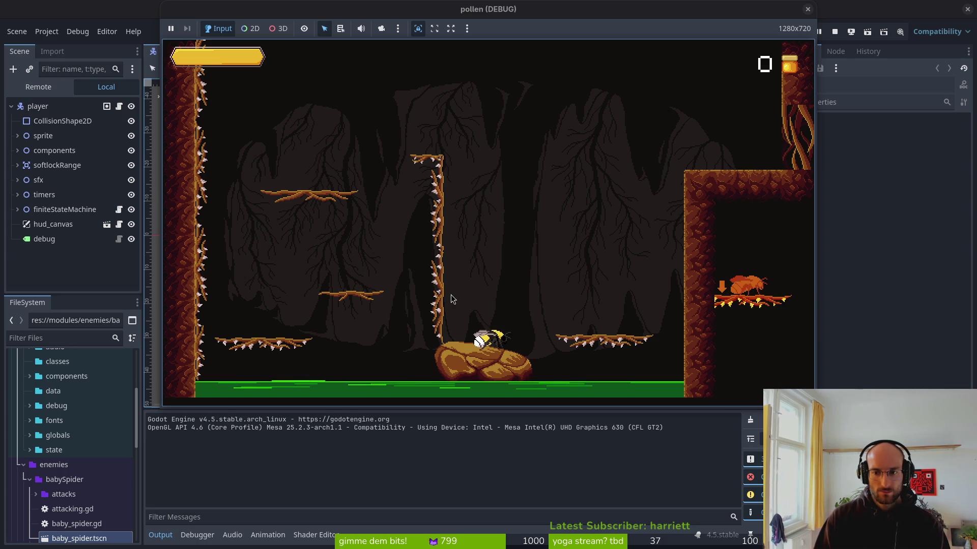
key(F8)
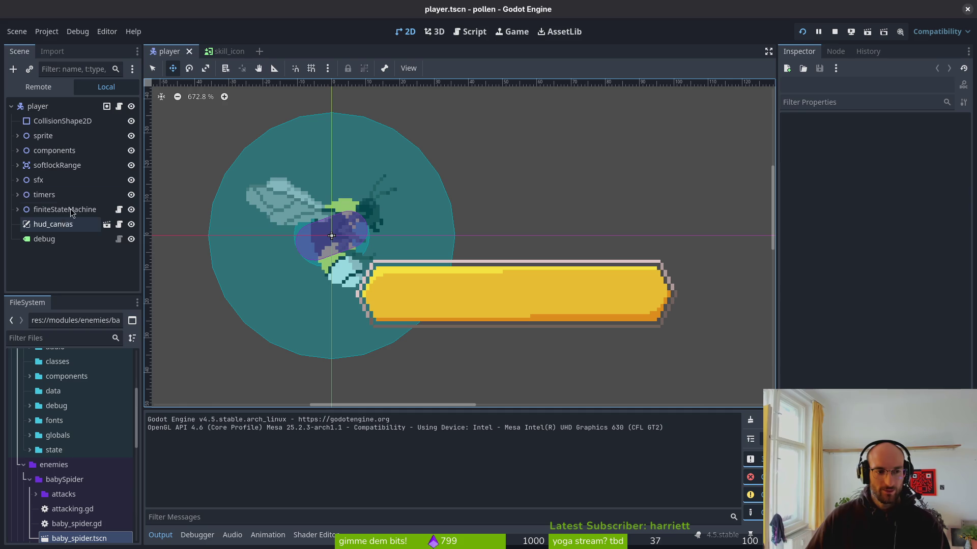
Open tutorial_1.gd through the Git Files picker
key(super+2)
key(ctrl+p)
text(tutorial_1)
key(Return)
Delete the jump_hint.hide() and cling_hint.show() lines from switch_tooltip
key(j)
key(j)
key(j)
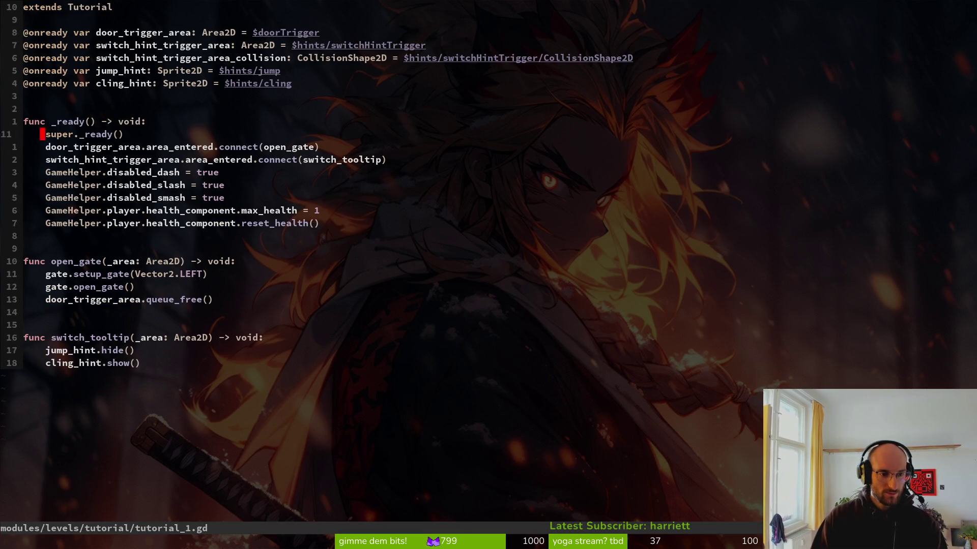
key(d)
key(d)
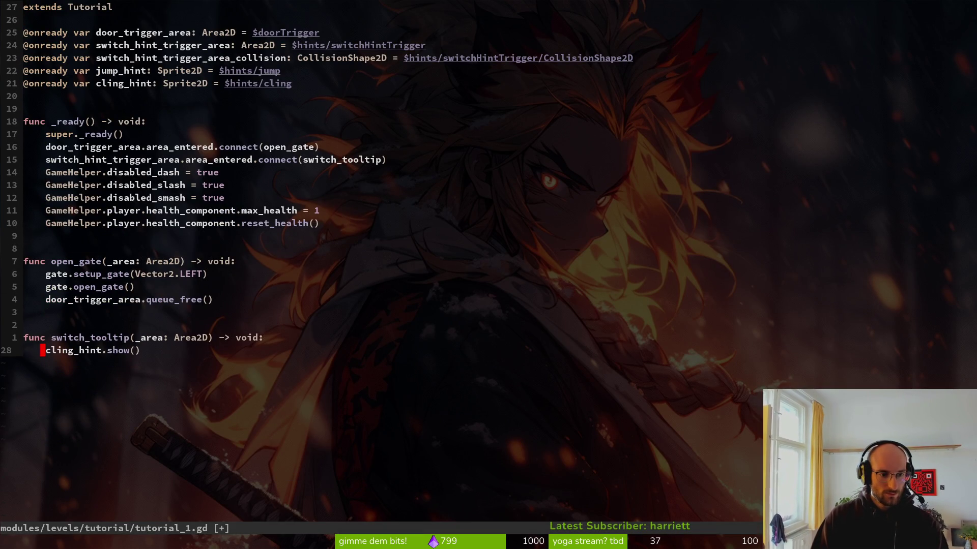
key(ctrl+s)
key(shift+v)
key(d)
key(ctrl+s)
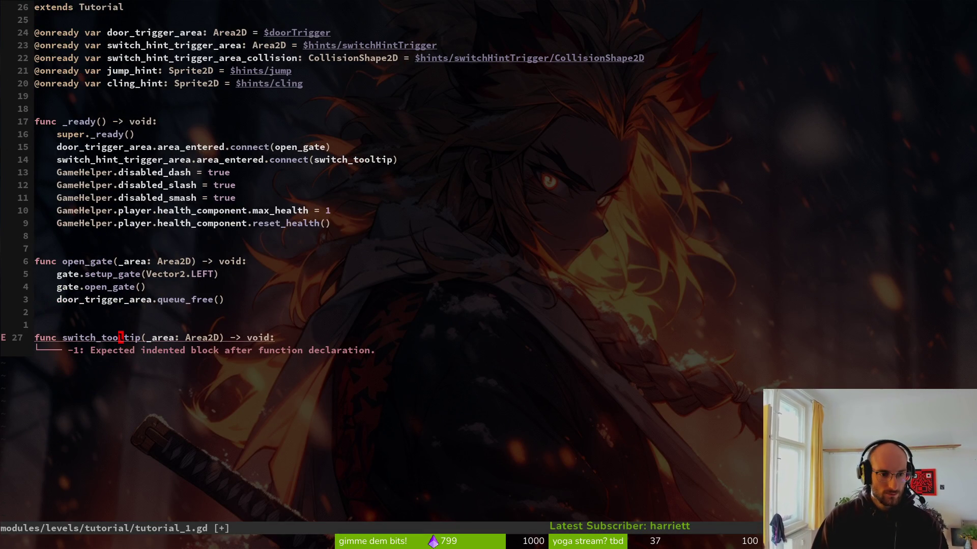
text(o)
text(k)
Rename the function to rotate_cling_tooltip and use that name in the trigger's connect call
key(Escape)
text(kcwrotate_cling)
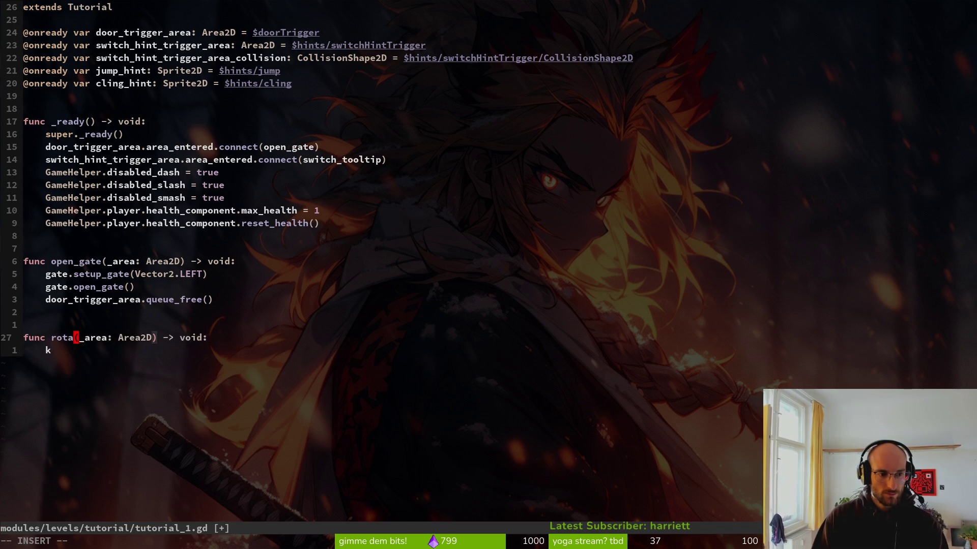
text(_tooltip)
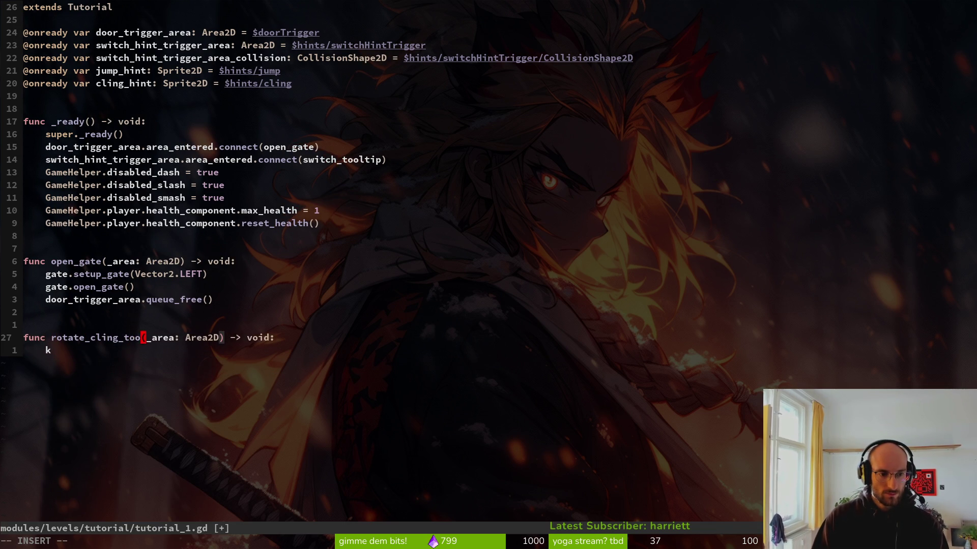
key(Escape)
key(y)
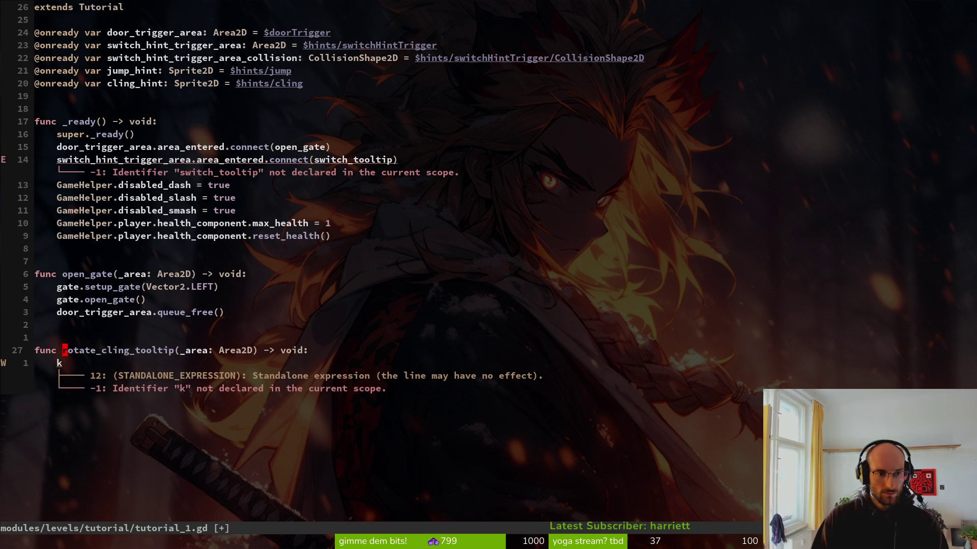
click(199, 159)
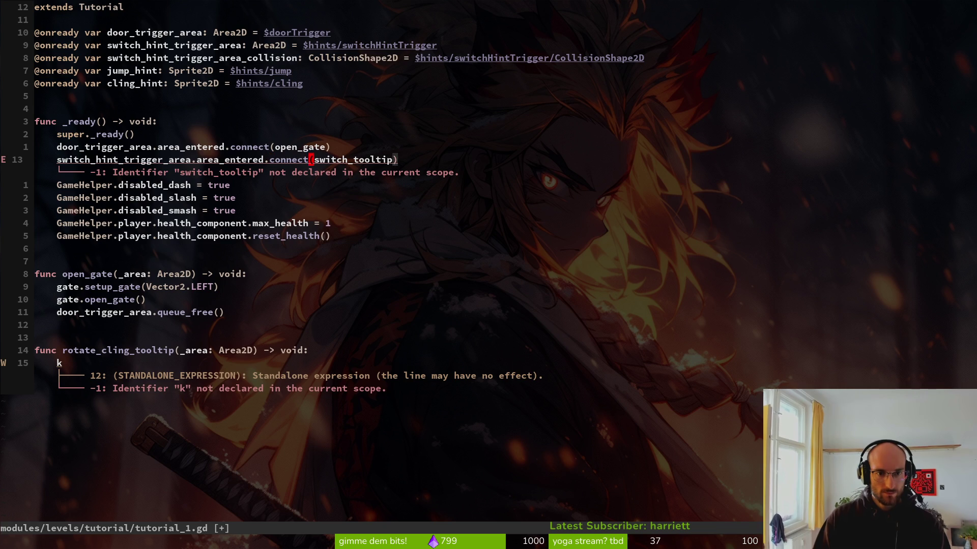
key(p)
Write cling_hint.rotate(-PI/2) as the function body and save tutorial_1.gd
key(shift+g)
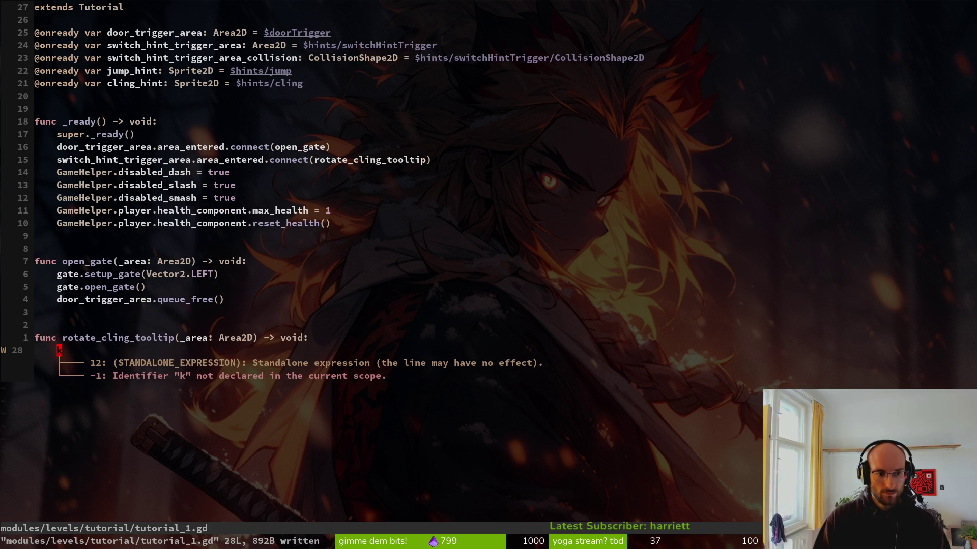
key(c)
key(c)
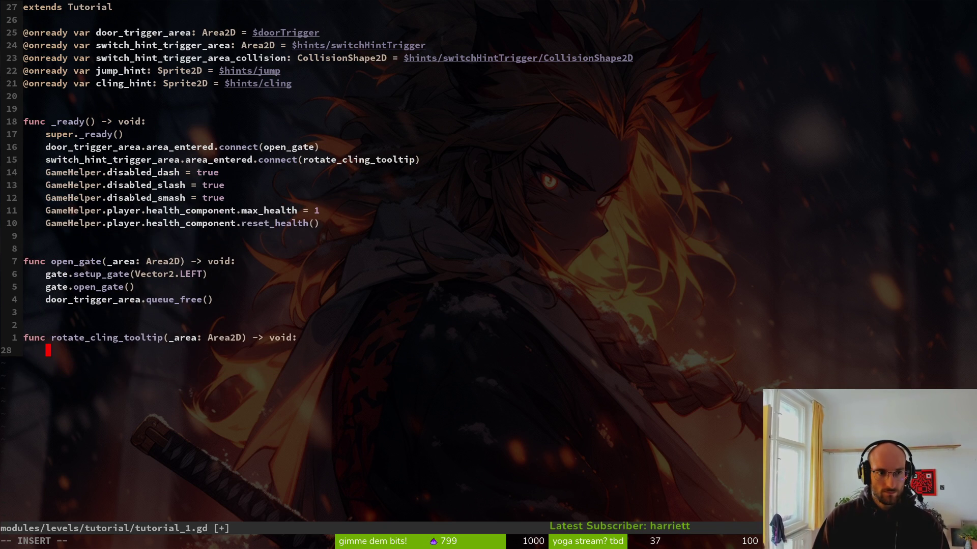
text(cling_hint.ro)
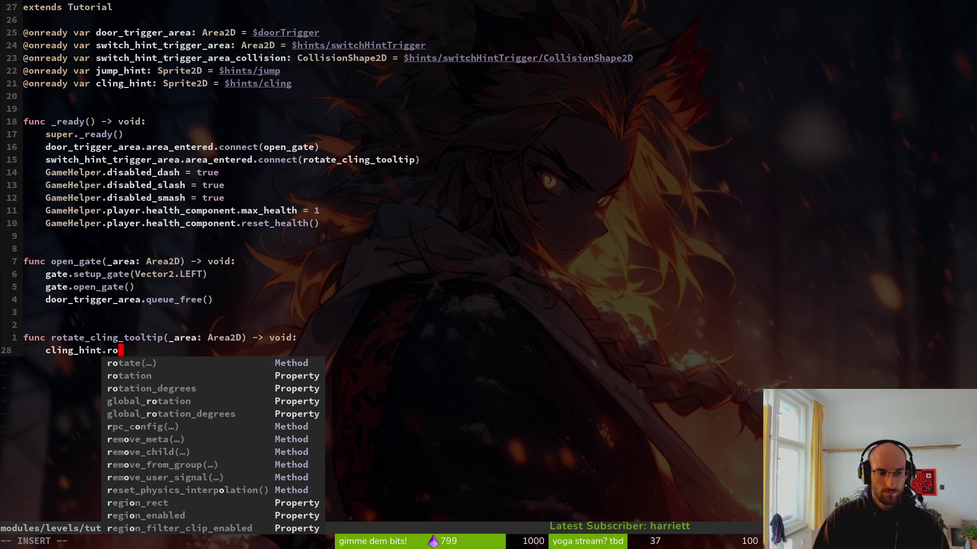
key(Tab)
text(()
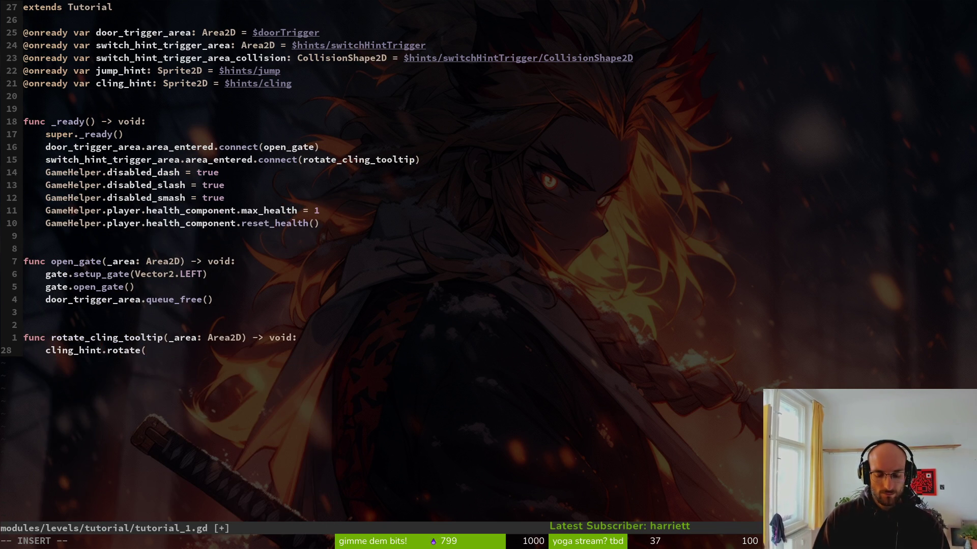
key(Escape)
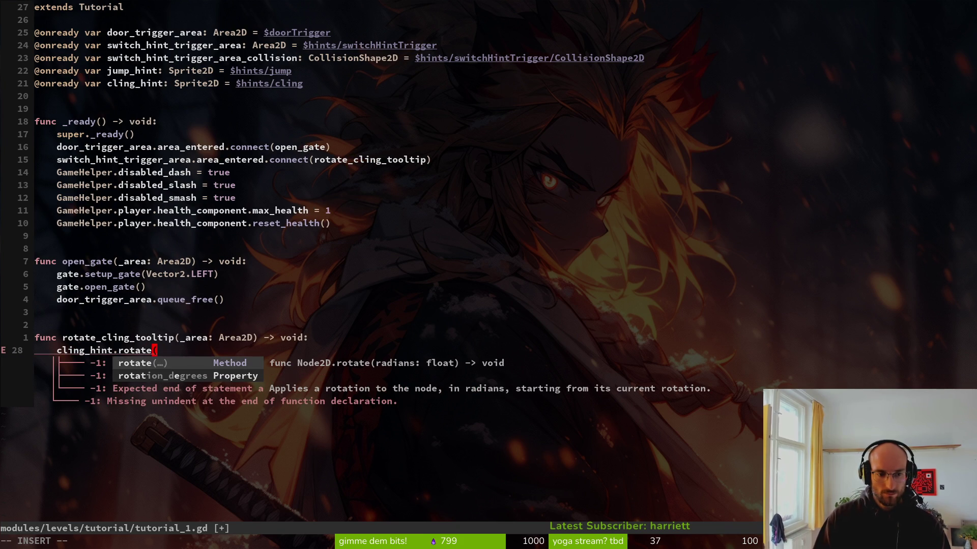
text(()
key(Escape)
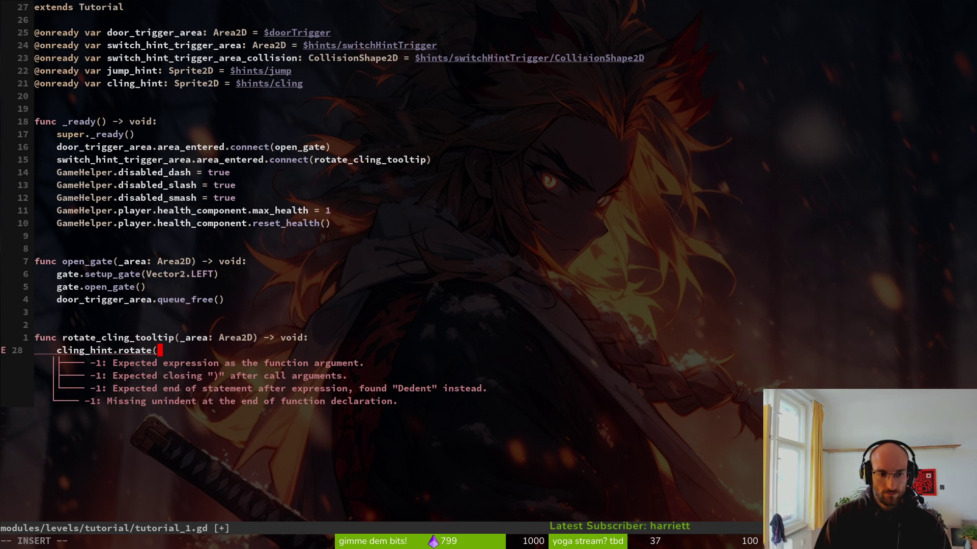
text(-)
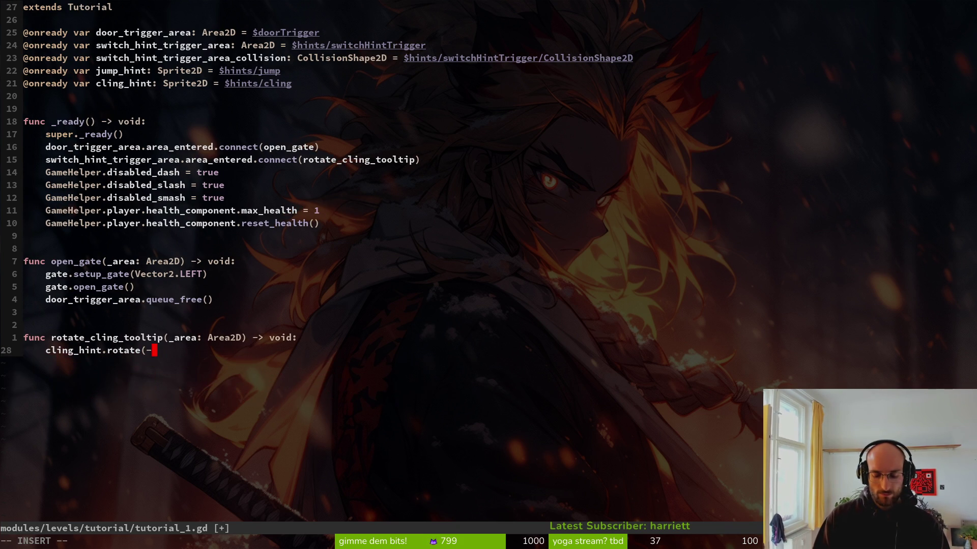
text(PI/)
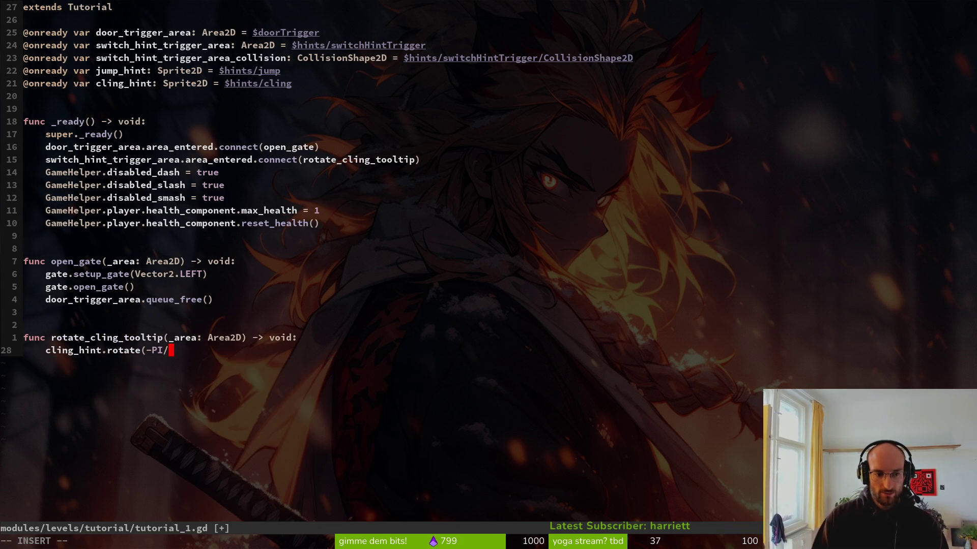
text(2))
key(Escape)
text(:w)
key(Return)
key(alt+Tab)
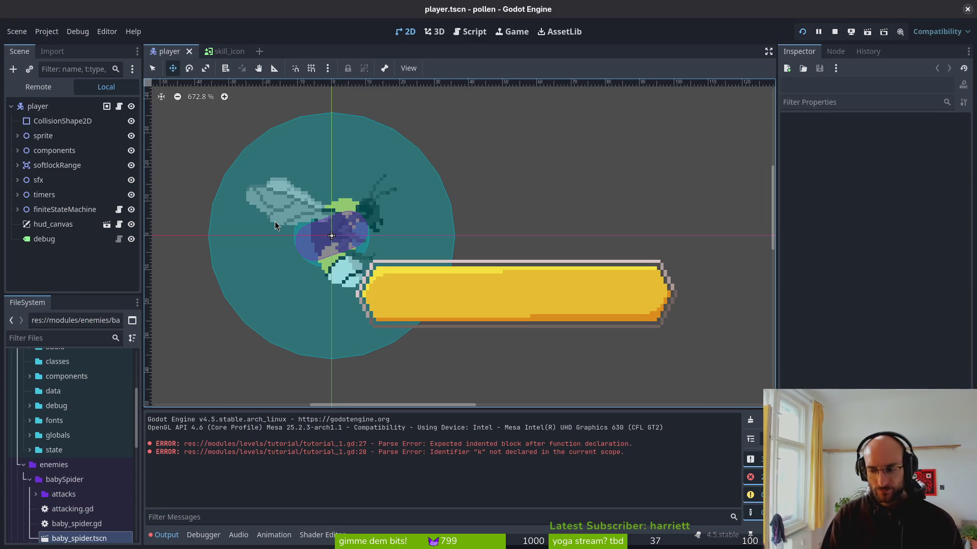
Open the tutorial_1 scene with the scene search
key(ctrl+shift+o)
text(tut1)
key(Return)
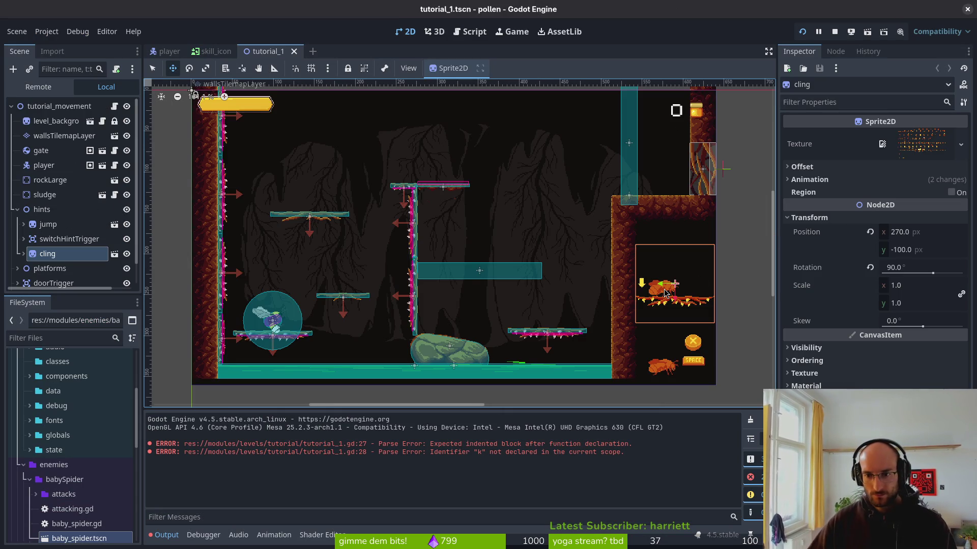
Raise the cling hint to y -111, save the scene, and restart the game
key(Up)
key(Up)
key(Up)
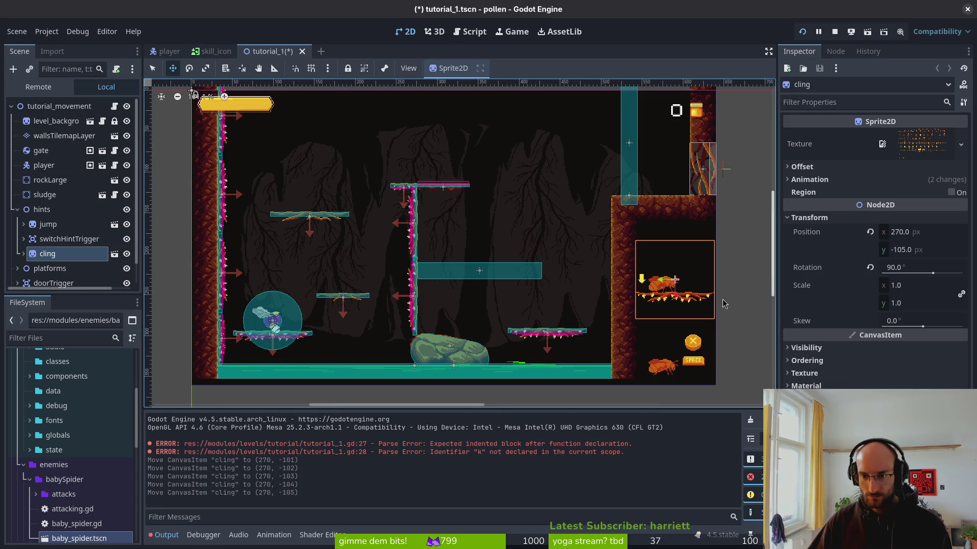
key(Up)
click(737, 327)
key(ctrl+s)
click(835, 32)
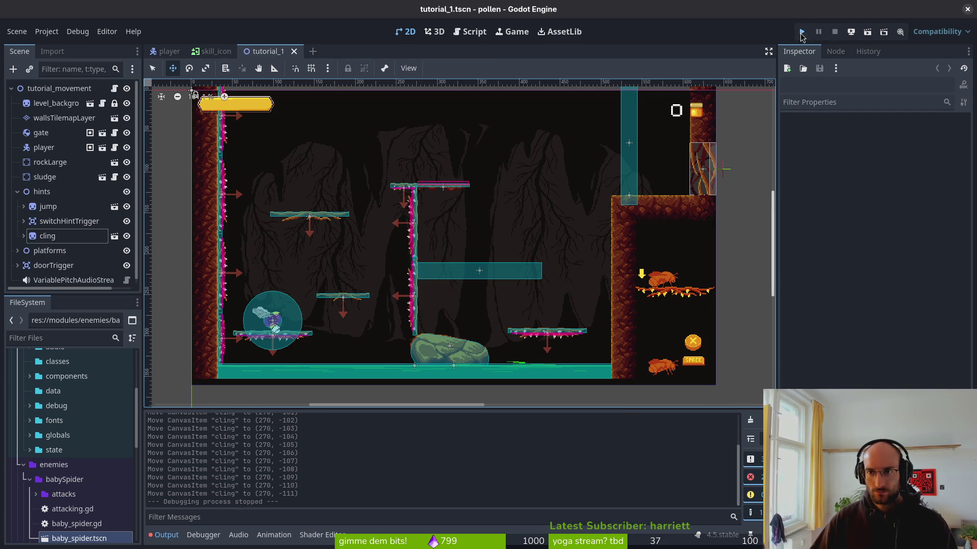
click(801, 32)
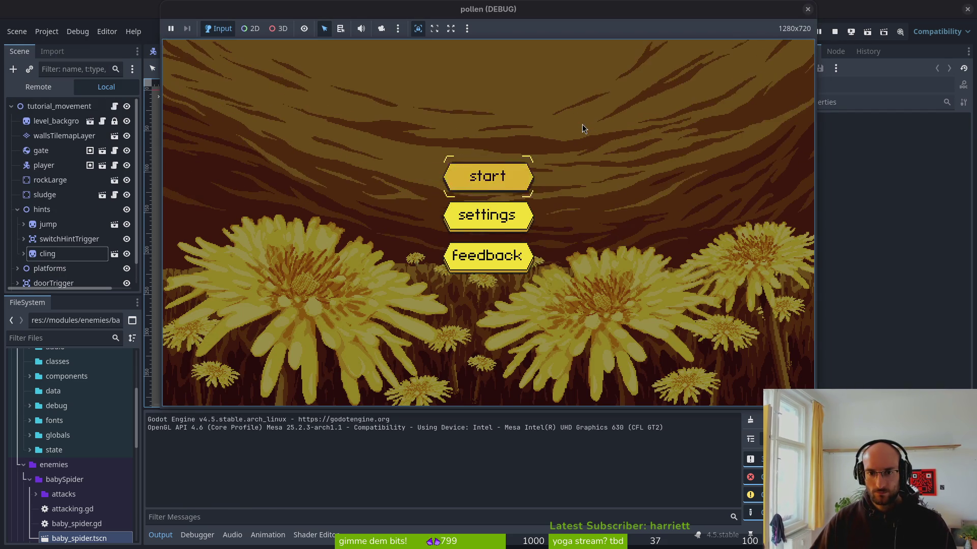
Start the level and fly the bee right across the cave to the upper-middle platform, then close the game
key(Return)
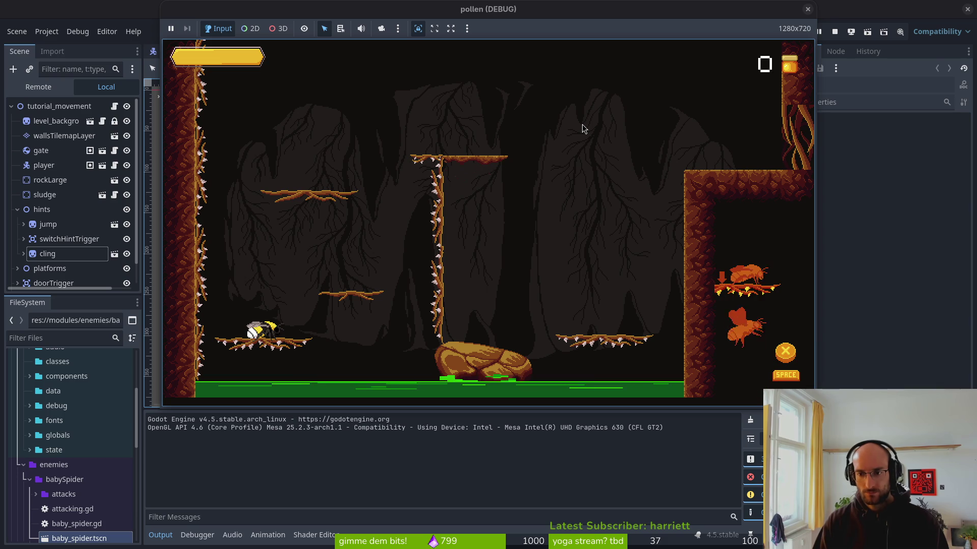
key(space)
key(Right)
key(space)
key(Right)
key(space)
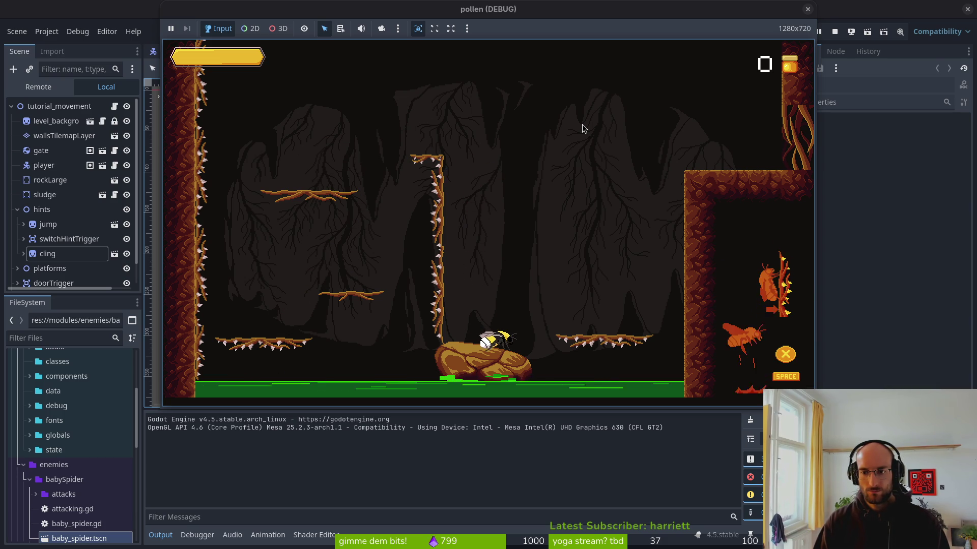
key(F8)
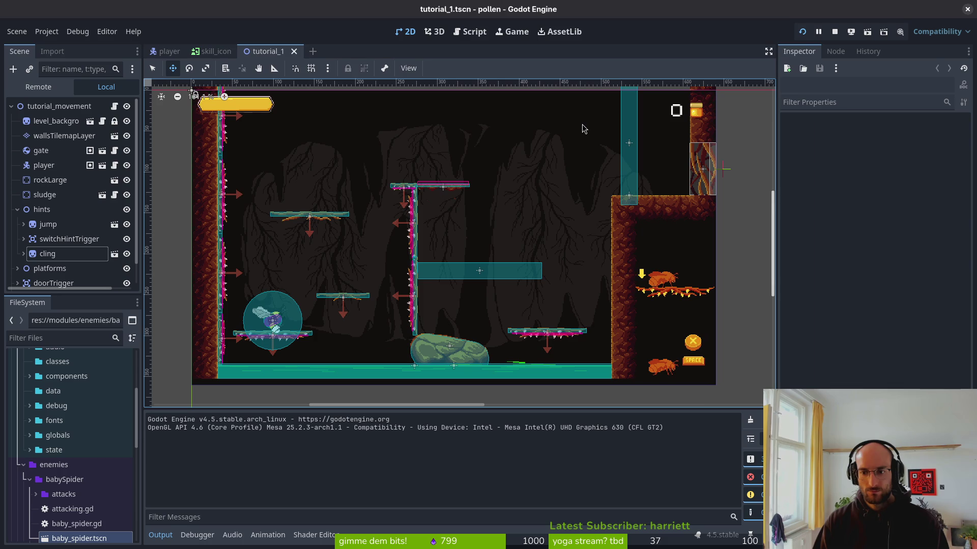
Select the cling hint in the Scene tree, raise it to y -124, and relaunch the game
click(686, 370)
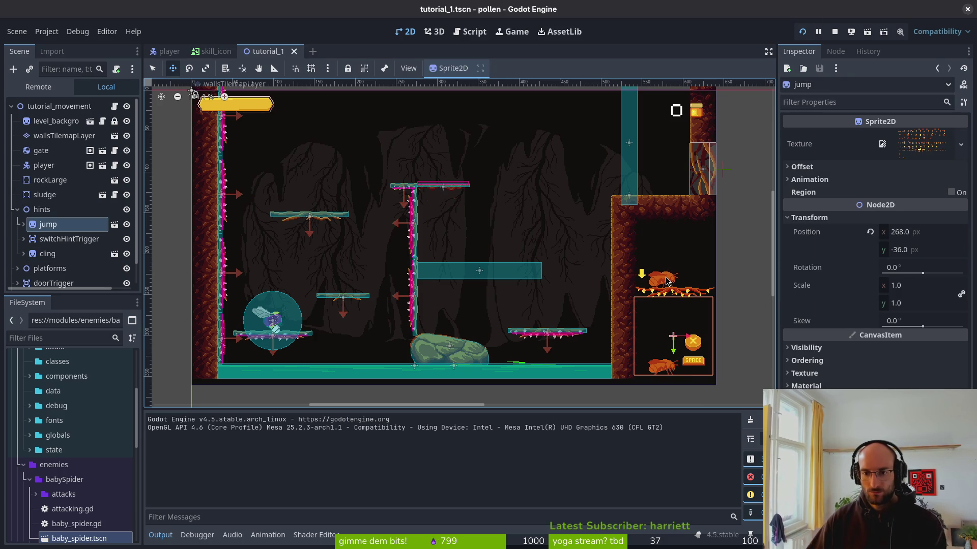
click(47, 254)
key(Up)
key(Up)
key(Up)
key(Up)
key(Up)
key(Up)
key(Up)
click(802, 31)
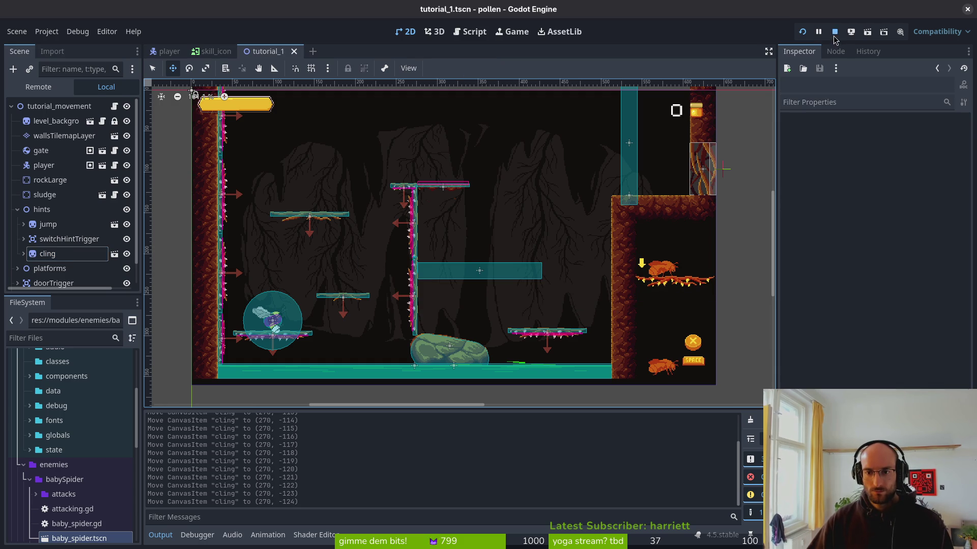
click(835, 32)
click(801, 32)
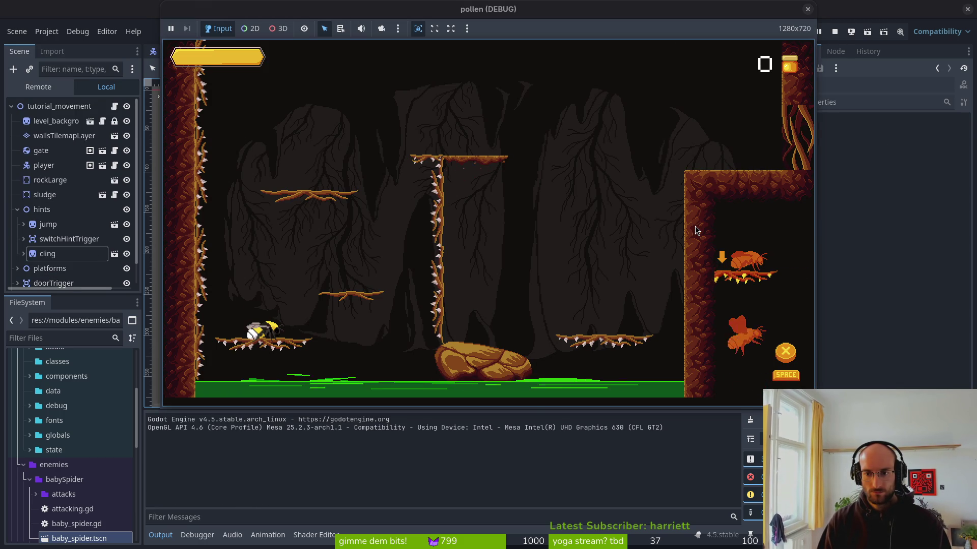
Jump the bee across the upper-left branch, the central rock, and the right platform, then return to tutorial_1.gd
key(space)
key(space)
key(Right)
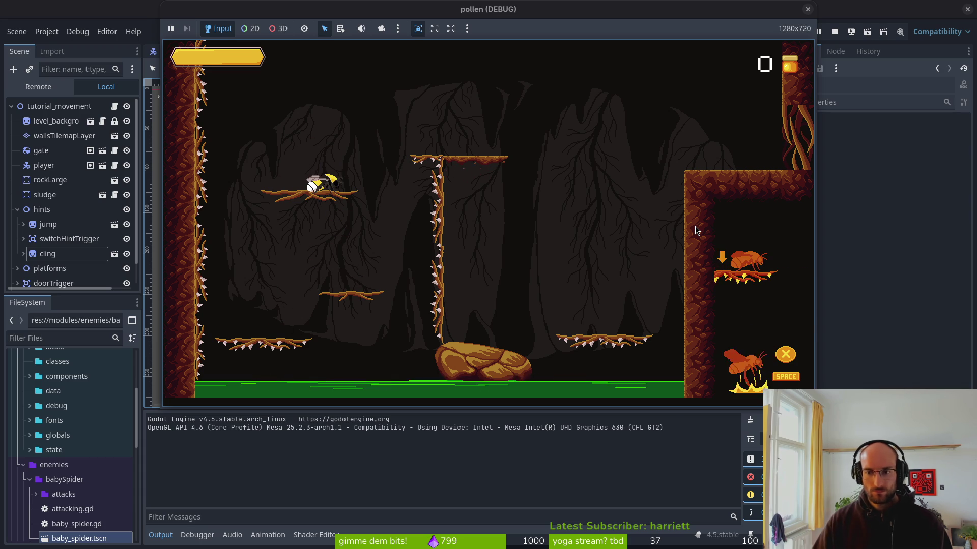
key(space)
key(Right)
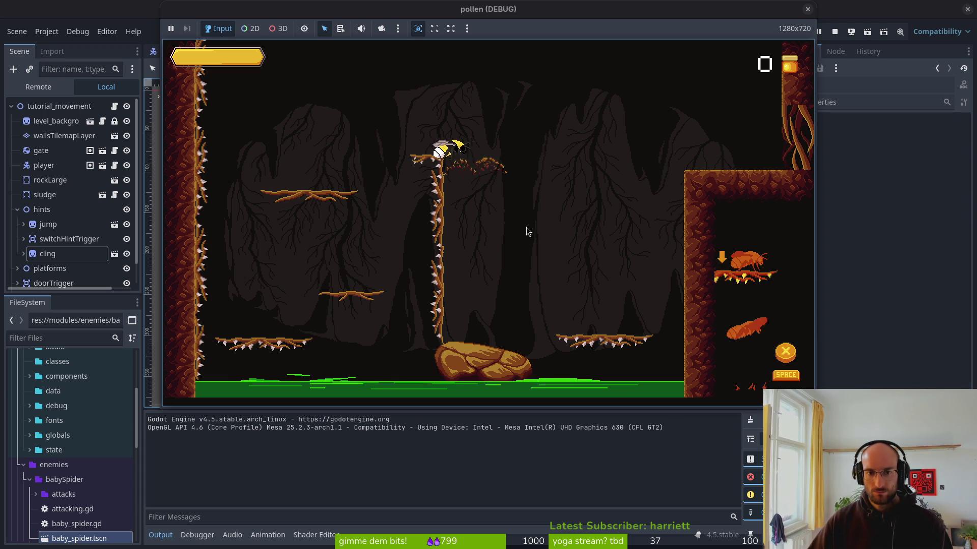
key(Right)
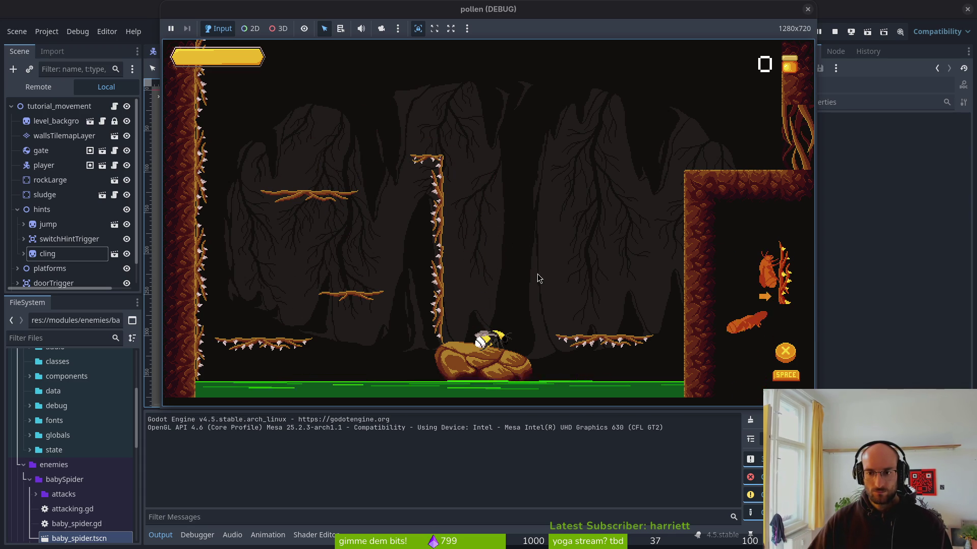
key(space)
key(Right)
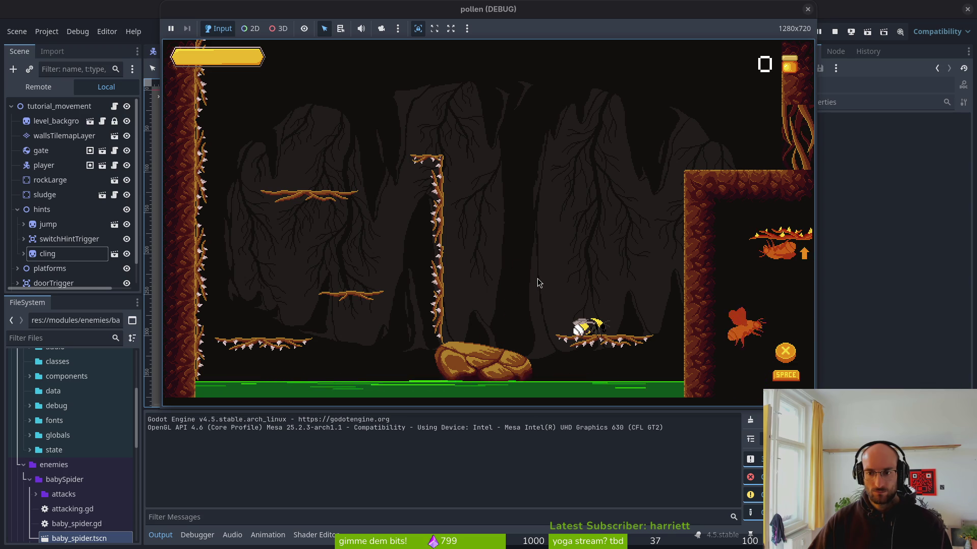
key(Left)
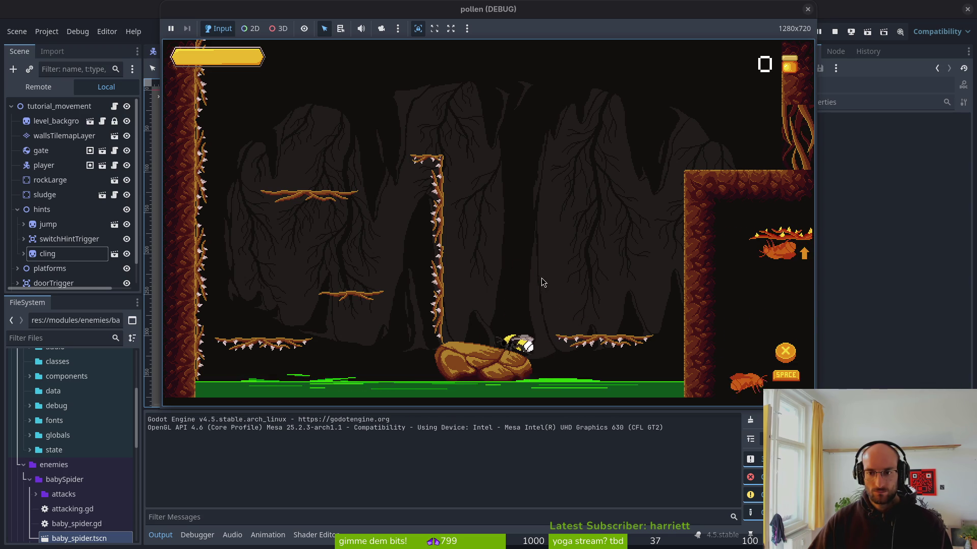
click(807, 8)
key(alt+Tab)
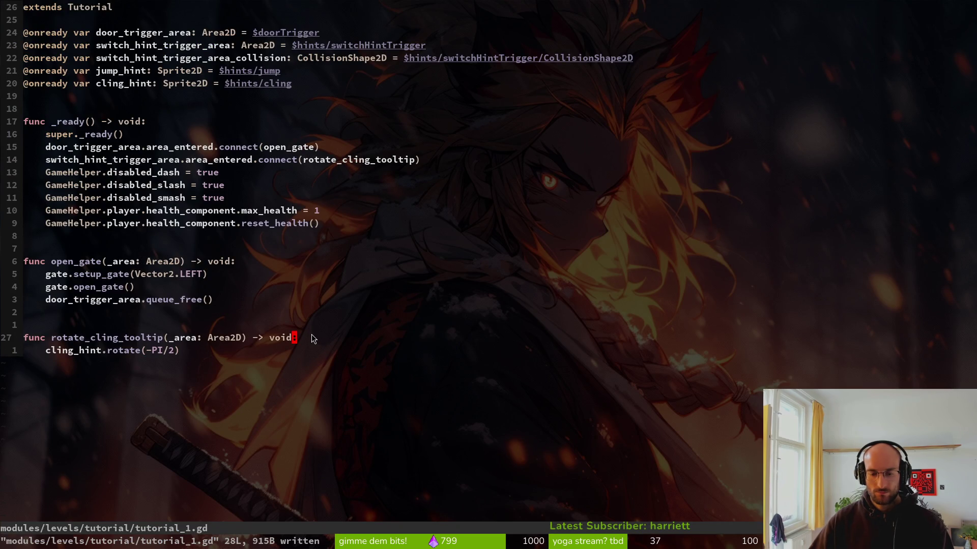
Add switch_hint_trigger_area_collision.set_deferred("disabled", true) to rotate_cling_tooltip and save
text(o)
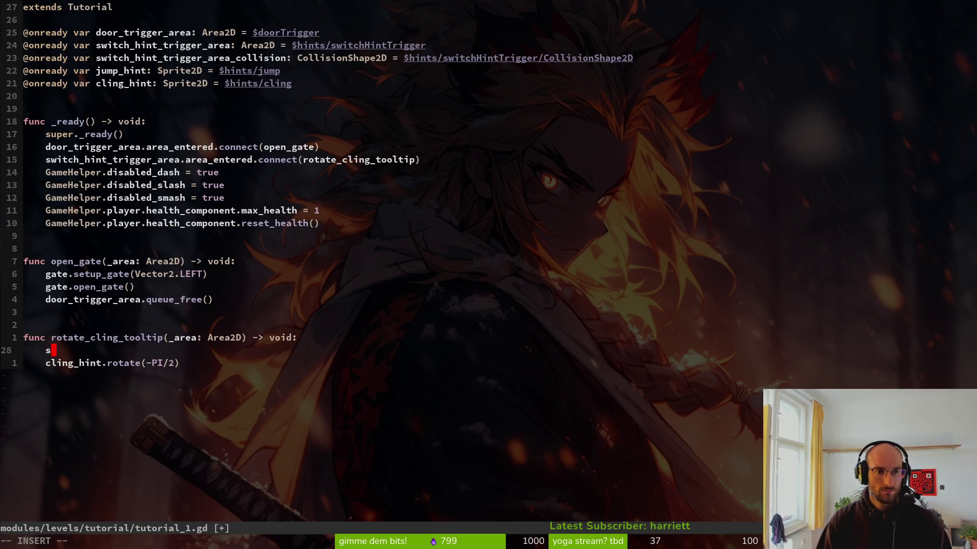
text(switch_hint_trigger_area_collision.setde)
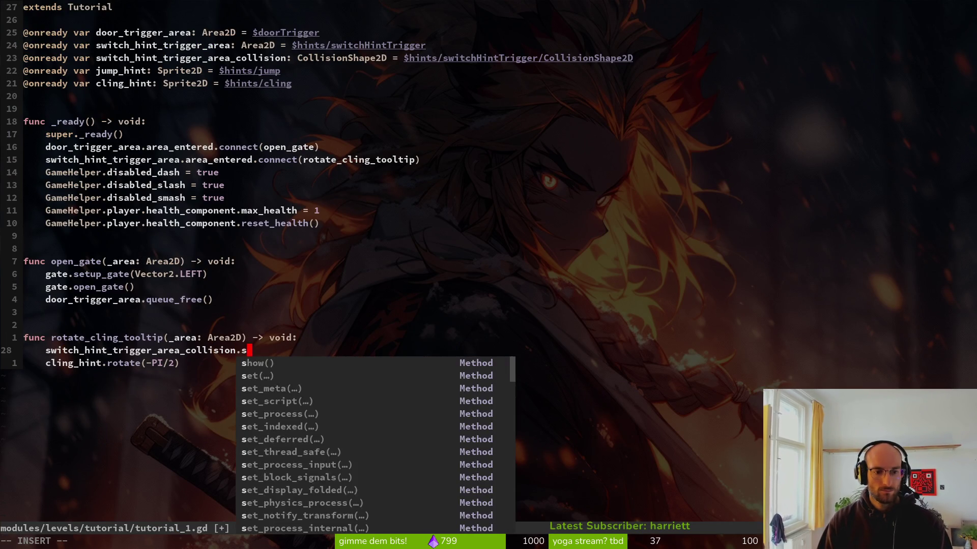
key(Return)
text("dis)
key(Return)
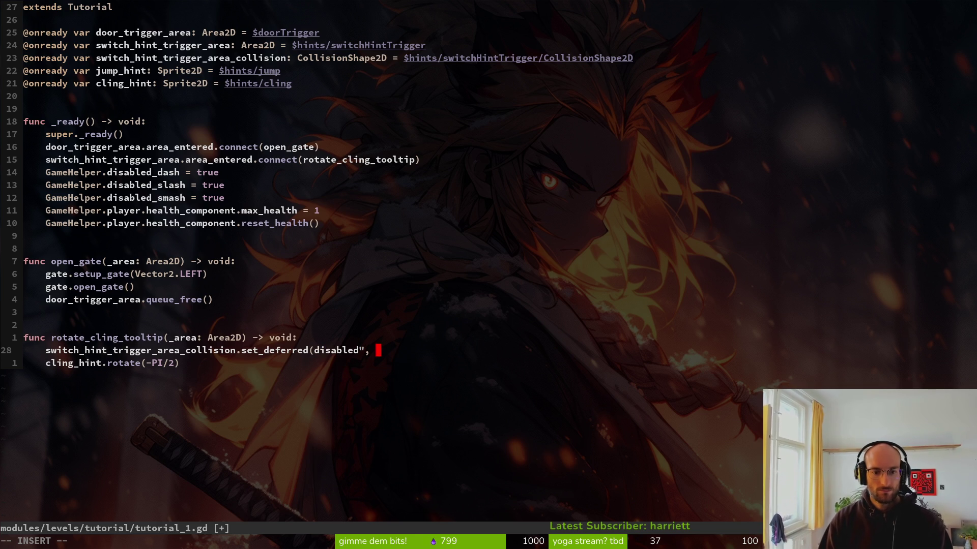
text(true))
key(Escape)
key(T)
key(parenleft)
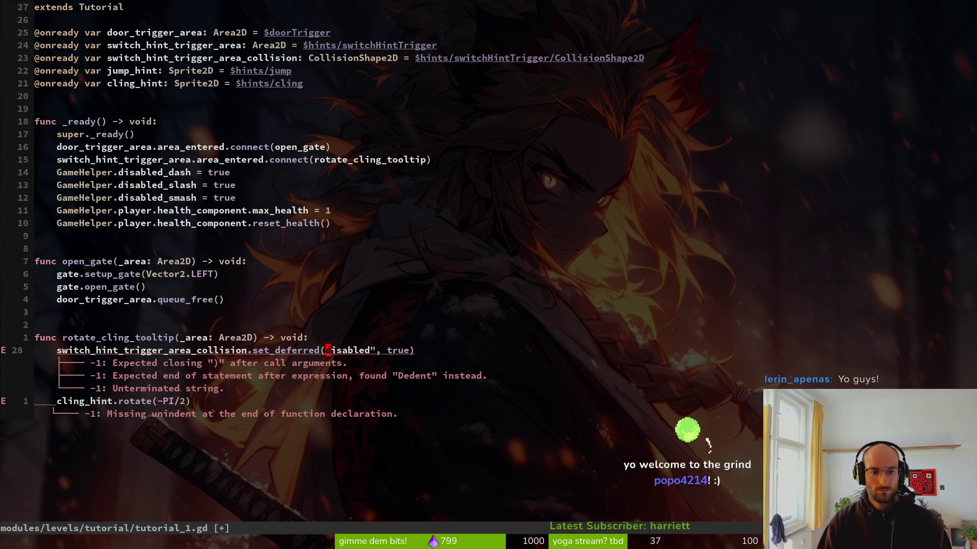
text(i")
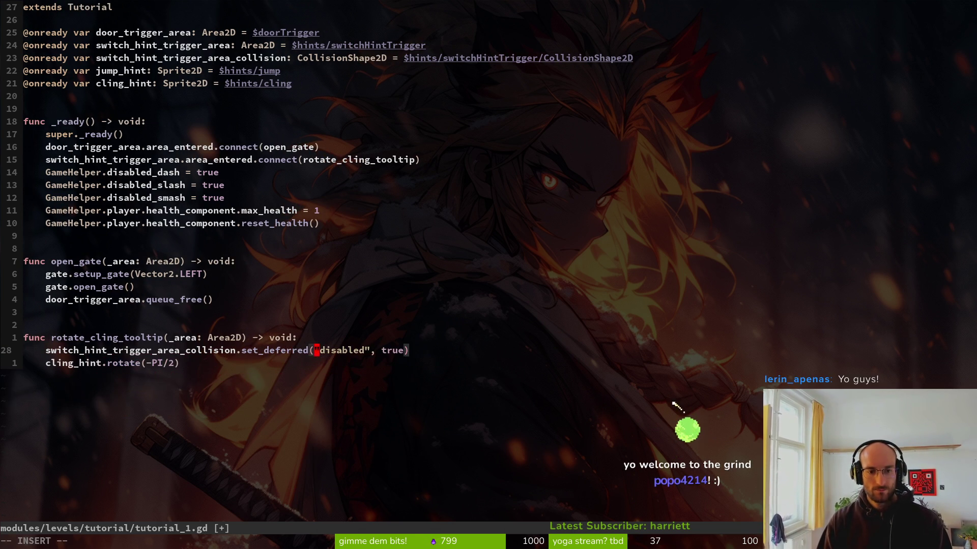
key(Escape)
text(:w)
key(Return)
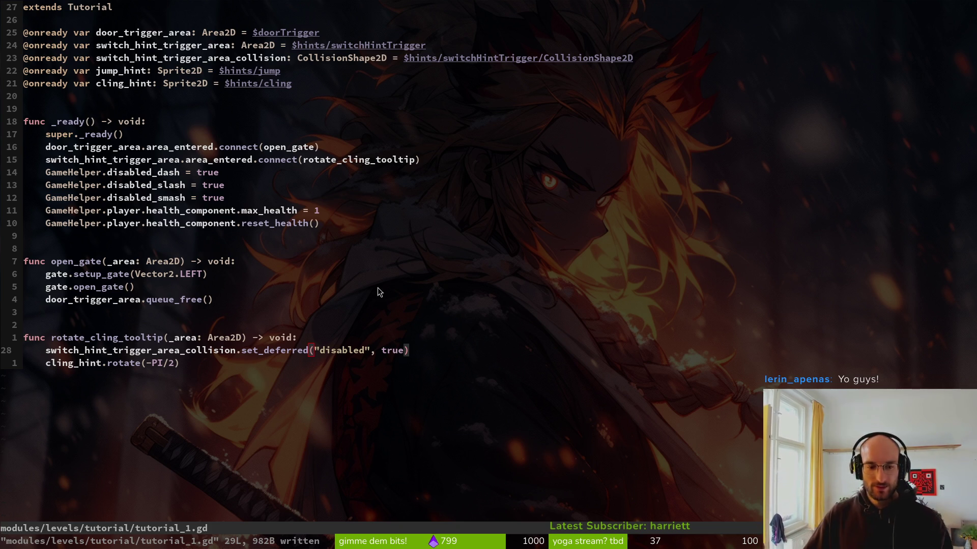
Switch to Aseprite and briefly open and close the sprite properties
click(345, 287)
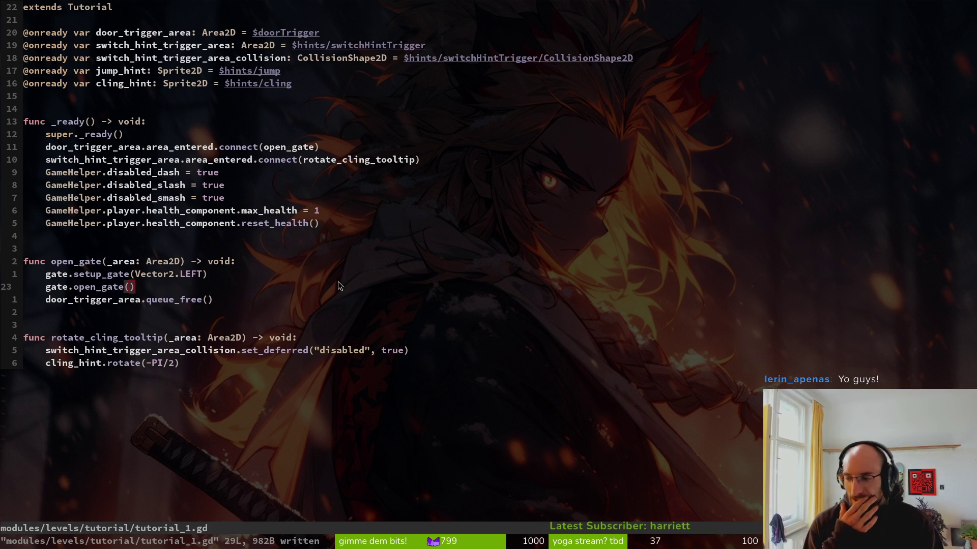
key(alt+Tab)
key(ctrl+p)
key(Escape)
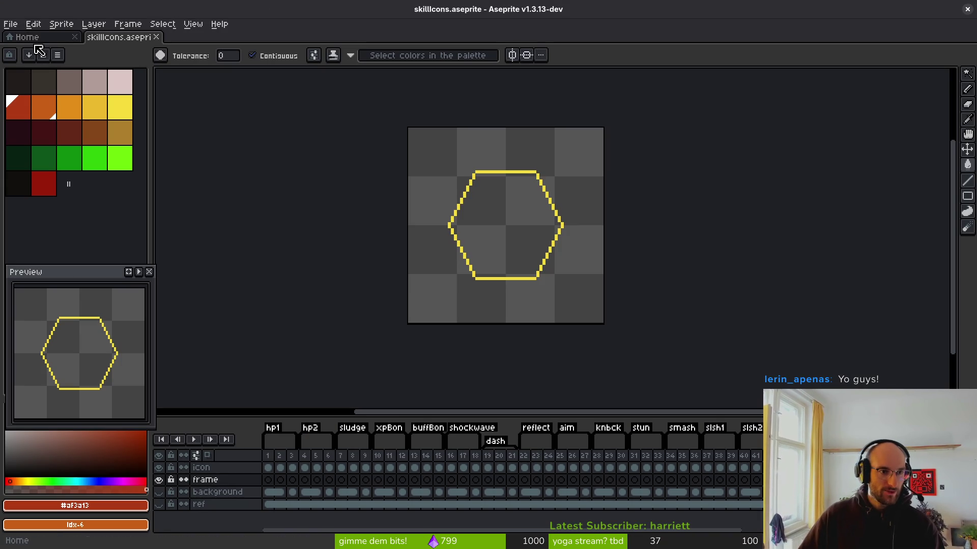
Start opening a file and navigate up to the assets' aseprite folder
click(10, 24)
click(18, 51)
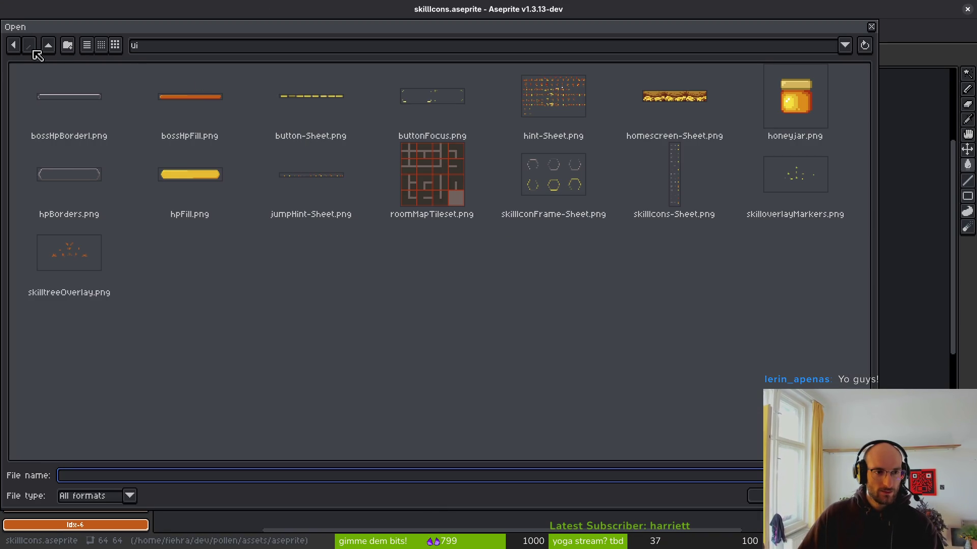
click(48, 46)
click(48, 46)
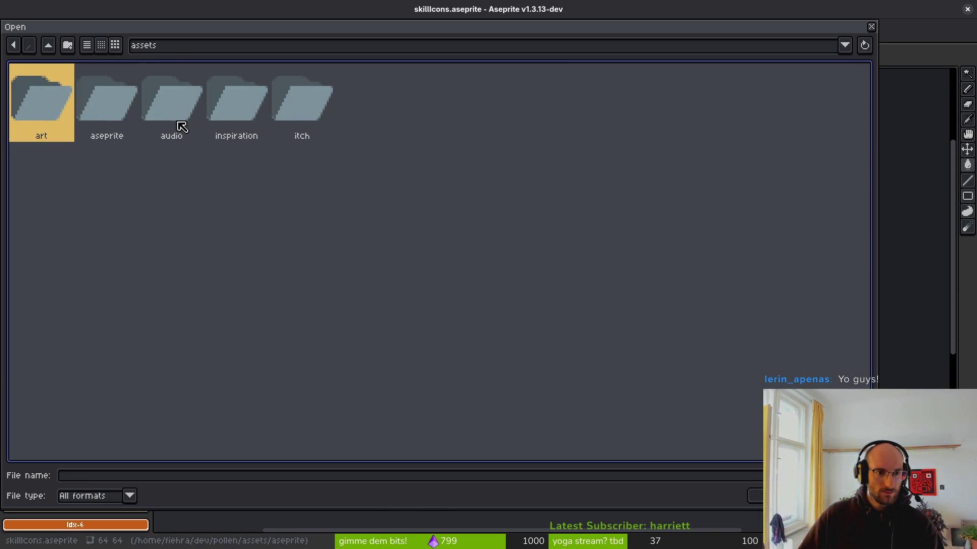
double_click(106, 102)
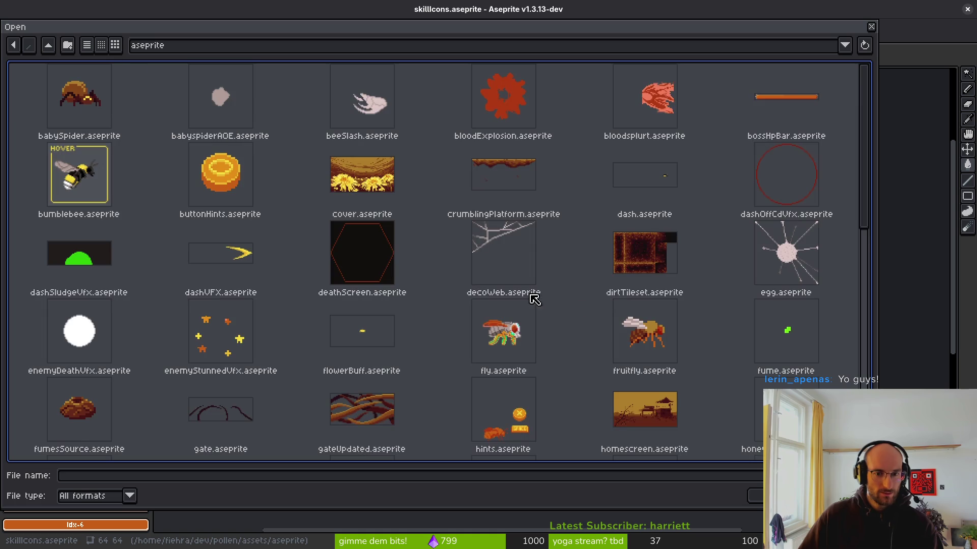
Browse the sprite thumbnails and open hints.aseprite
scroll(615, 311, down, 3)
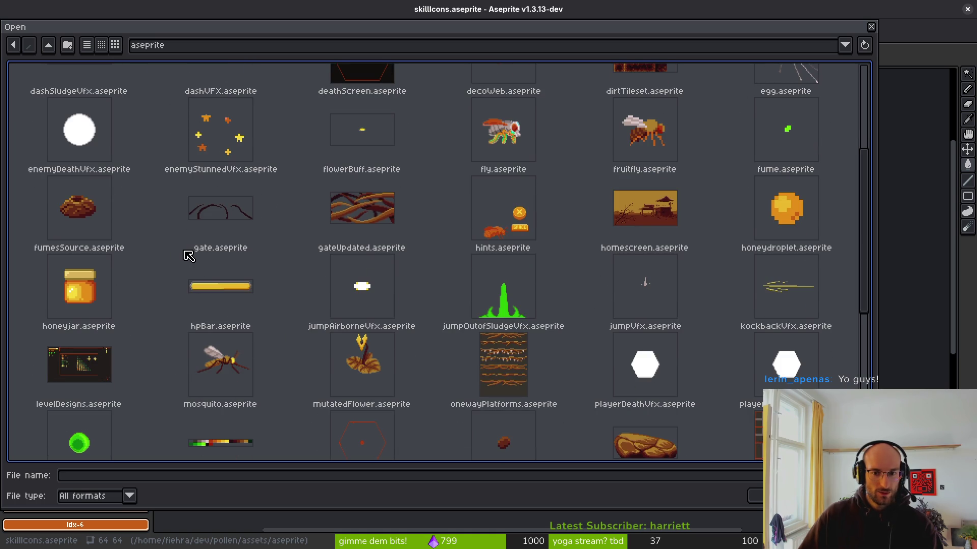
click(84, 297)
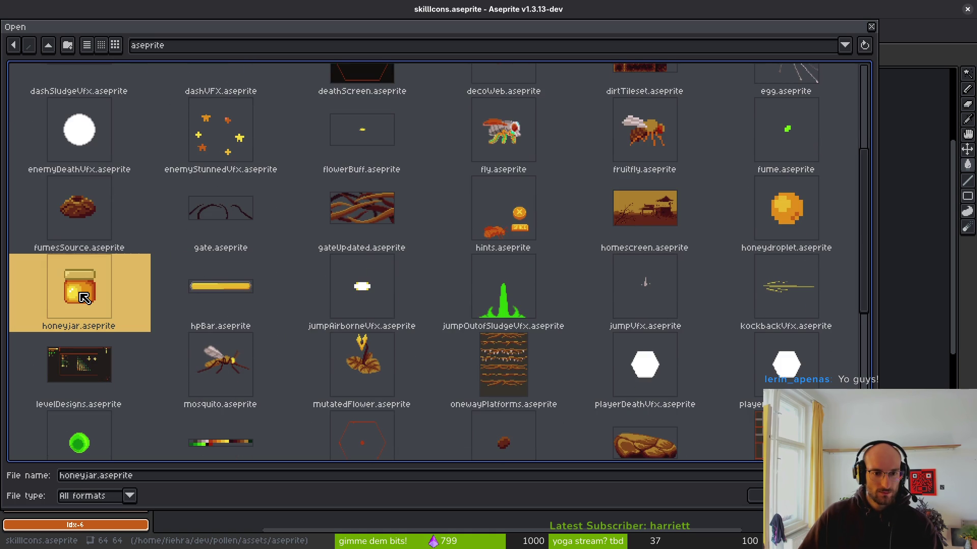
scroll(78, 296, down, 3)
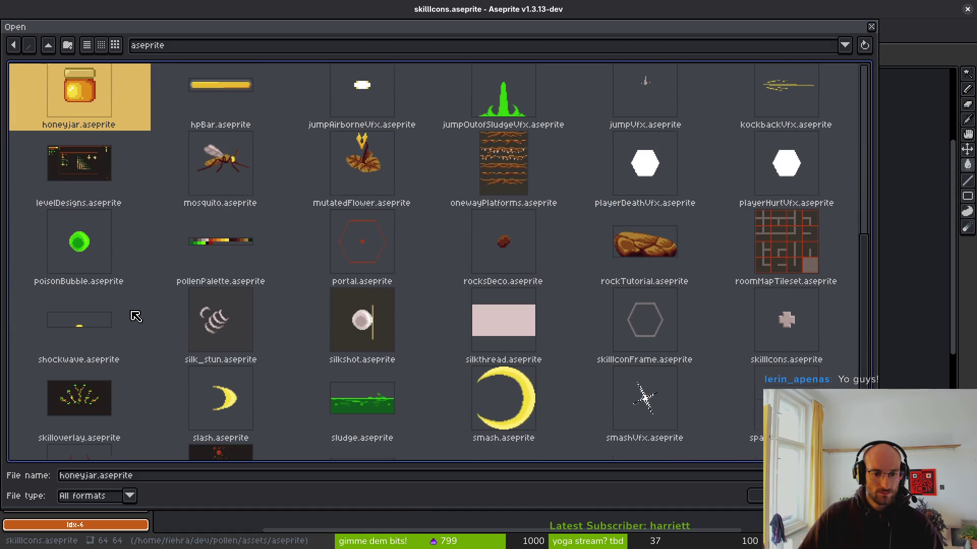
scroll(655, 382, down, 2)
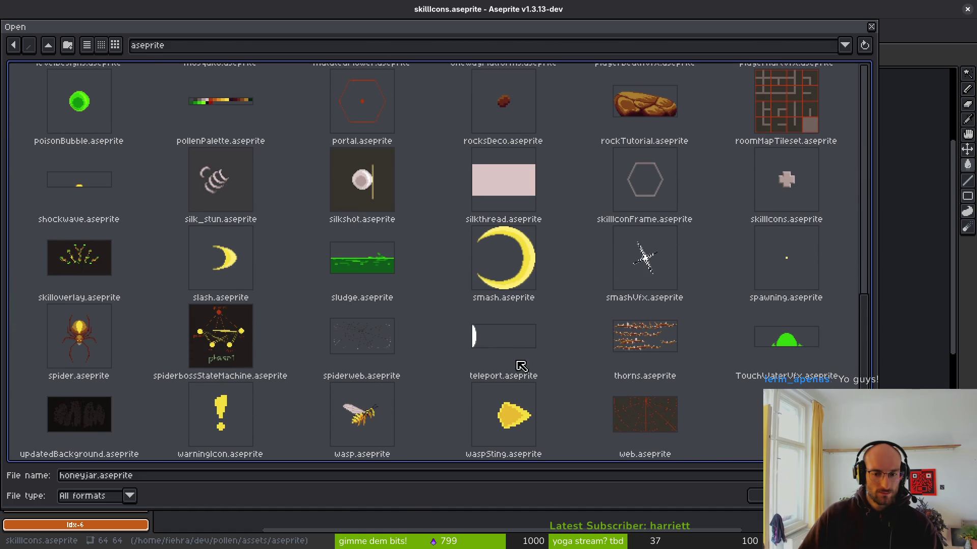
scroll(447, 352, up, 10)
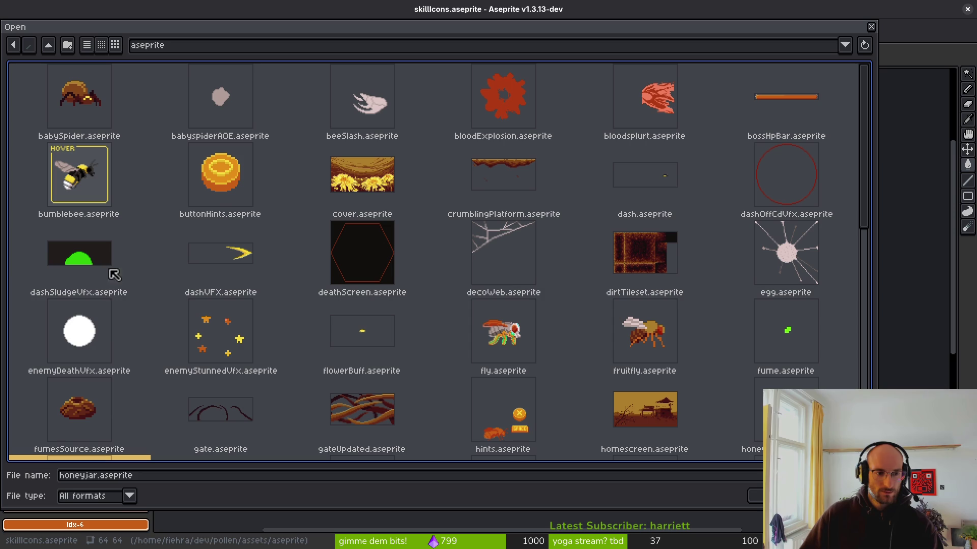
scroll(669, 402, down, 2)
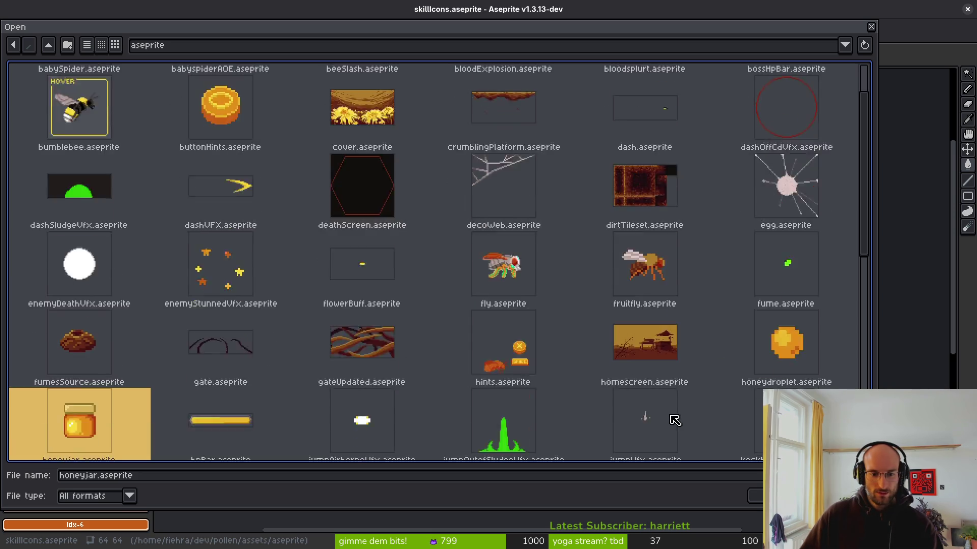
double_click(493, 248)
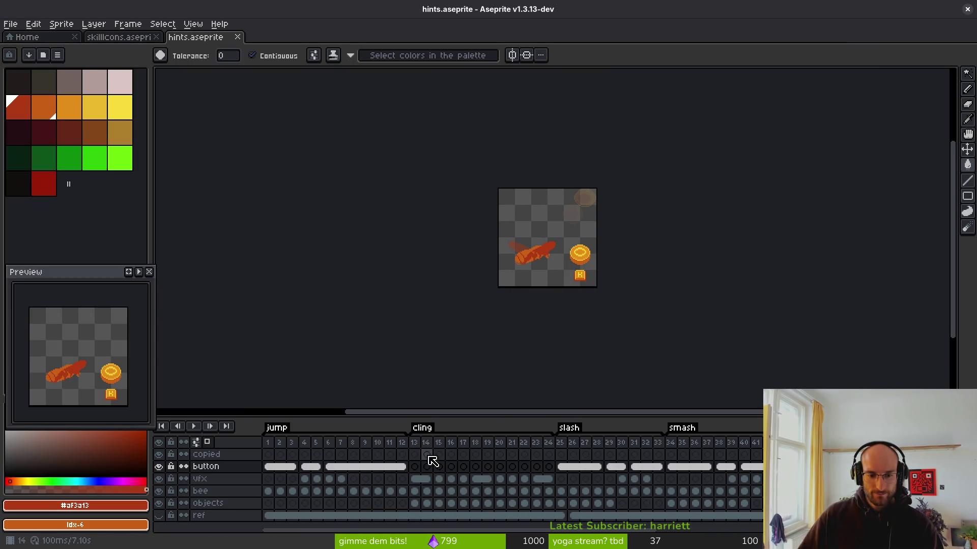
Show frame 13 of the button layer, centre the bee and branch, and play the cling animation
click(415, 466)
scroll(498, 287, up, 3)
scroll(497, 287, down, 1)
scroll(498, 287, up, 1)
drag(497, 286, 515, 262)
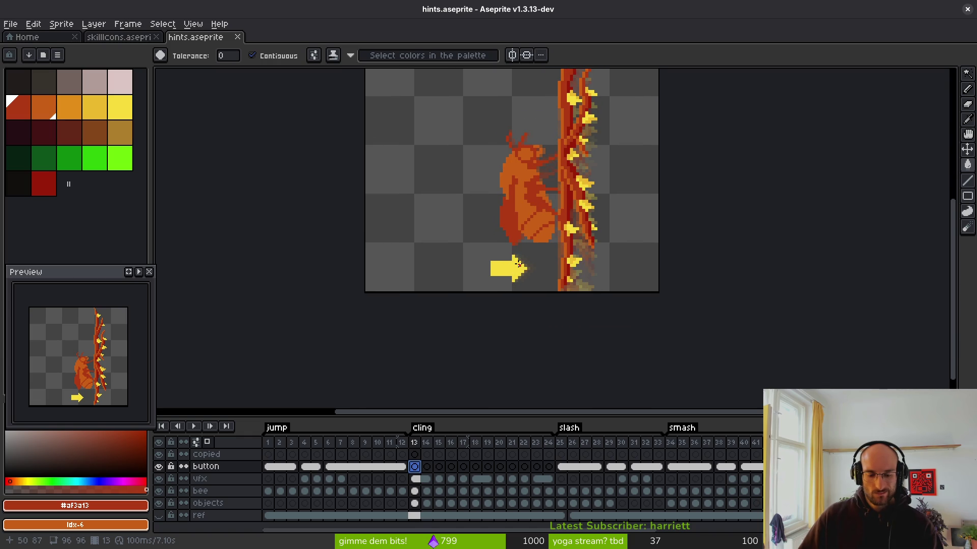
key(Return)
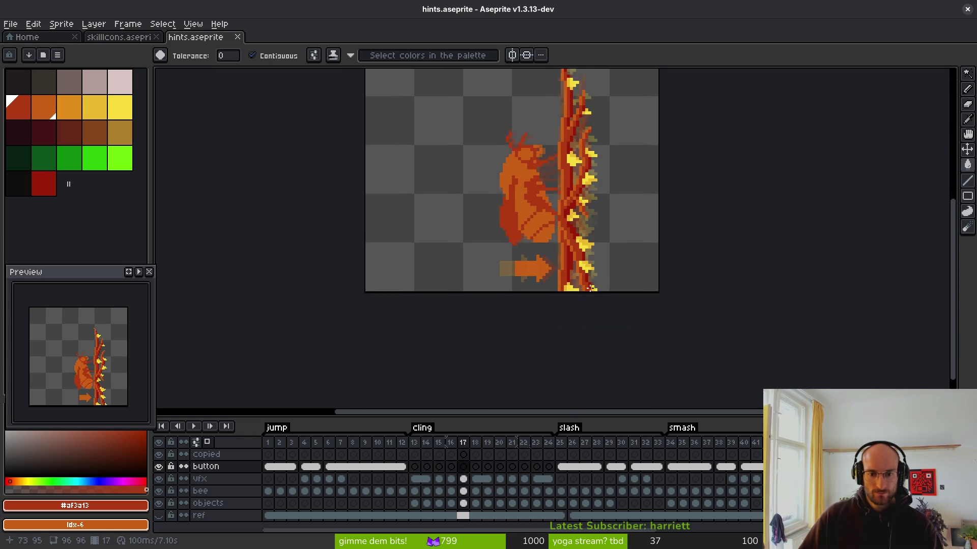
Go to frame 25 of the button layer and select the freehand lasso tool
scroll(563, 268, down, 4)
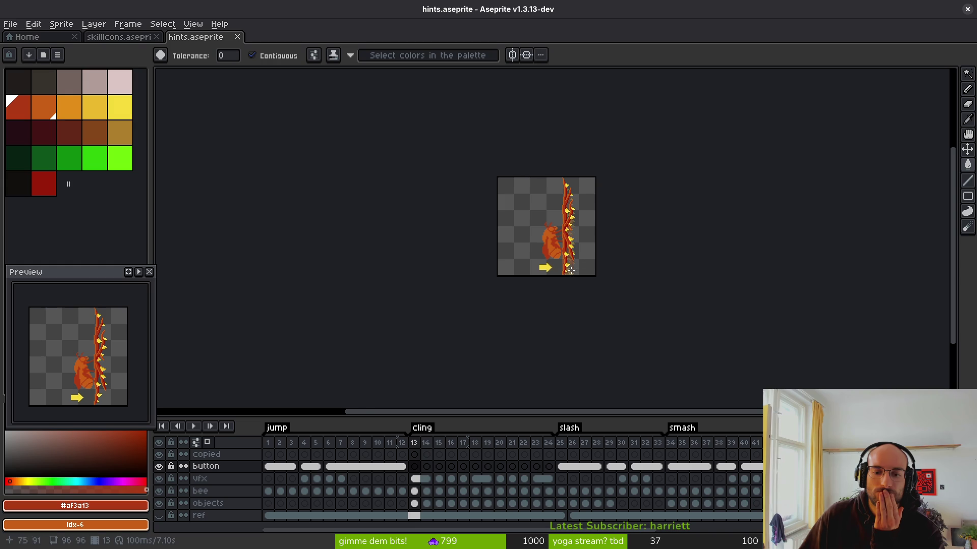
scroll(501, 271, up, 6)
scroll(494, 271, down, 6)
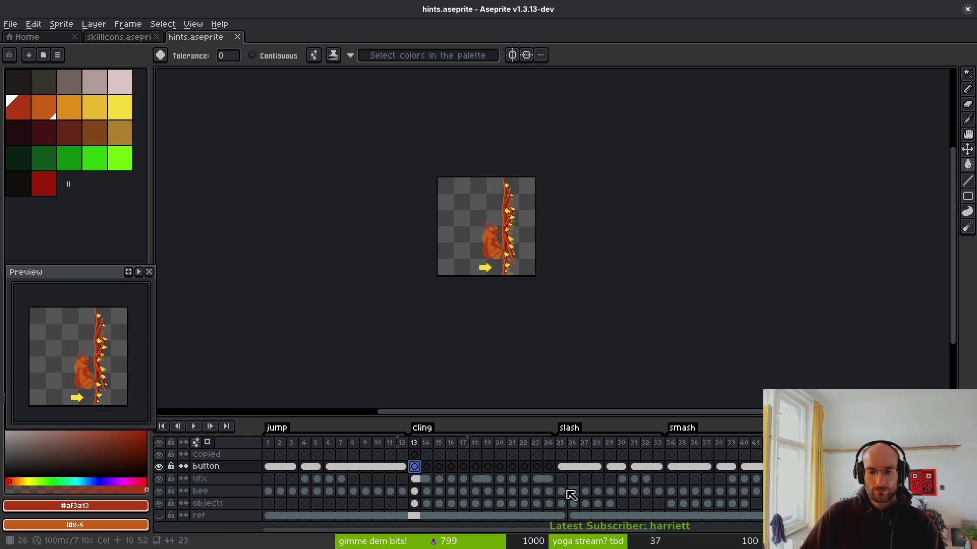
click(562, 467)
scroll(530, 253, up, 3)
scroll(530, 253, up, 2)
key(q)
mouse_move(461, 263)
mouse_down()
mouse_move(491, 237)
mouse_move(486, 252)
mouse_up()
drag(547, 267, 537, 259)
mouse_move(453, 239)
mouse_down()
mouse_move(475, 320)
mouse_move(563, 323)
mouse_move(537, 253)
mouse_move(484, 312)
mouse_move(555, 264)
mouse_up()
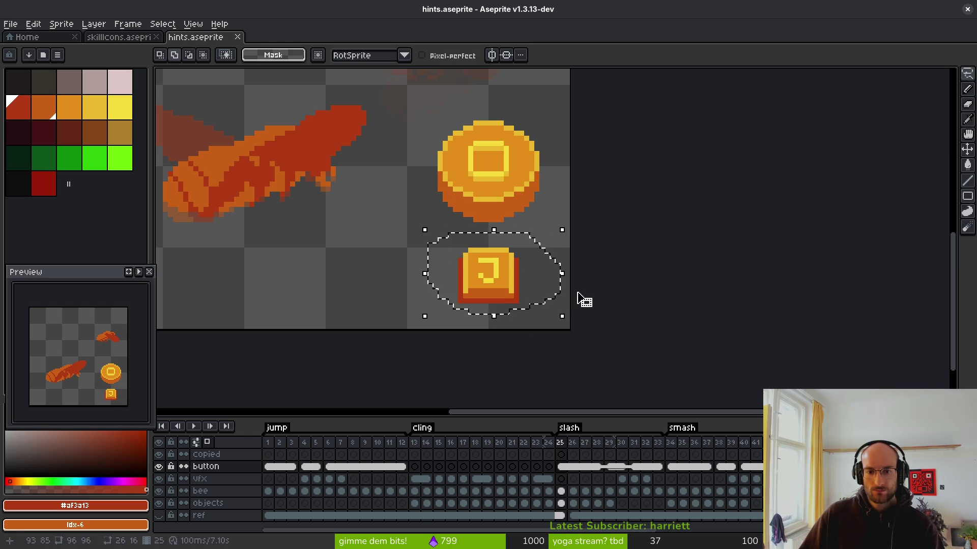
key(ctrl+d)
click(418, 474)
scroll(530, 283, down, 3)
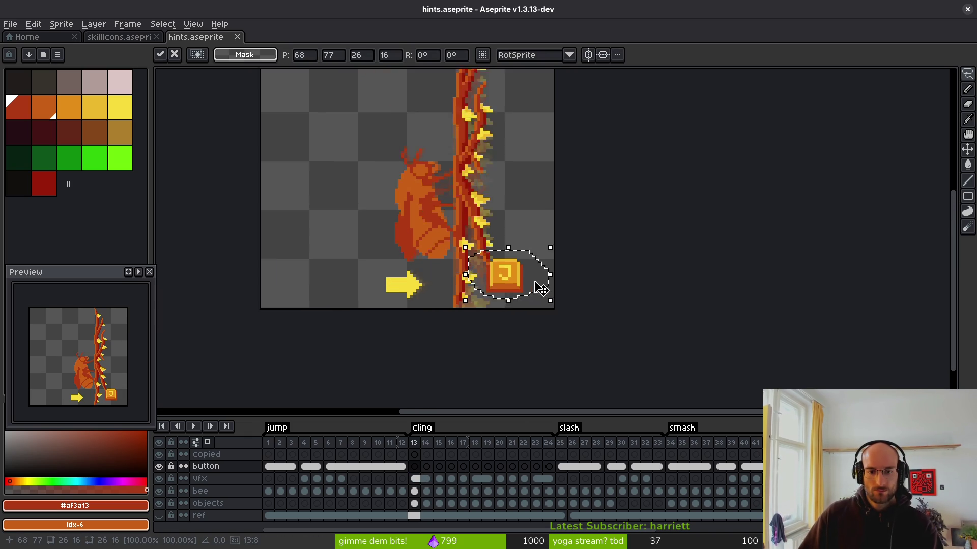
mouse_move(523, 273)
mouse_down()
mouse_move(410, 254)
mouse_move(453, 166)
mouse_move(441, 160)
mouse_move(407, 257)
mouse_move(396, 193)
mouse_move(455, 163)
mouse_move(443, 162)
mouse_up()
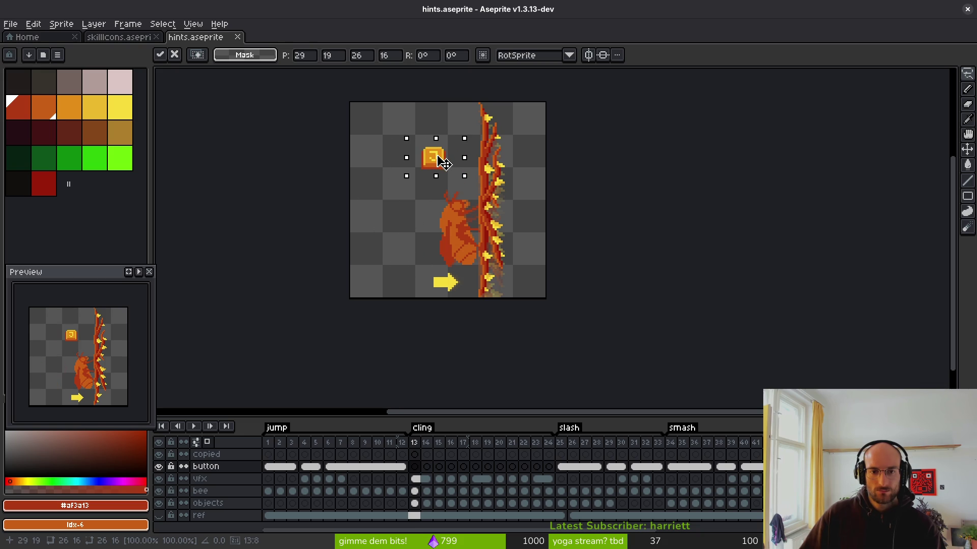
key(Escape)
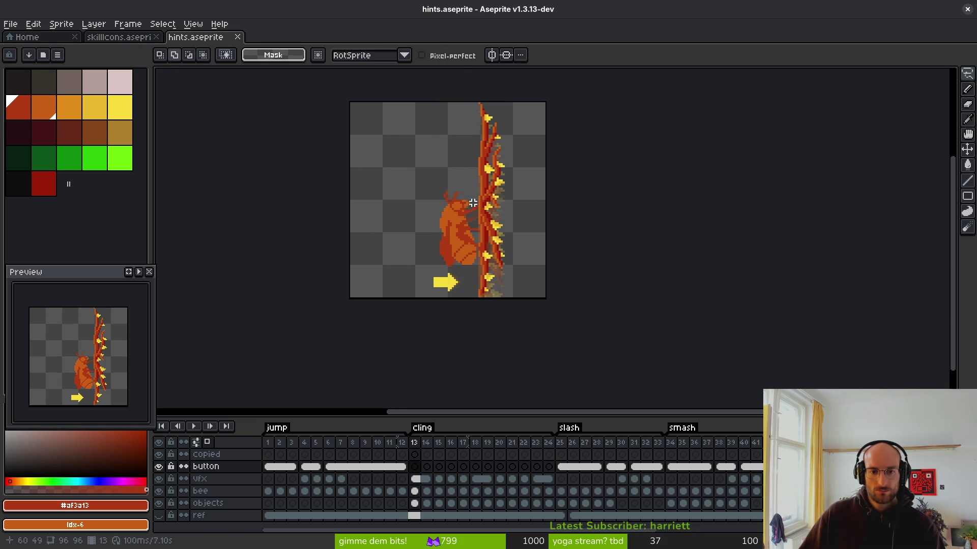
click(416, 492)
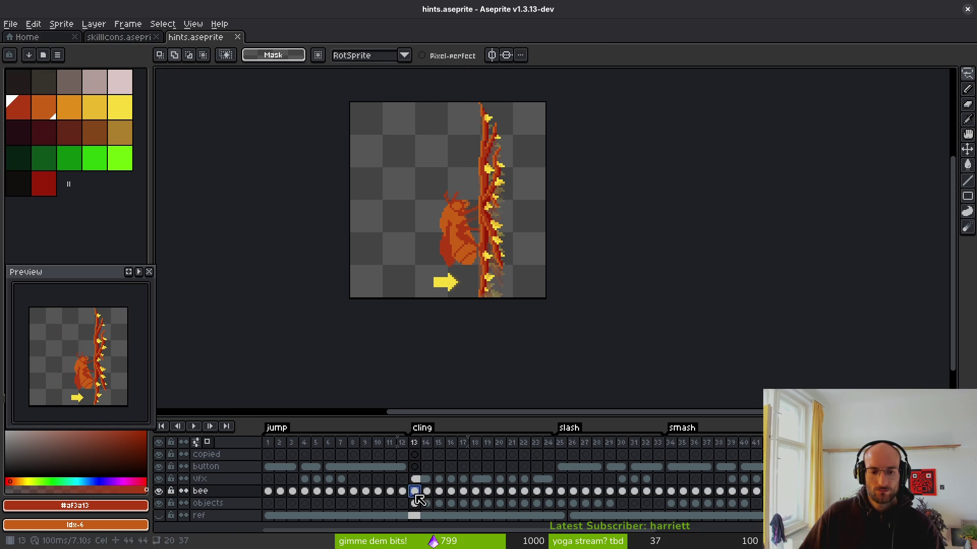
scroll(460, 297, down, 3)
scroll(426, 295, up, 4)
scroll(509, 265, down, 2)
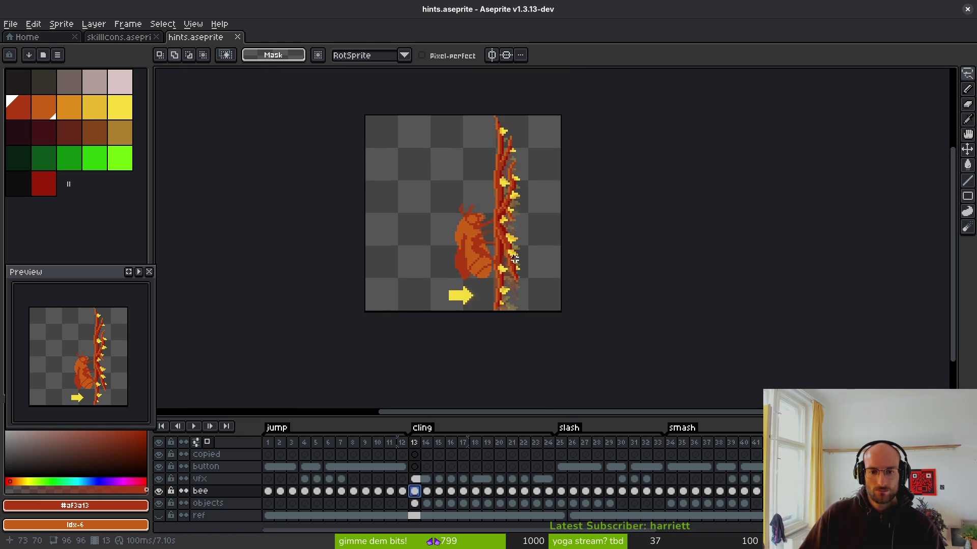
drag(514, 259, 533, 258)
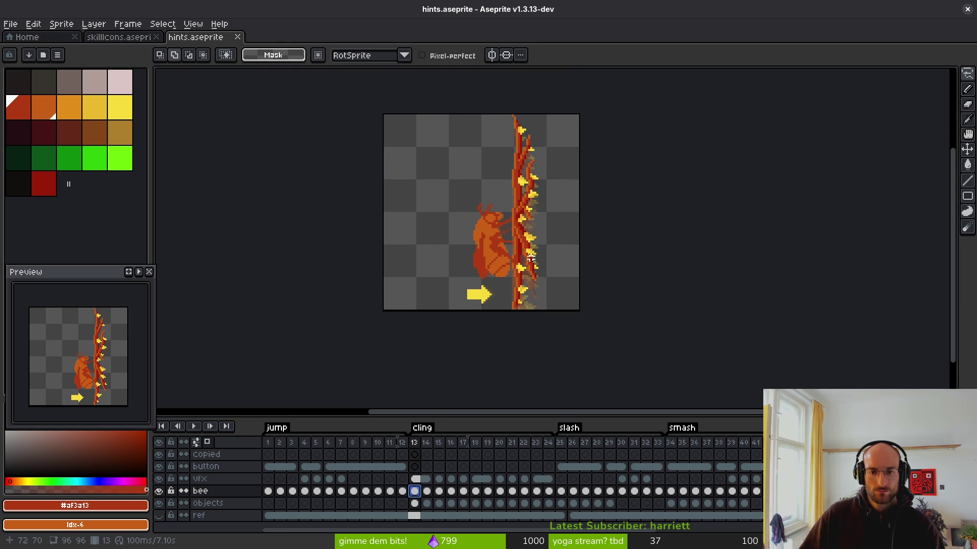
click(416, 503)
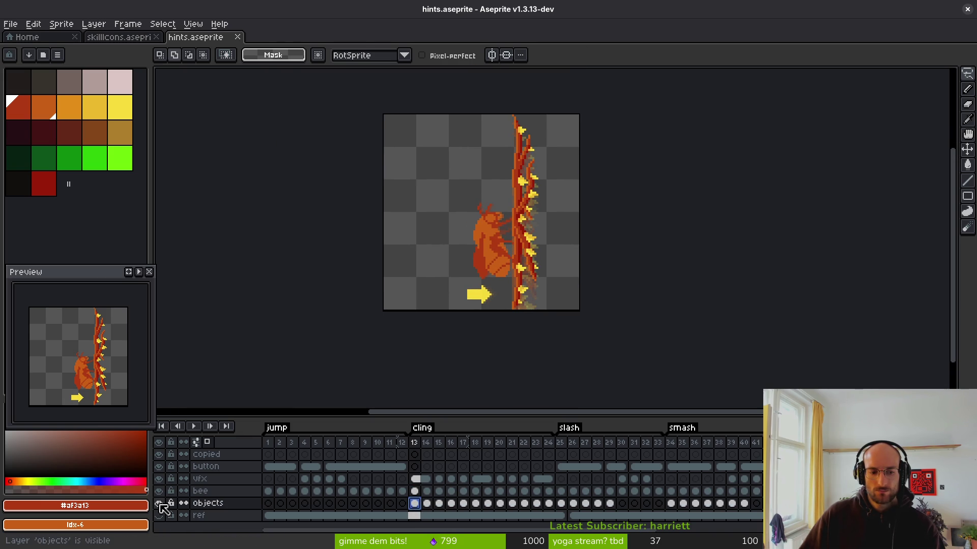
click(416, 491)
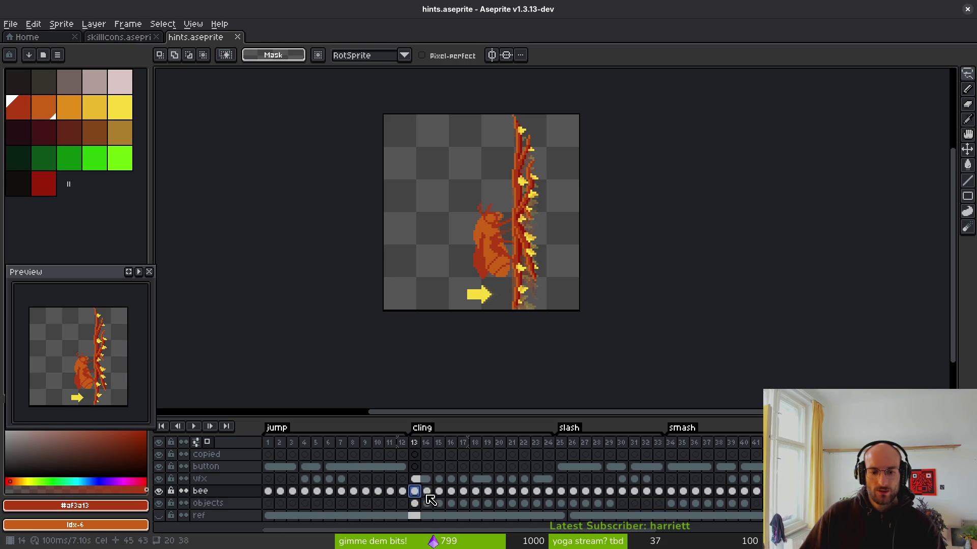
Rotate cling frames 13–24 a quarter turn clockwise with Edit > Rotate > 90 CW
mouse_move(424, 441)
mouse_down()
mouse_move(424, 458)
mouse_move(551, 464)
mouse_up()
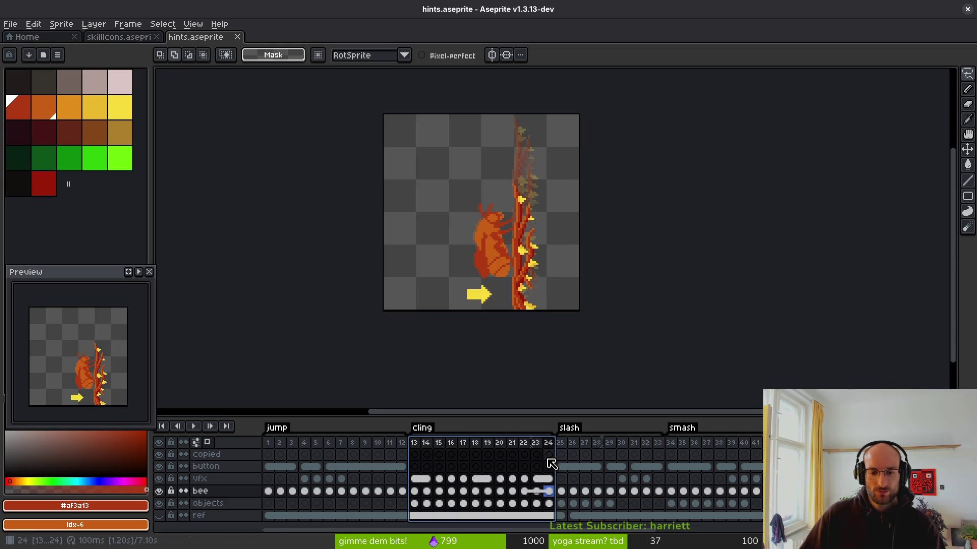
click(33, 24)
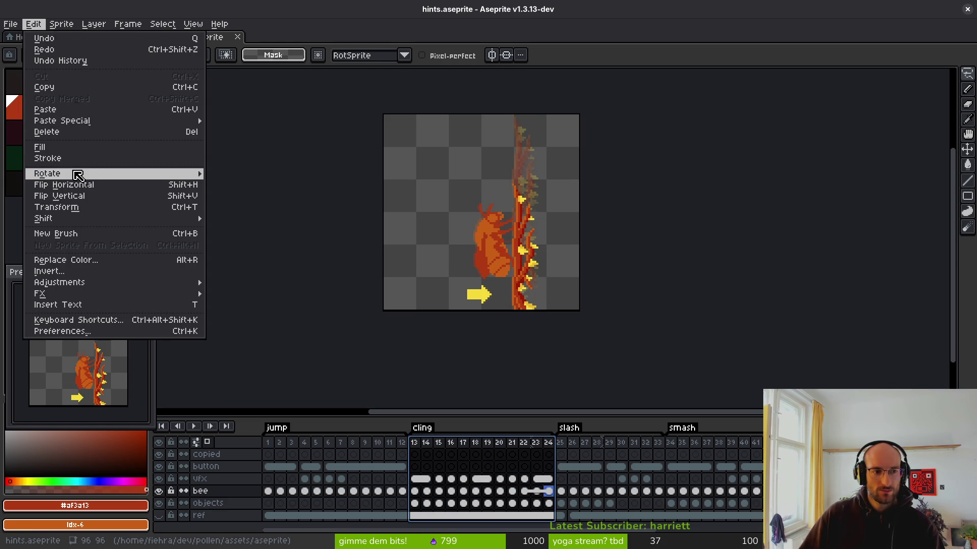
mouse_move(147, 181)
click(249, 185)
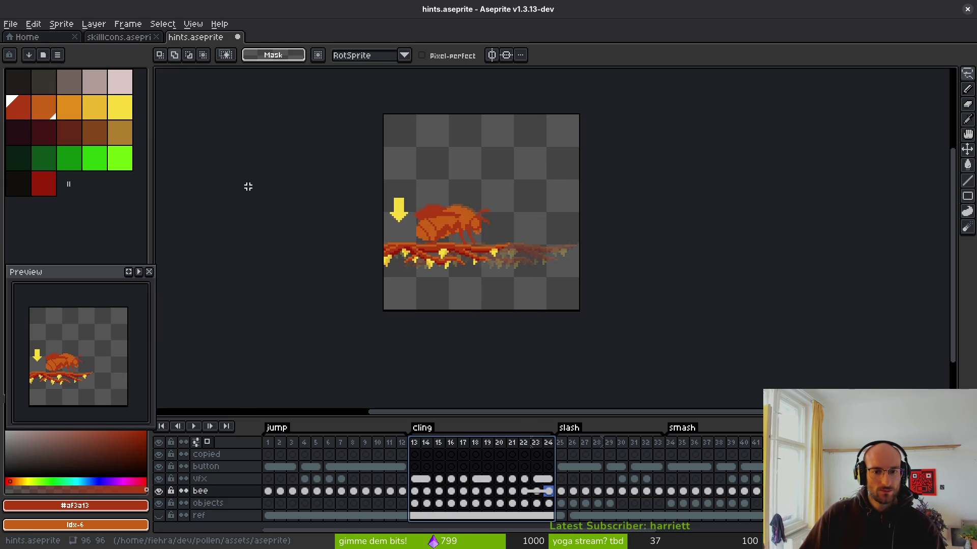
Play the rotated cling animation, then jump to frame 25 of the button layer
click(438, 443)
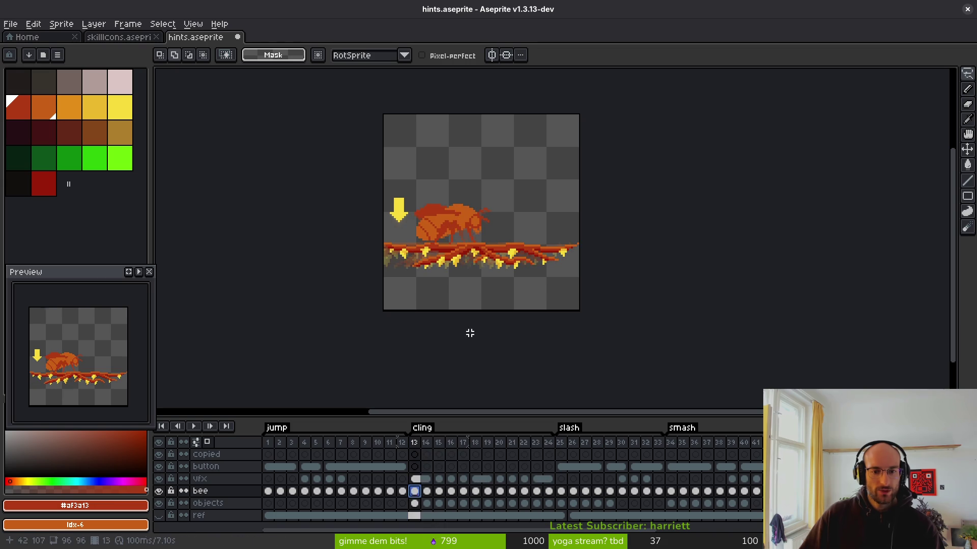
key(Return)
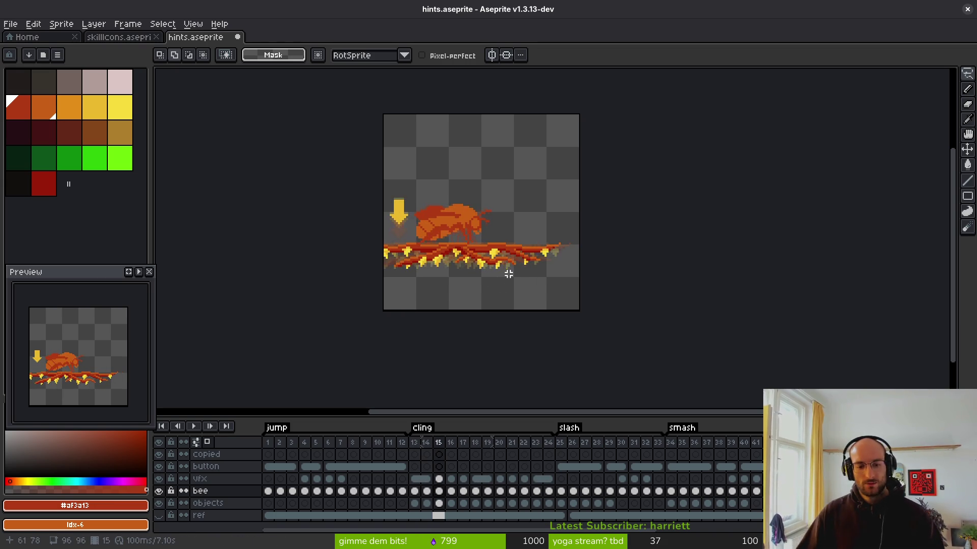
click(561, 466)
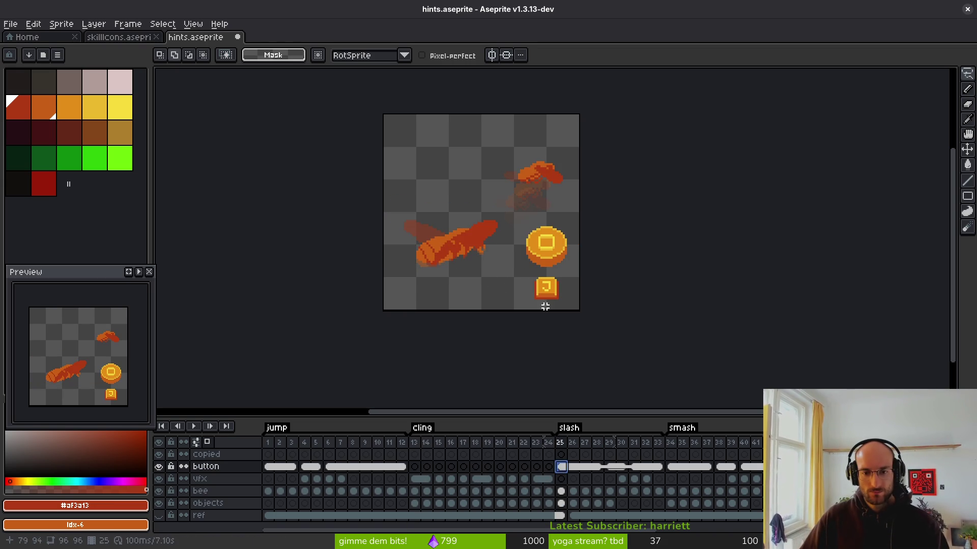
Lasso-select the button art under the coin on frame 25
click(415, 466)
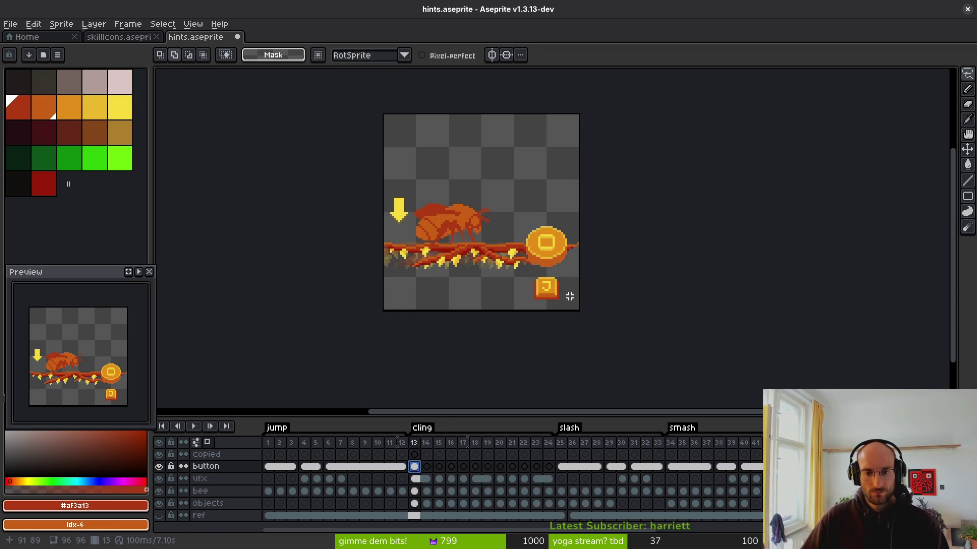
scroll(537, 269, up, 4)
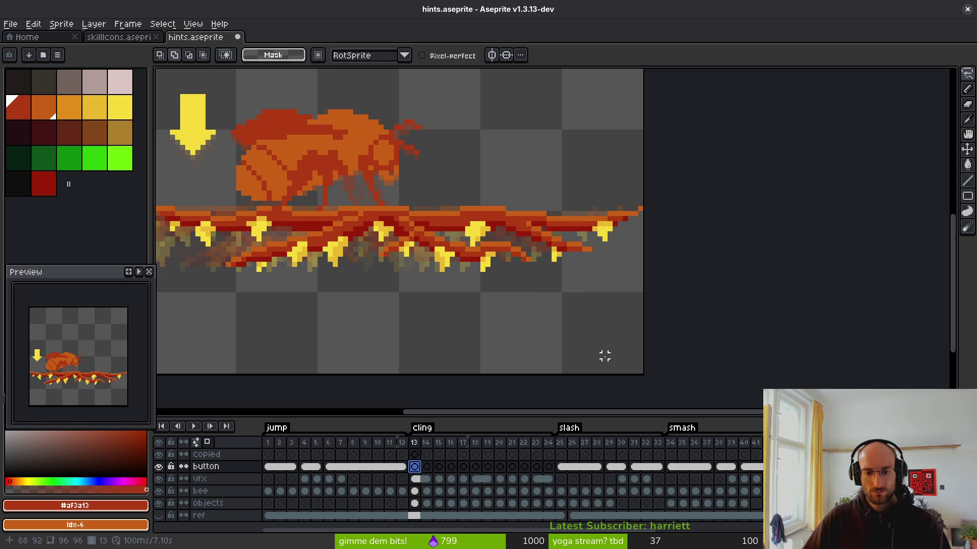
click(561, 467)
drag(540, 294, 610, 295)
click(625, 295)
mouse_move(529, 284)
mouse_down()
mouse_move(639, 327)
mouse_move(627, 318)
mouse_up()
click(628, 319)
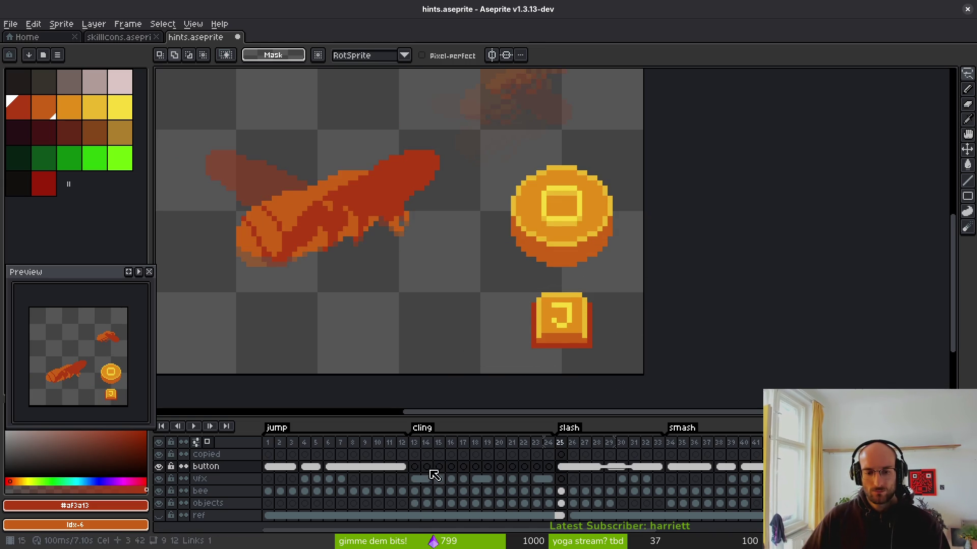
Paste the button into frame 13 and move it above the flat branch
click(415, 467)
key(ctrl+v)
scroll(576, 290, down, 4)
scroll(572, 275, up, 1)
scroll(547, 303, up, 3)
mouse_move(617, 328)
mouse_down()
mouse_move(617, 193)
mouse_move(621, 341)
mouse_move(602, 183)
mouse_move(613, 196)
mouse_up()
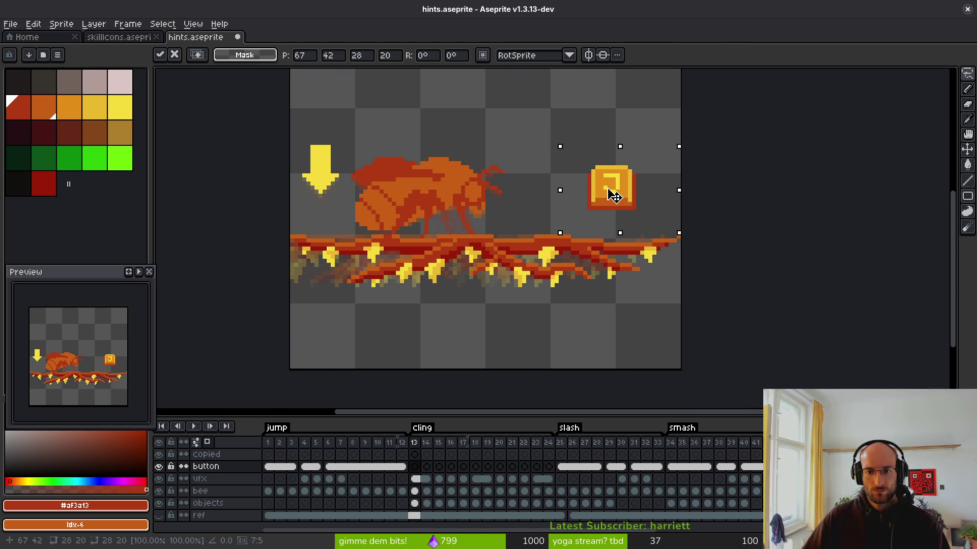
scroll(559, 274, up, 3)
scroll(559, 274, right, 2)
key(ctrl+d)
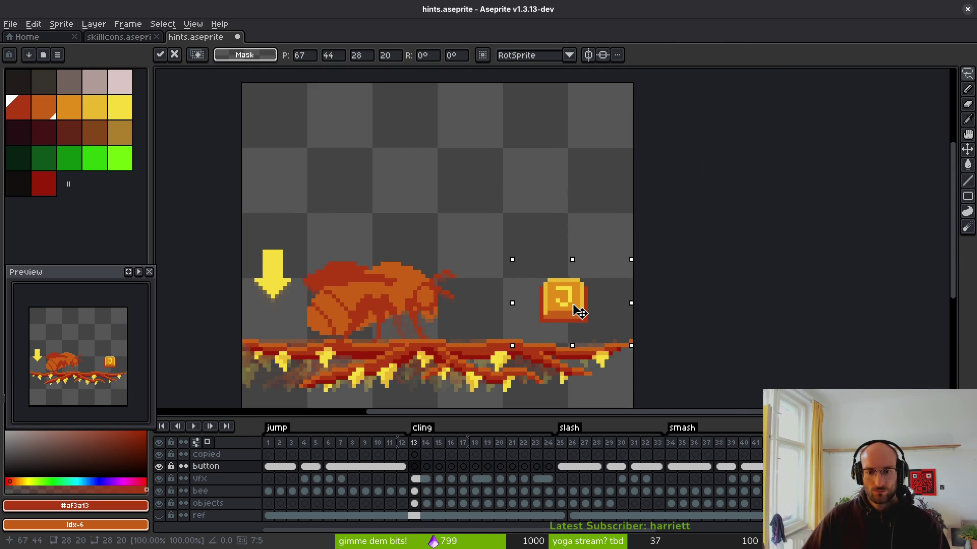
scroll(572, 310, up, 2)
scroll(539, 297, up, 3)
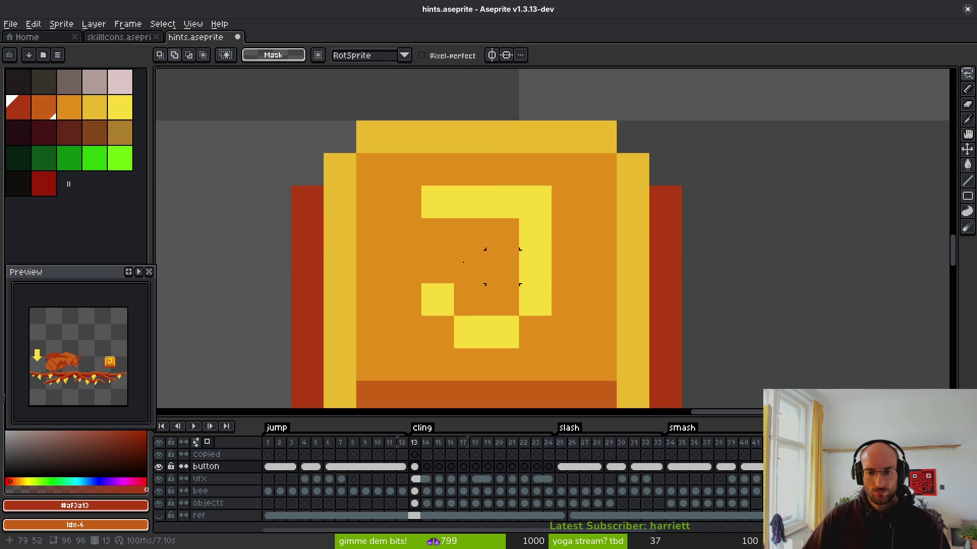
Paint over the yellow J with the button's orange face colour
alt+click(466, 206)
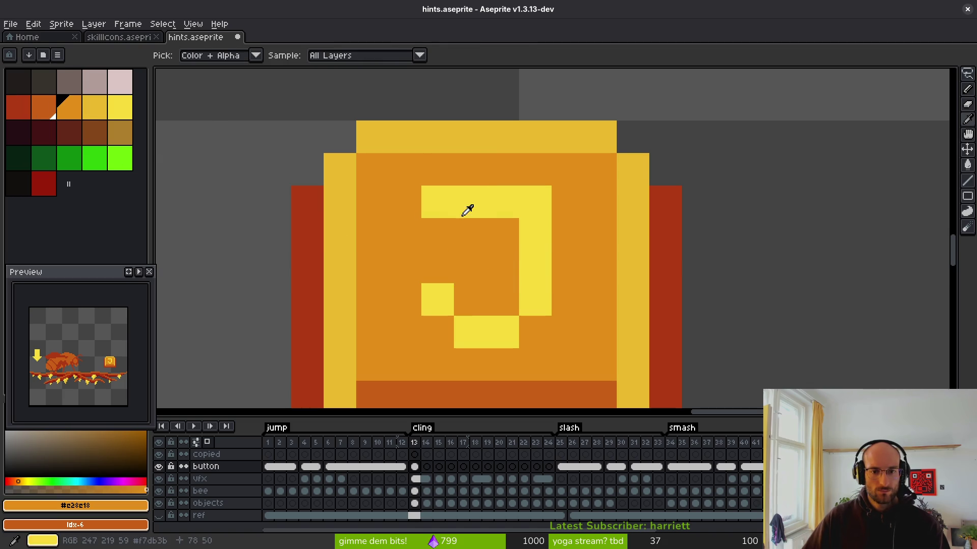
key(b)
click(462, 203)
mouse_move(462, 203)
mouse_down()
mouse_move(524, 331)
mouse_move(477, 272)
mouse_up()
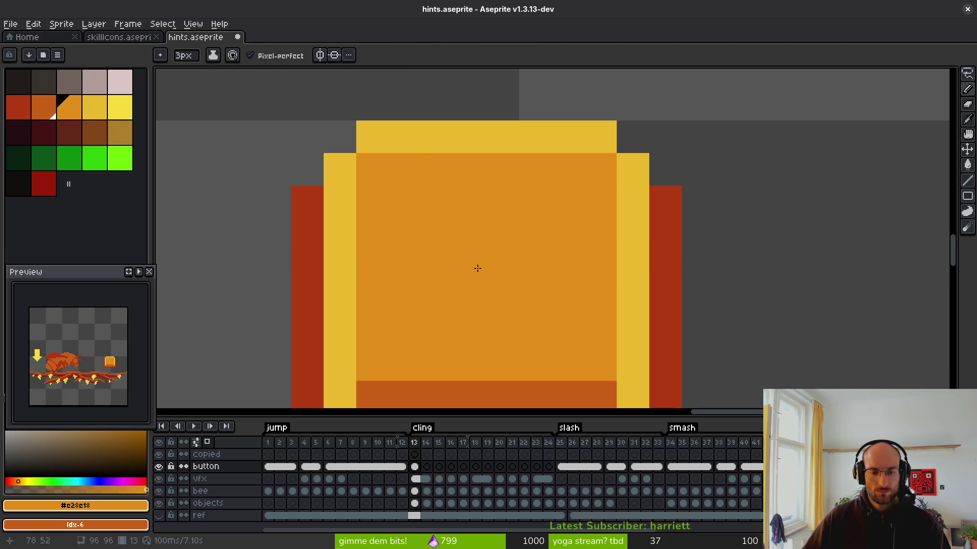
Draw a yellow A on the button with a 1-pixel brush
key(minus)
key(minus)
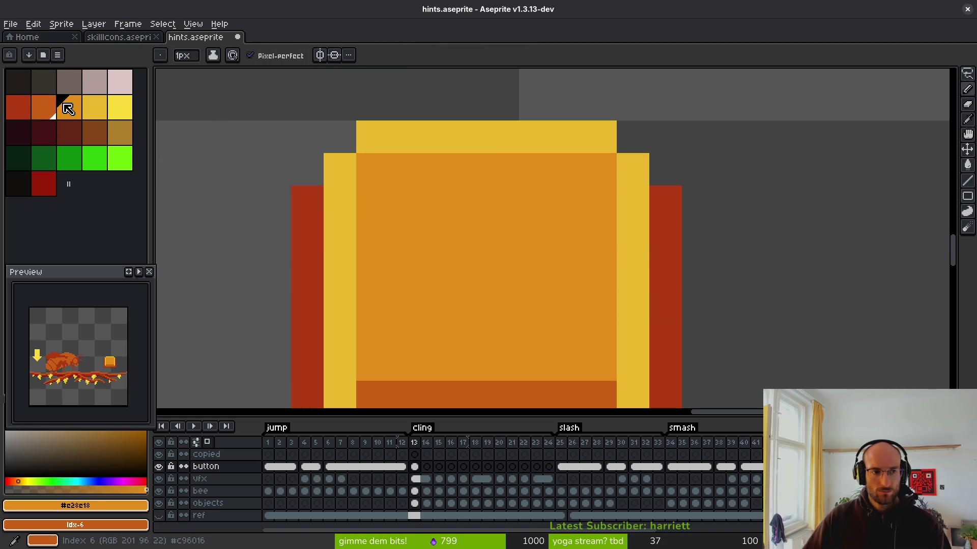
click(120, 107)
click(443, 212)
scroll(460, 249, down, 1)
mouse_move(465, 214)
mouse_down()
mouse_move(488, 213)
mouse_move(443, 236)
mouse_move(441, 267)
mouse_up()
mouse_move(517, 237)
mouse_down()
mouse_move(519, 284)
mouse_move(490, 300)
mouse_move(478, 268)
mouse_up()
click(516, 310)
scroll(580, 310, down, 4)
Play the animation to preview the A button and stop on frame 13
key(Return)
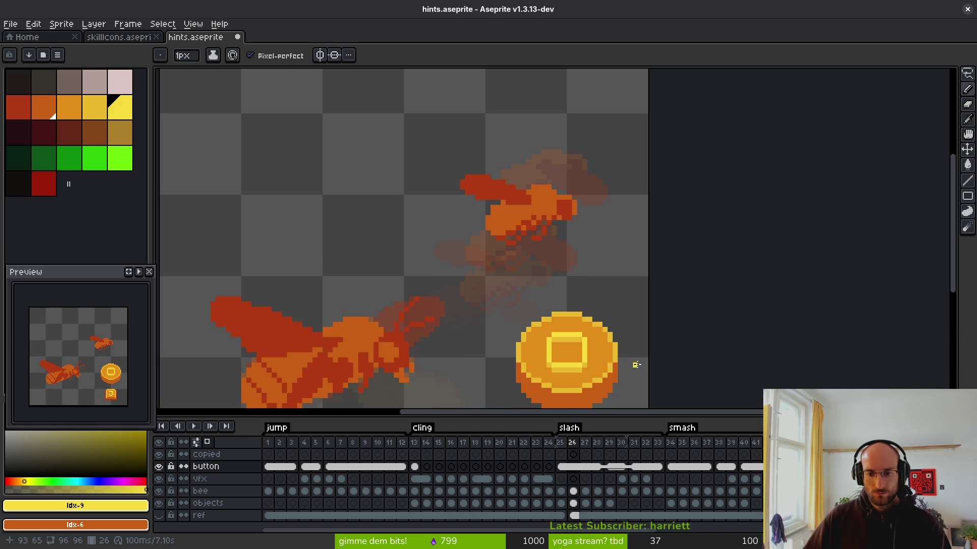
scroll(633, 365, down, 2)
scroll(528, 349, up, 3)
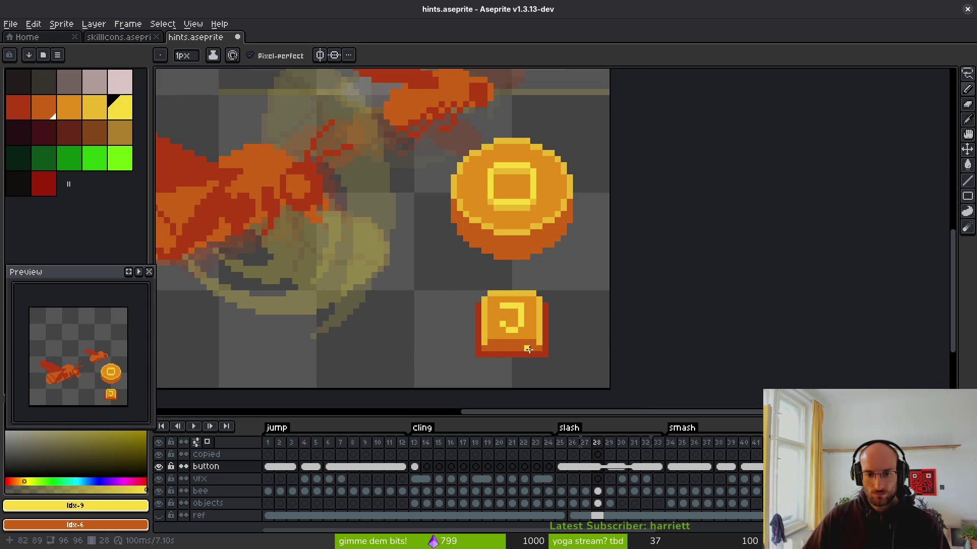
click(415, 467)
scroll(514, 257, down, 3)
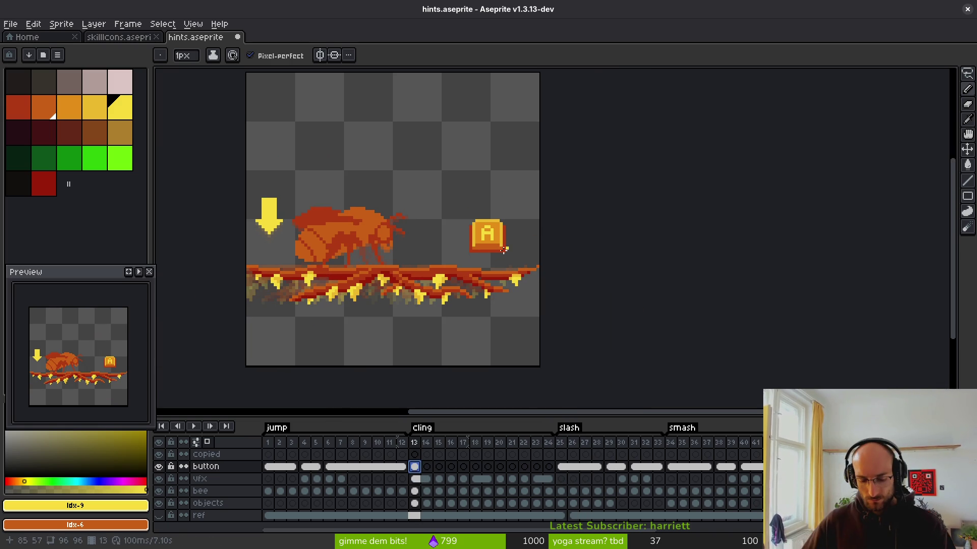
scroll(501, 249, up, 2)
Lasso the A button and place a copy to its right
scroll(491, 231, up, 1)
key(q)
mouse_move(512, 229)
mouse_down()
mouse_move(382, 229)
mouse_move(480, 268)
mouse_up()
key(ctrl+d)
mouse_move(514, 200)
mouse_down()
mouse_move(421, 213)
mouse_move(514, 200)
mouse_up()
key(ctrl+d)
mouse_move(461, 163)
mouse_down()
mouse_move(421, 255)
mouse_move(490, 174)
mouse_move(505, 229)
mouse_move(396, 232)
mouse_up()
key(Return)
Reposition both A buttons and add a third A to the right, forming a row
mouse_move(497, 175)
mouse_down()
mouse_move(484, 217)
mouse_move(500, 238)
mouse_move(379, 204)
mouse_move(337, 295)
mouse_move(539, 320)
mouse_move(491, 216)
mouse_up()
key(ctrl+d)
drag(449, 261, 435, 257)
mouse_move(473, 203)
mouse_down()
mouse_move(447, 212)
mouse_move(425, 294)
mouse_up()
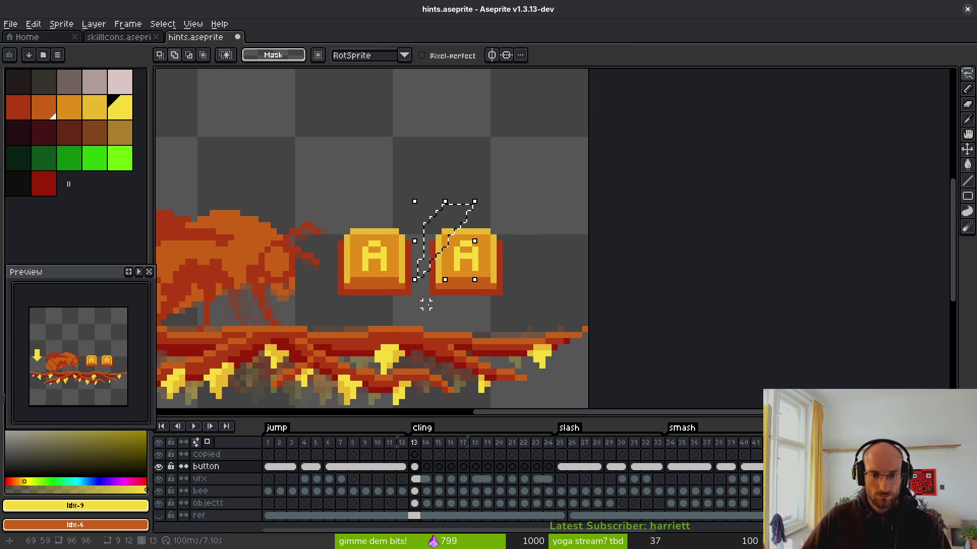
drag(436, 214, 452, 212)
mouse_move(420, 304)
mouse_down()
mouse_move(509, 315)
mouse_move(470, 311)
mouse_up()
drag(497, 281, 578, 280)
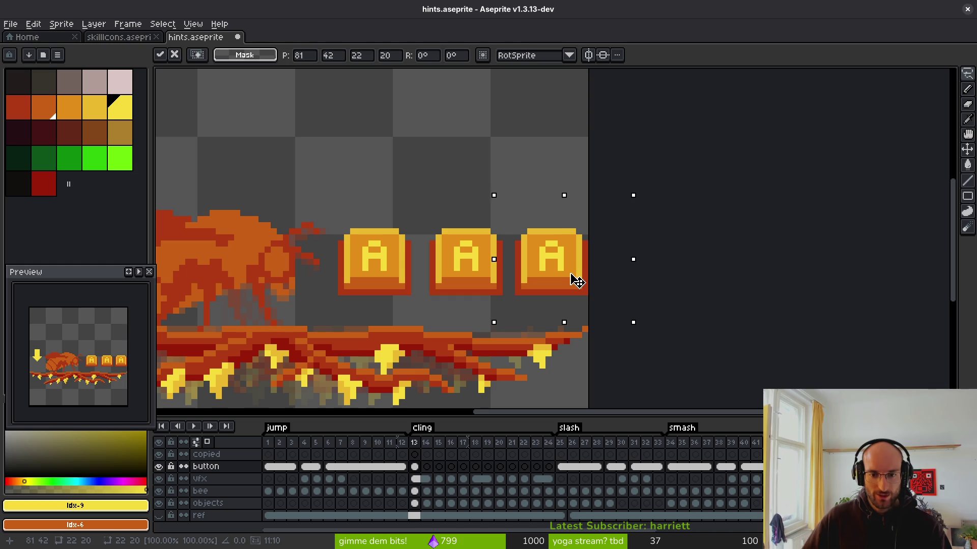
key(ctrl+d)
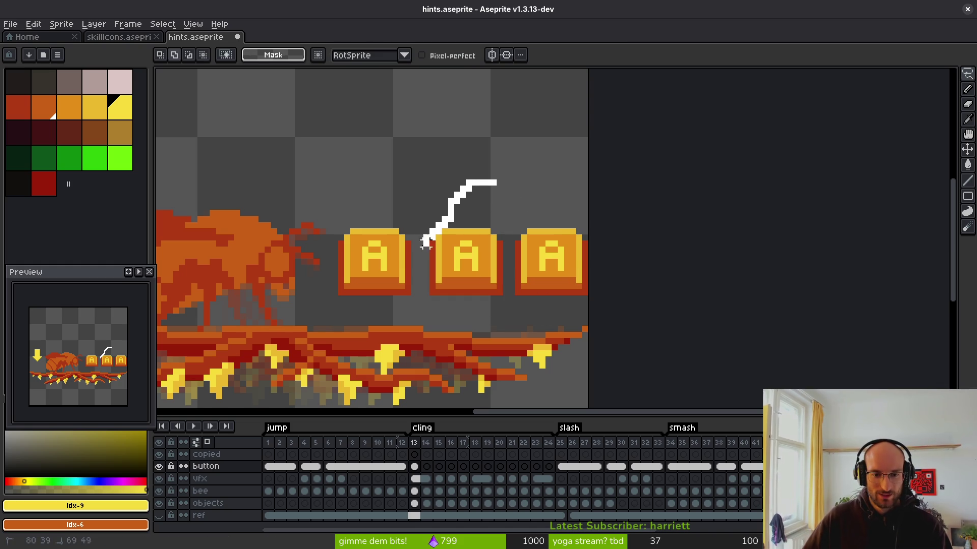
Select the right two A buttons, then cancel the stray selection
mouse_move(426, 304)
mouse_down()
mouse_move(639, 290)
mouse_move(502, 197)
mouse_up()
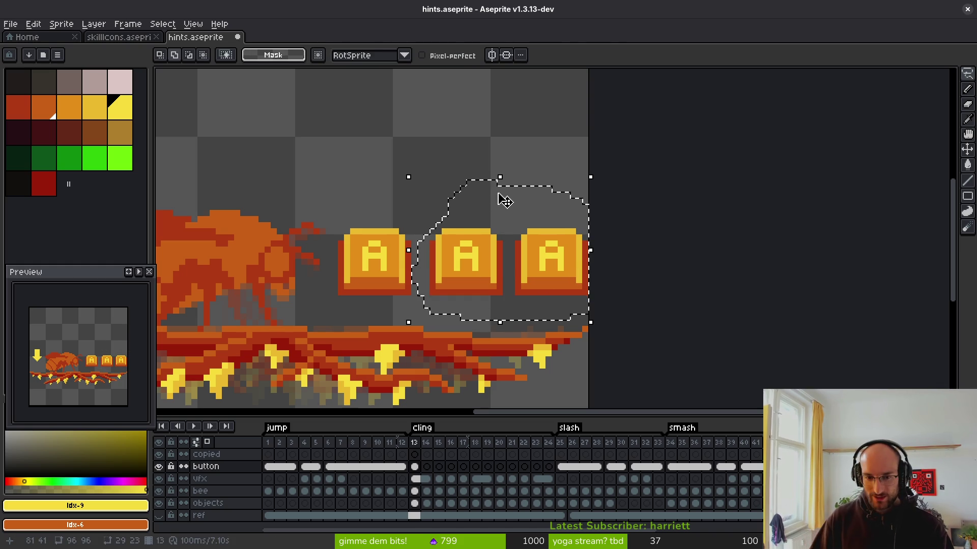
key(ctrl+d)
scroll(585, 264, down, 4)
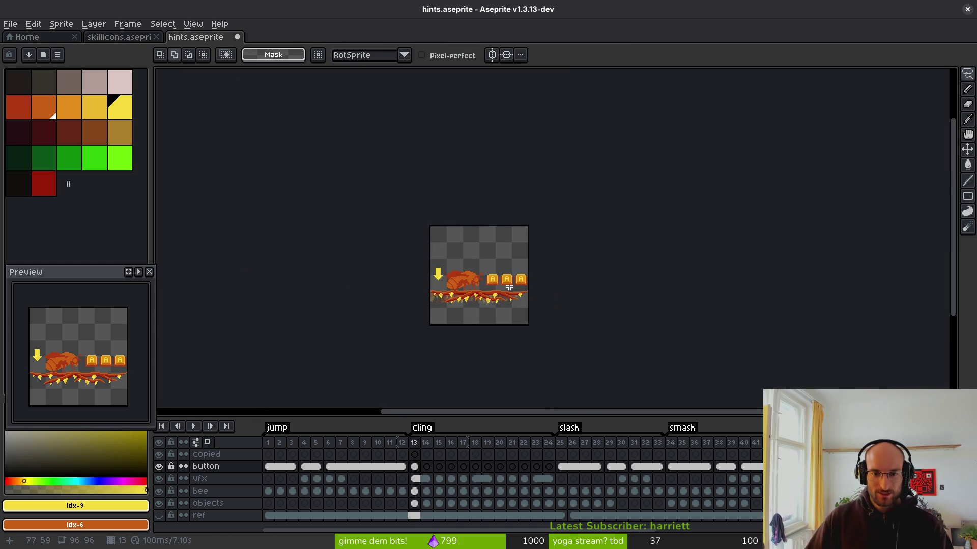
scroll(501, 260, up, 4)
scroll(510, 211, down, 2)
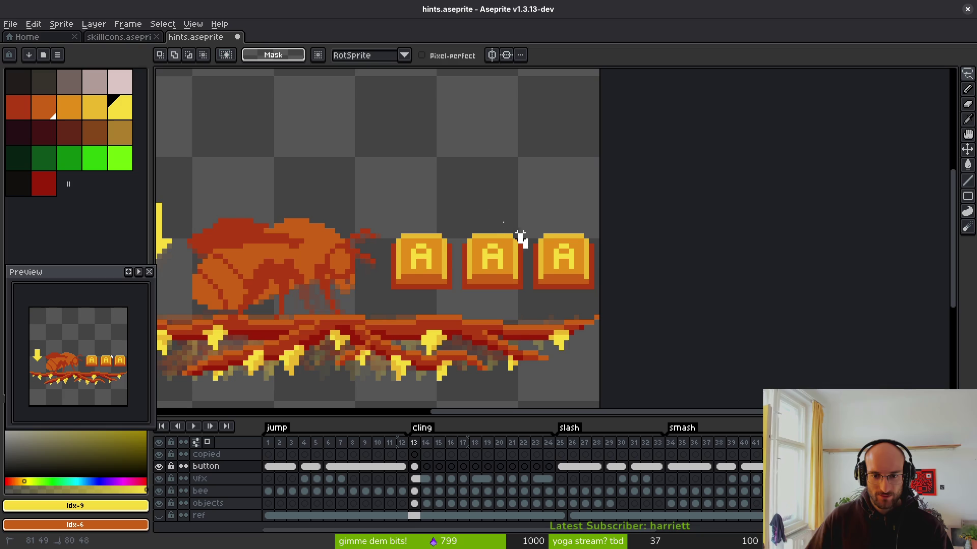
key(Escape)
scroll(471, 279, up, 3)
Place a copy of the middle A button above the row, then pick the orange face colour
mouse_move(442, 157)
mouse_down()
mouse_move(458, 346)
mouse_move(670, 294)
mouse_move(464, 152)
mouse_move(450, 156)
mouse_up()
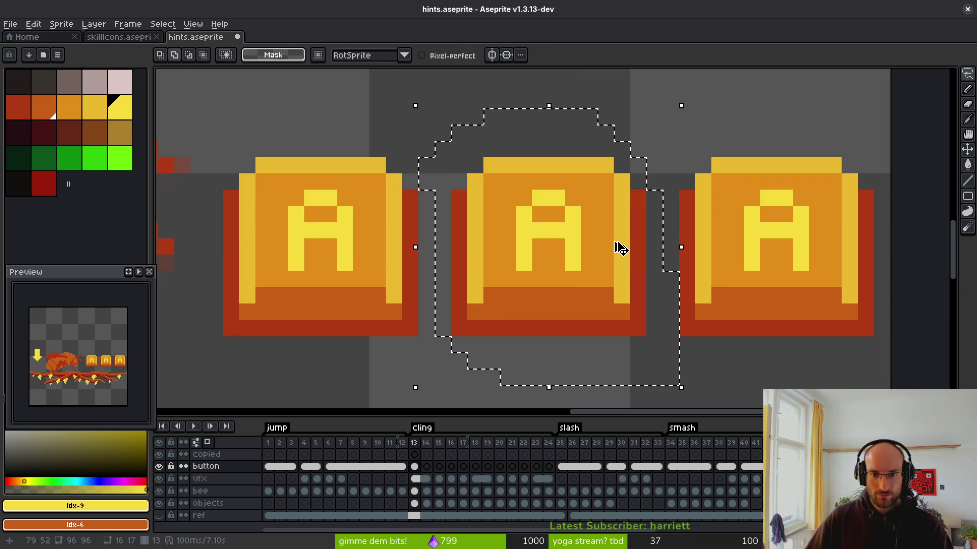
scroll(619, 246, down, 2)
mouse_move(585, 203)
mouse_down()
mouse_move(583, 124)
mouse_move(593, 131)
mouse_up()
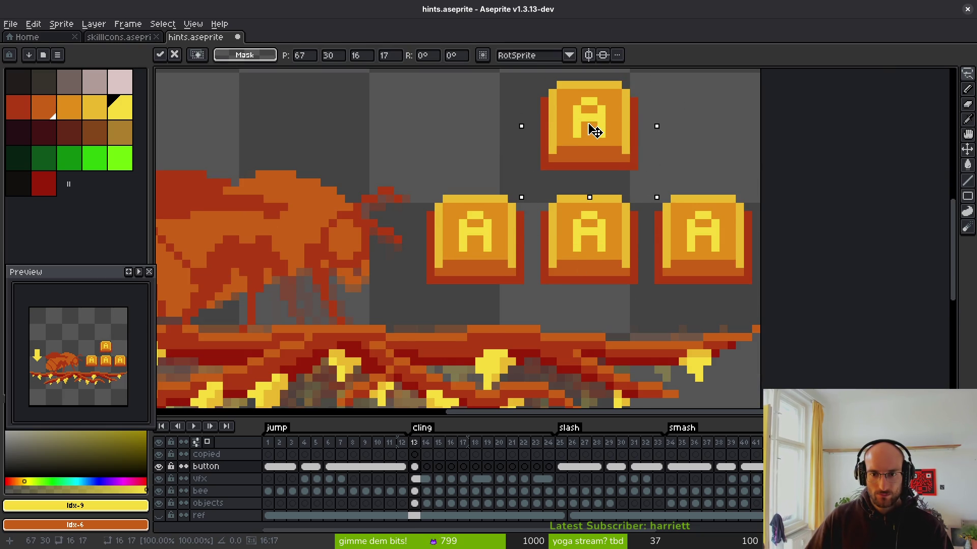
scroll(593, 131, down, 1)
key(ctrl+d)
scroll(566, 194, up, 1)
drag(538, 211, 520, 227)
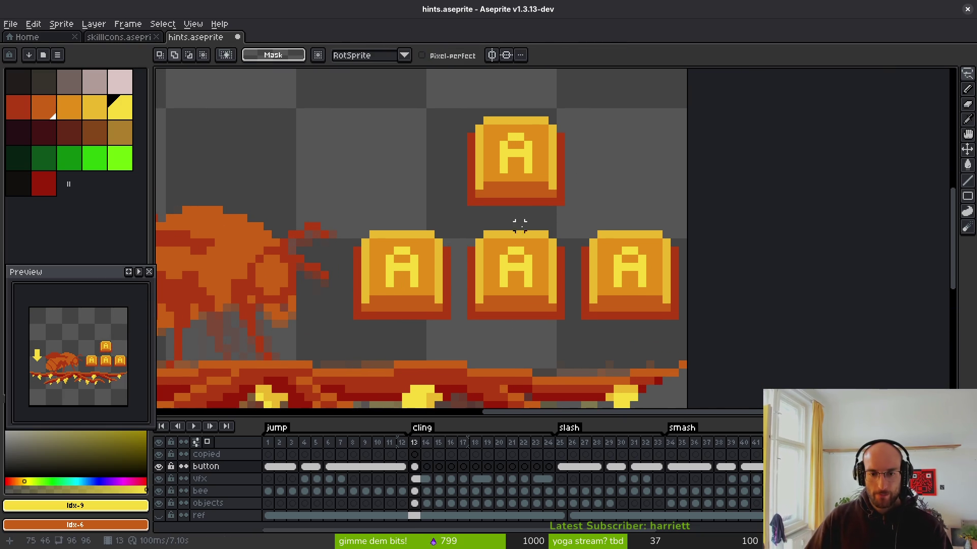
scroll(471, 235, right, 2)
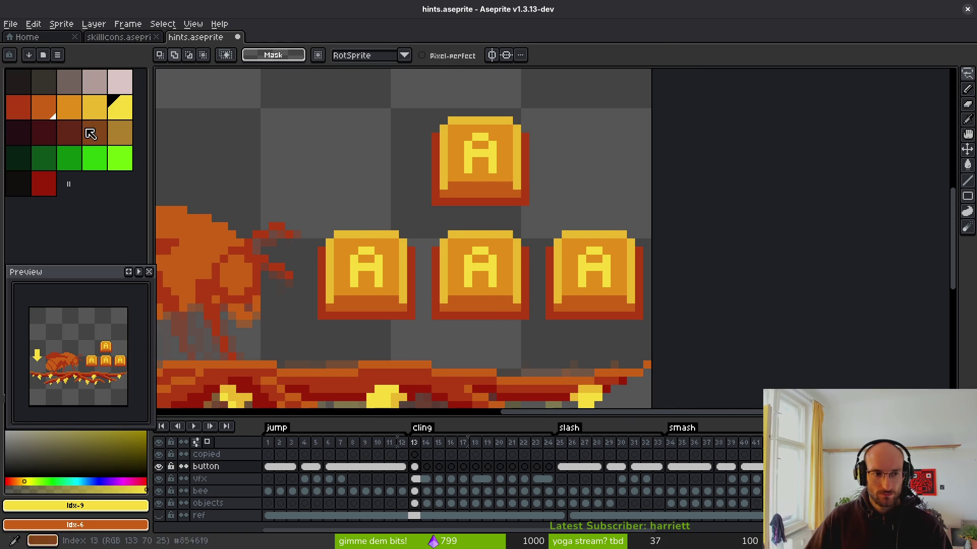
scroll(497, 278, up, 5)
key(b)
alt+click(497, 278)
scroll(496, 282, down, 5)
Paint out the A letters on the middle and right buttons with orange
scroll(497, 284, up, 5)
scroll(497, 285, down, 1)
scroll(524, 244, up, 1)
click(524, 244)
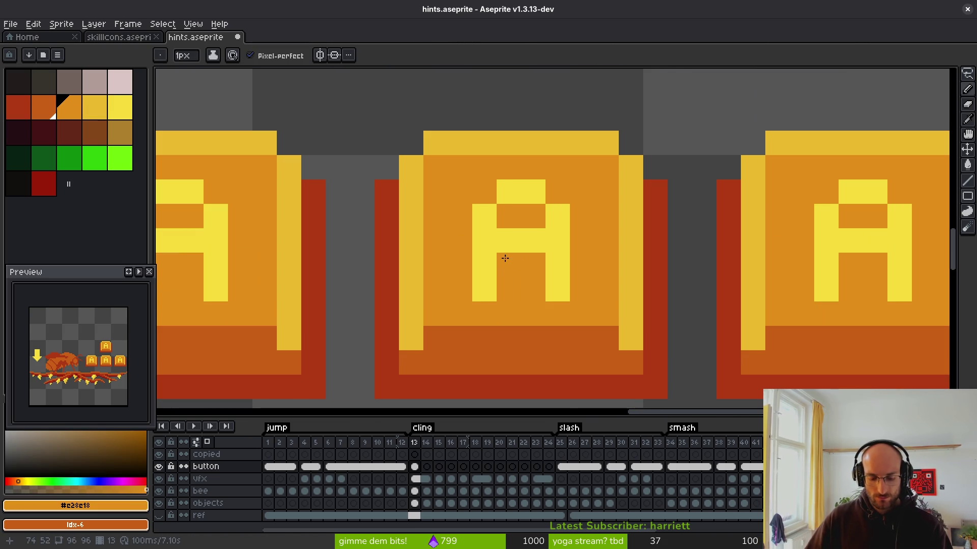
scroll(503, 261, down, 2)
scroll(488, 261, up, 2)
click(477, 182)
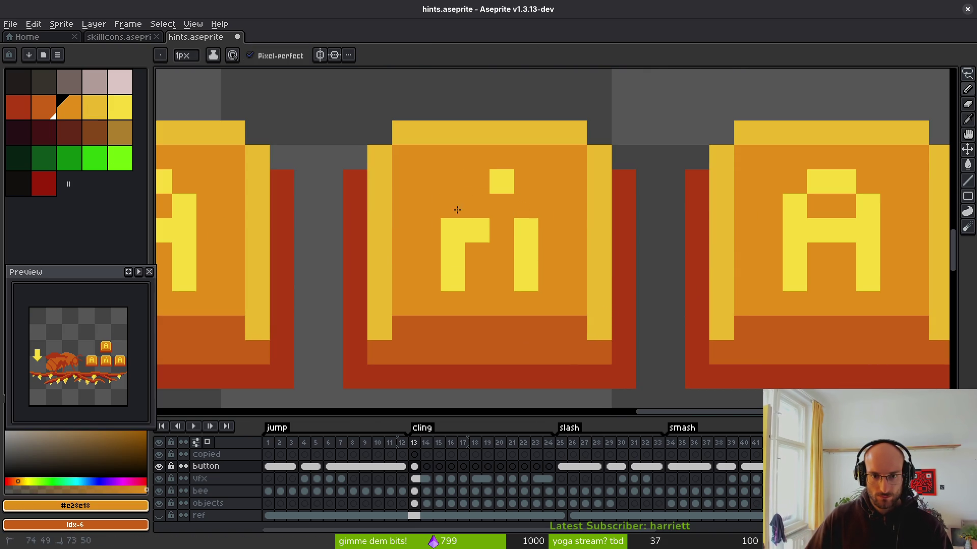
mouse_move(455, 233)
mouse_down()
mouse_move(519, 213)
mouse_move(466, 255)
mouse_move(501, 236)
mouse_move(525, 279)
mouse_up()
mouse_move(844, 231)
mouse_down()
mouse_move(786, 224)
mouse_move(818, 183)
mouse_move(865, 277)
mouse_move(794, 288)
mouse_up()
drag(794, 255, 856, 251)
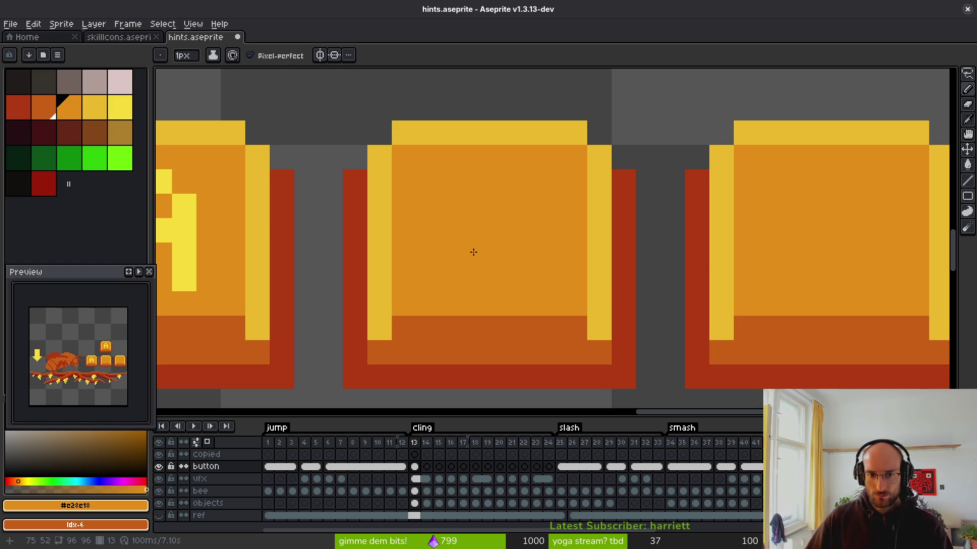
Draw a yellow S on the middle bottom button
alt+right_click(183, 207)
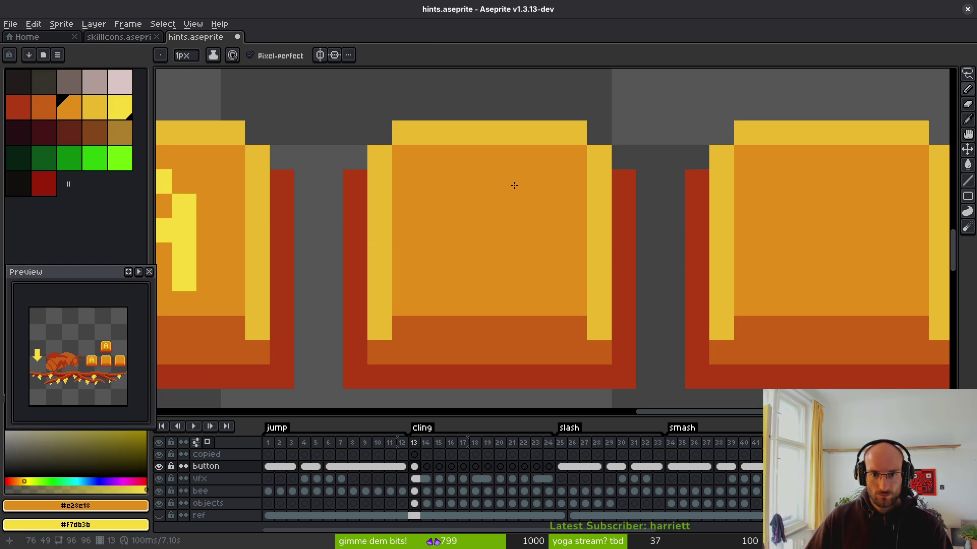
drag(509, 186, 487, 187)
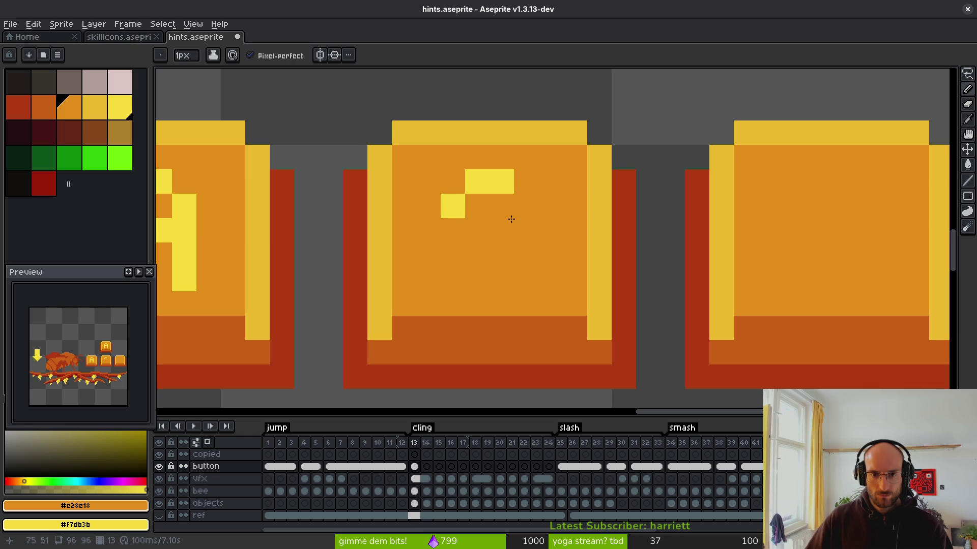
right_click(481, 234)
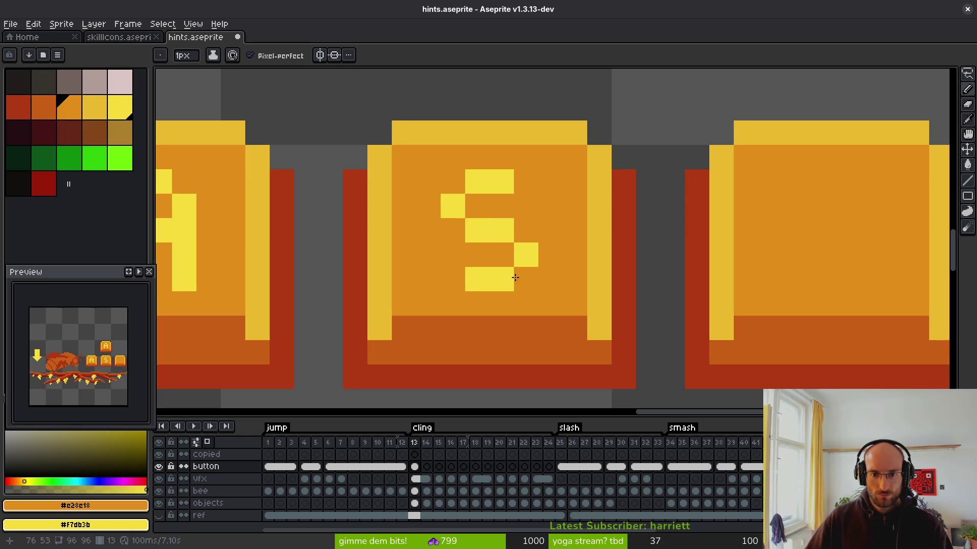
right_click(453, 279)
right_click(526, 182)
scroll(529, 309, down, 4)
scroll(535, 314, up, 4)
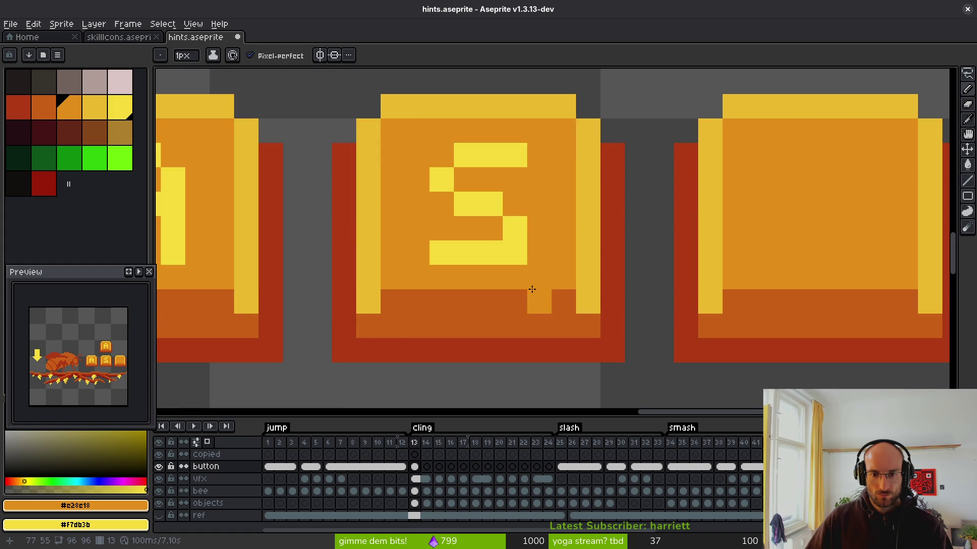
click(444, 199)
scroll(523, 253, down, 3)
scroll(484, 228, up, 3)
right_click(483, 228)
scroll(529, 328, down, 3)
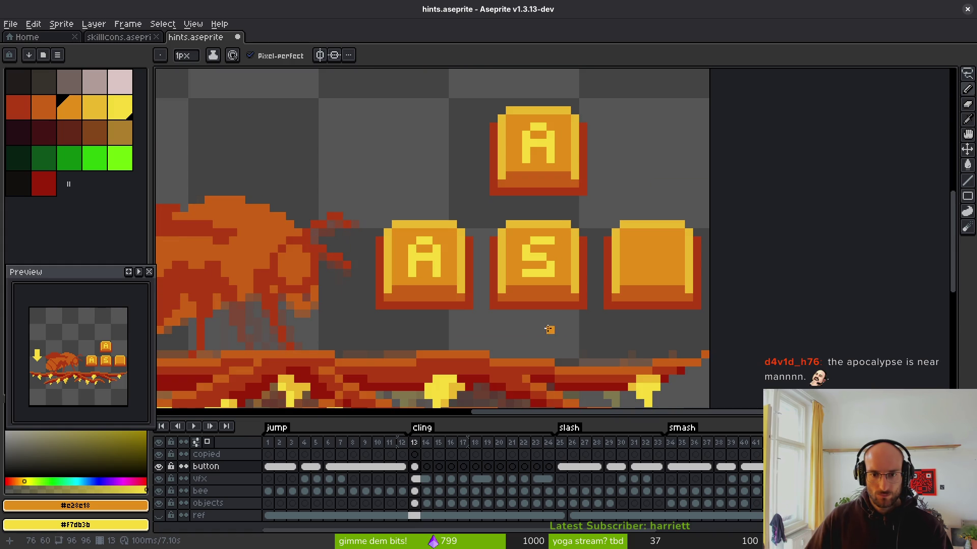
Finish the S's bottom-right corner and draw a yellow D on the blank right button
scroll(543, 331, up, 2)
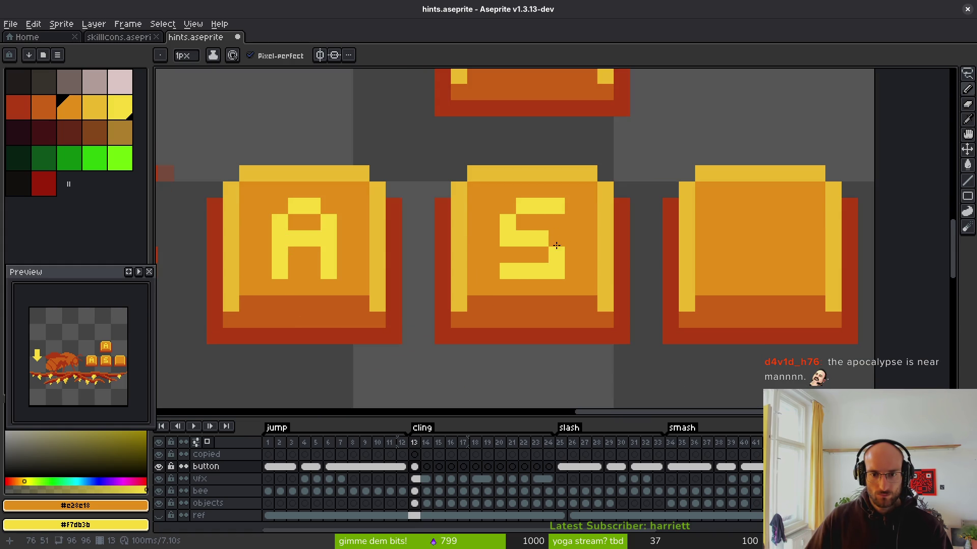
click(563, 273)
scroll(563, 273, down, 3)
scroll(572, 274, up, 3)
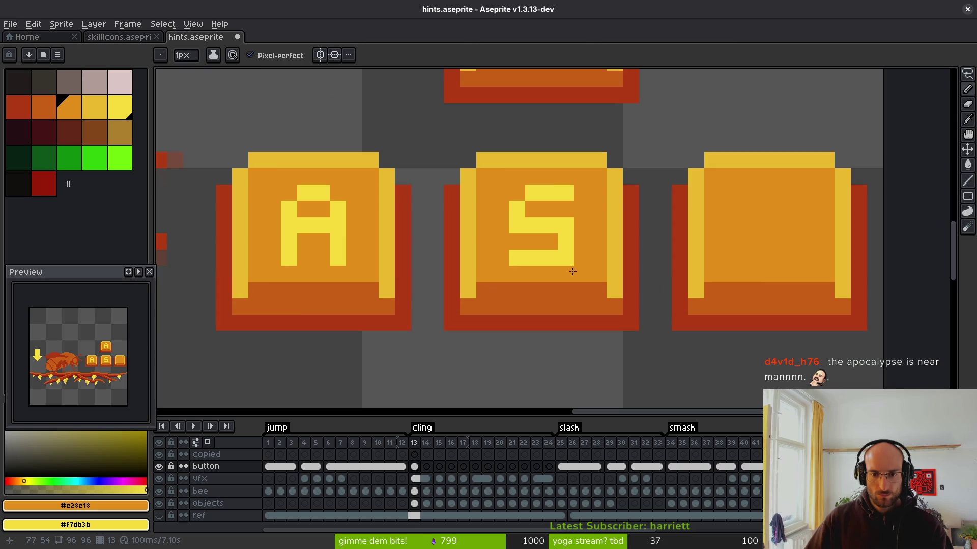
scroll(584, 262, down, 4)
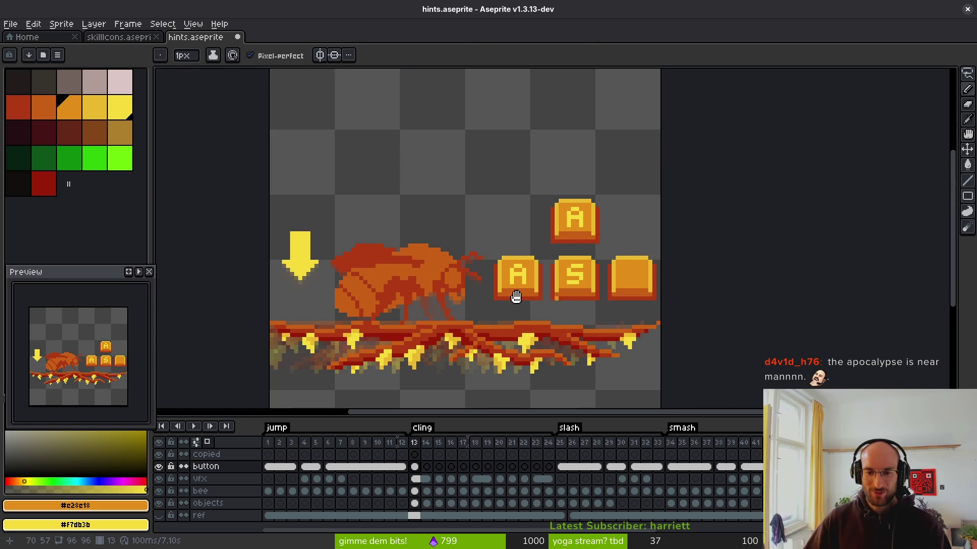
drag(595, 280, 509, 264)
scroll(509, 264, up, 3)
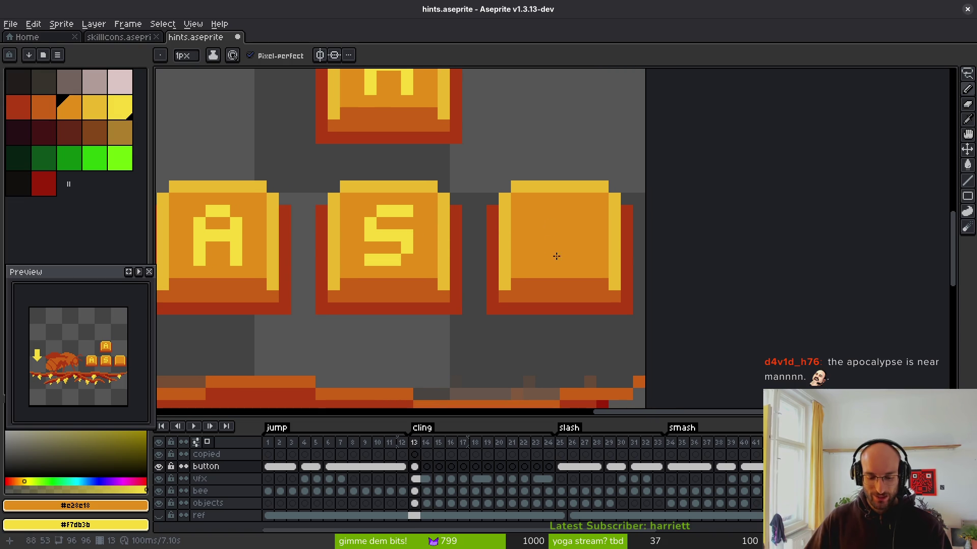
scroll(548, 225, up, 1)
mouse_move(542, 218)
mouse_down()
mouse_move(539, 257)
mouse_move(571, 208)
mouse_up()
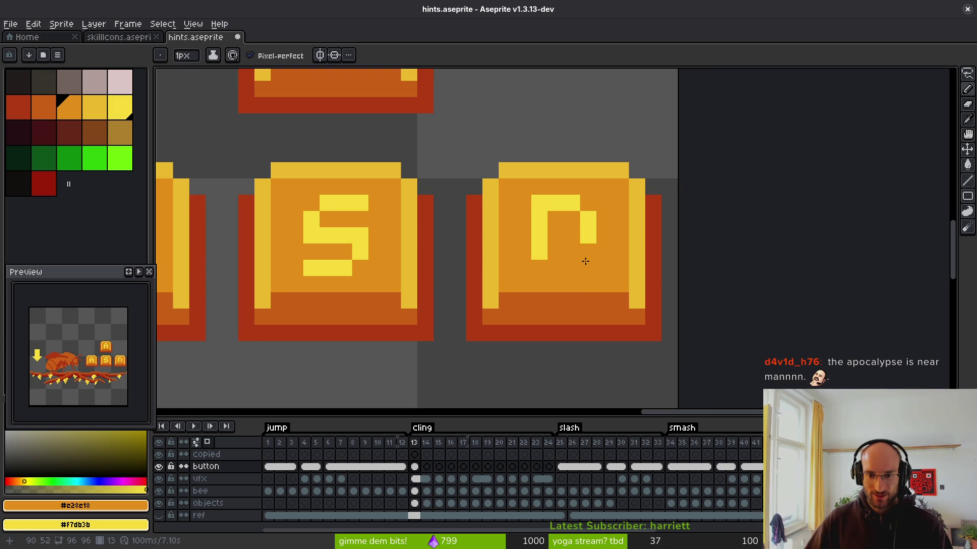
scroll(614, 312, down, 3)
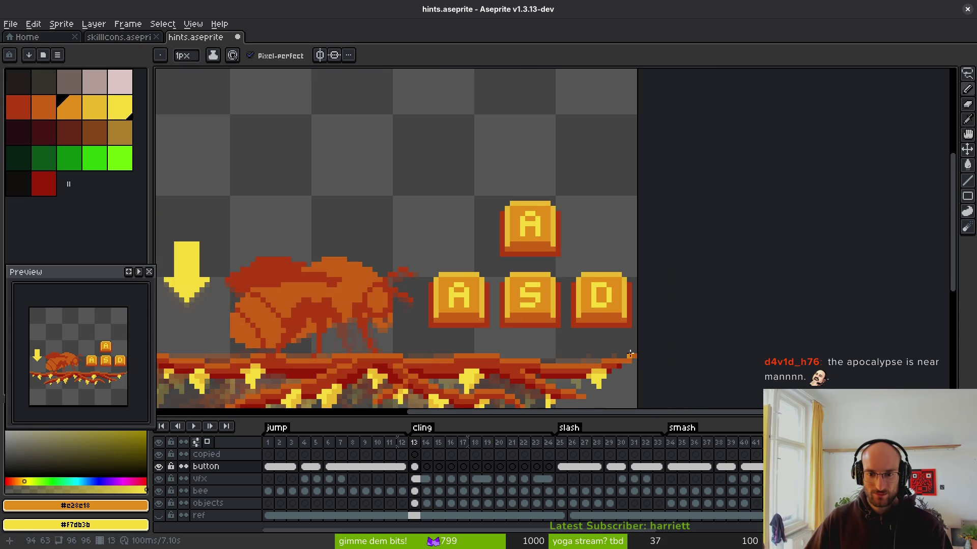
scroll(535, 217, up, 3)
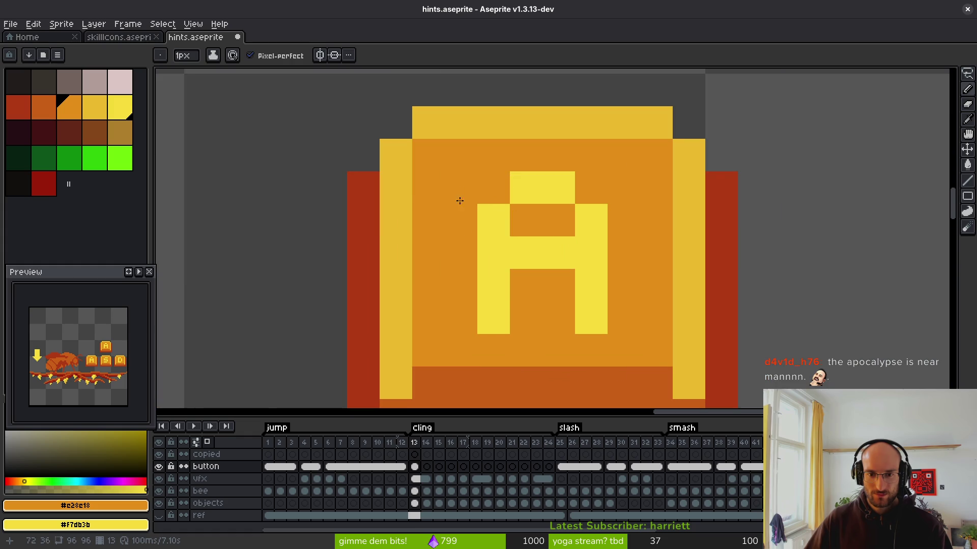
Paint over the A in orange and draw the first yellow strokes of a new letter
drag(489, 191, 489, 305)
mouse_move(605, 324)
mouse_down()
mouse_move(500, 183)
mouse_move(517, 260)
mouse_move(567, 277)
mouse_move(526, 253)
mouse_up()
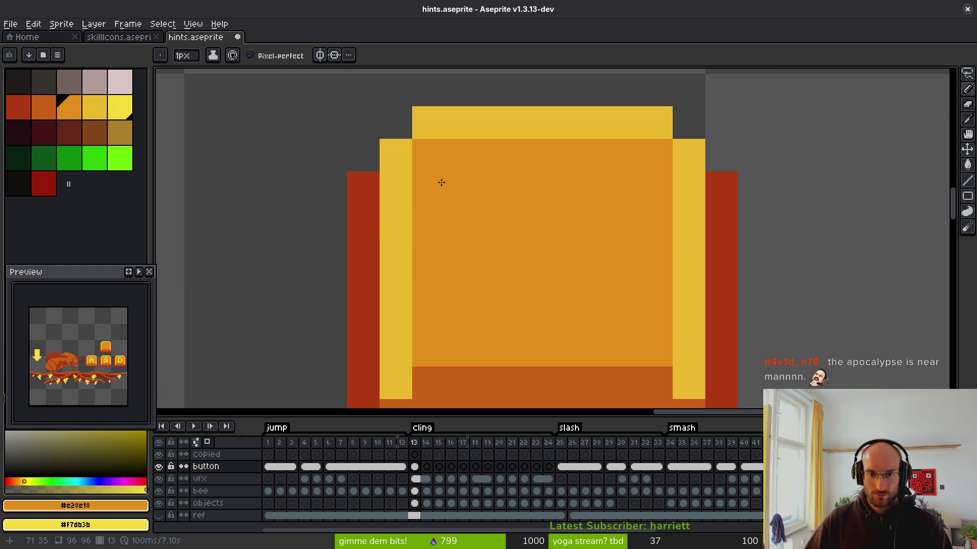
right_click(468, 194)
right_click(479, 220)
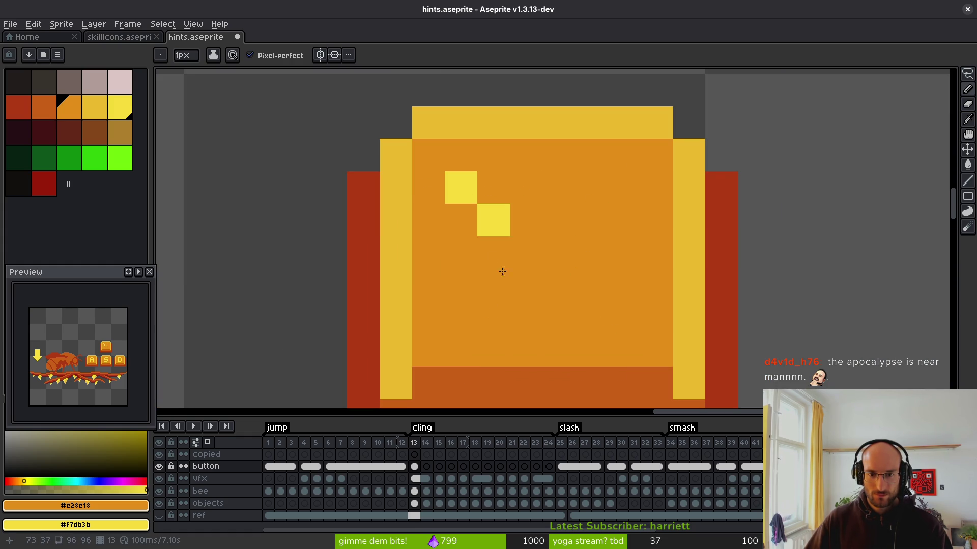
right_click(493, 254)
click(489, 221)
right_click(493, 286)
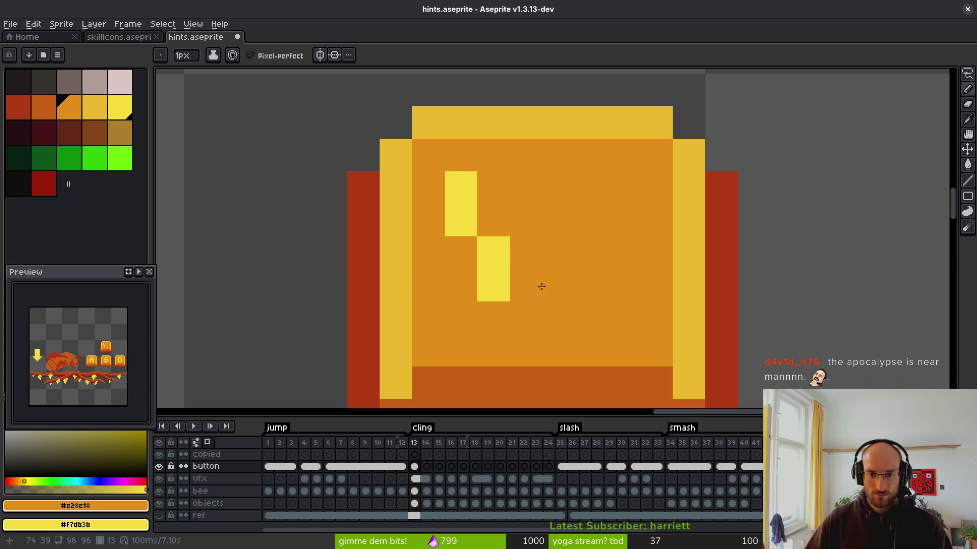
right_click(534, 251)
right_click(562, 284)
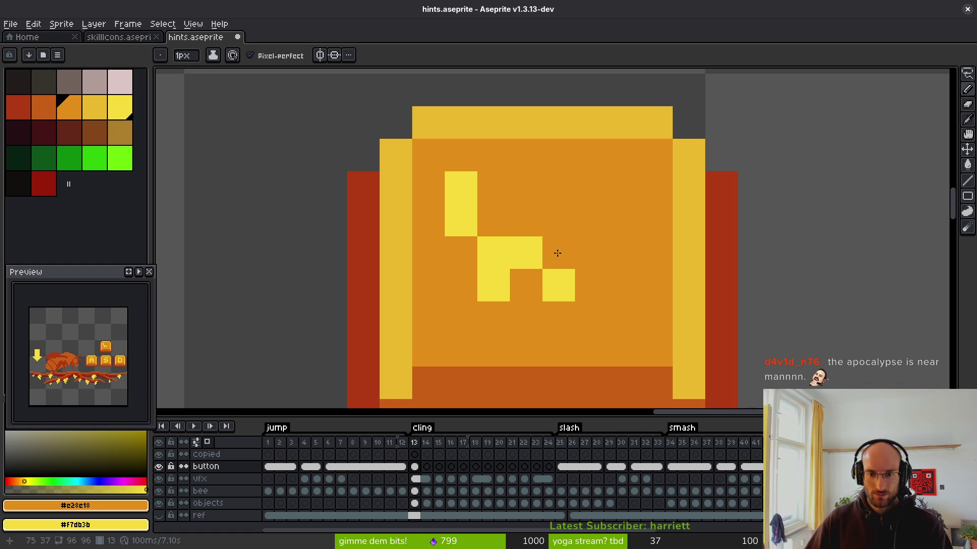
right_click(558, 254)
right_click(532, 222)
right_click(585, 222)
right_click(591, 178)
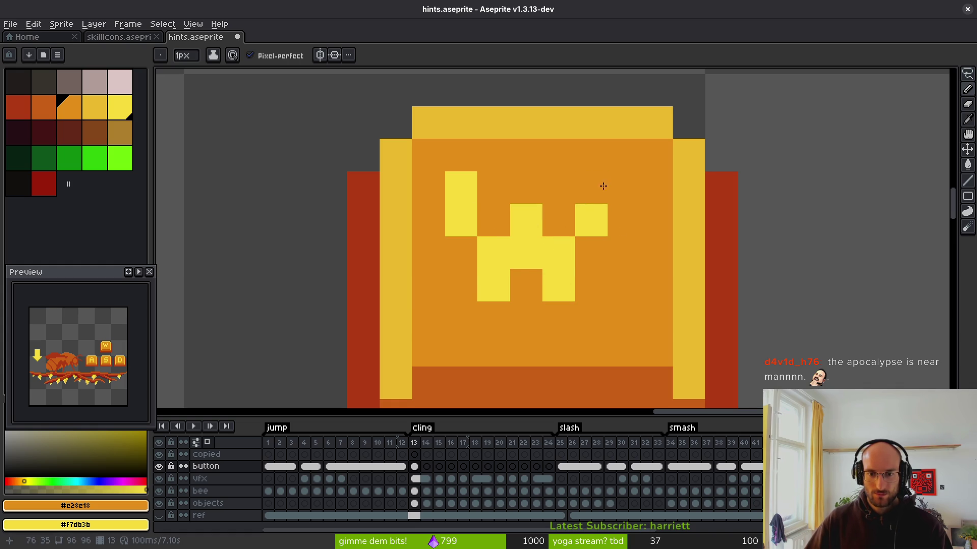
scroll(591, 177, down, 3)
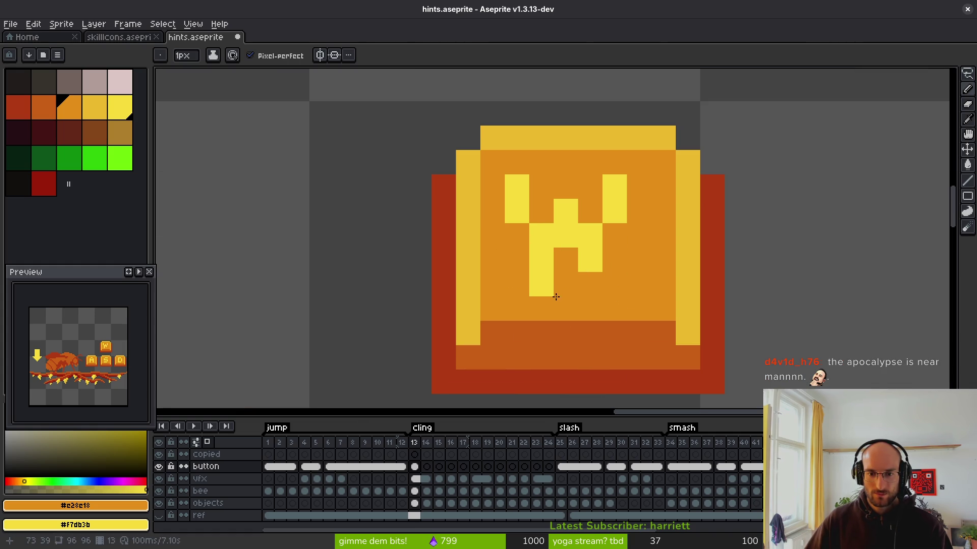
Reshape the yellow V-like glyph into a W, adding and removing pixels
right_click(523, 233)
click(544, 234)
right_click(564, 250)
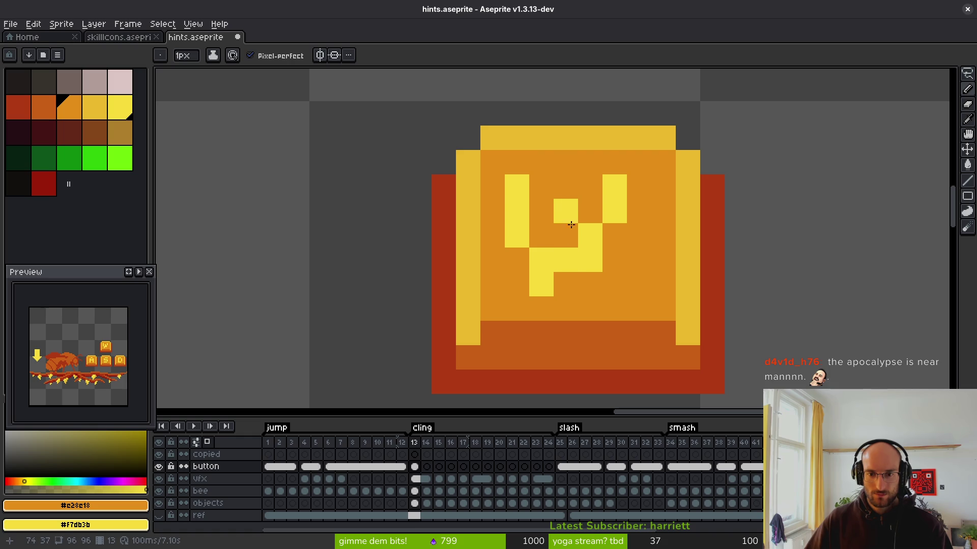
click(567, 216)
click(590, 260)
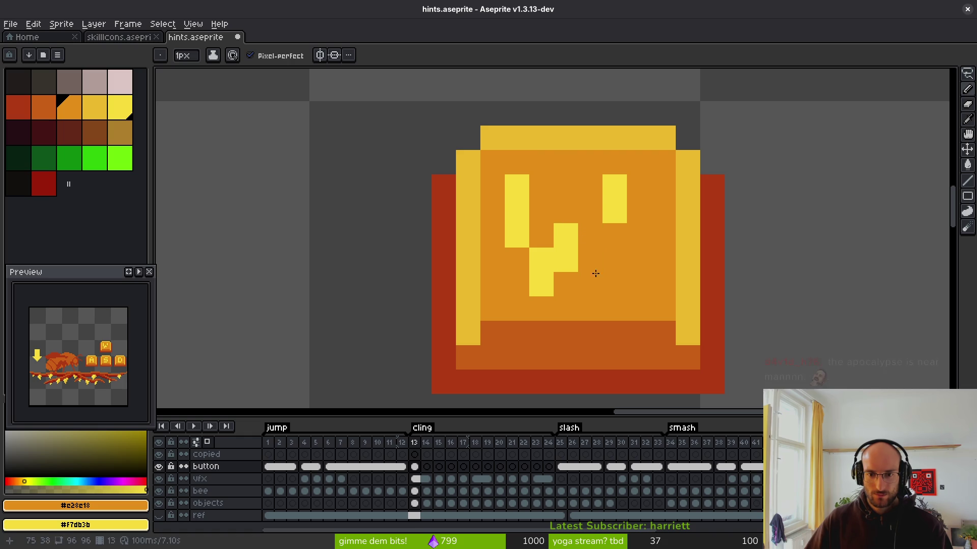
right_click(590, 260)
right_click(590, 285)
right_click(613, 241)
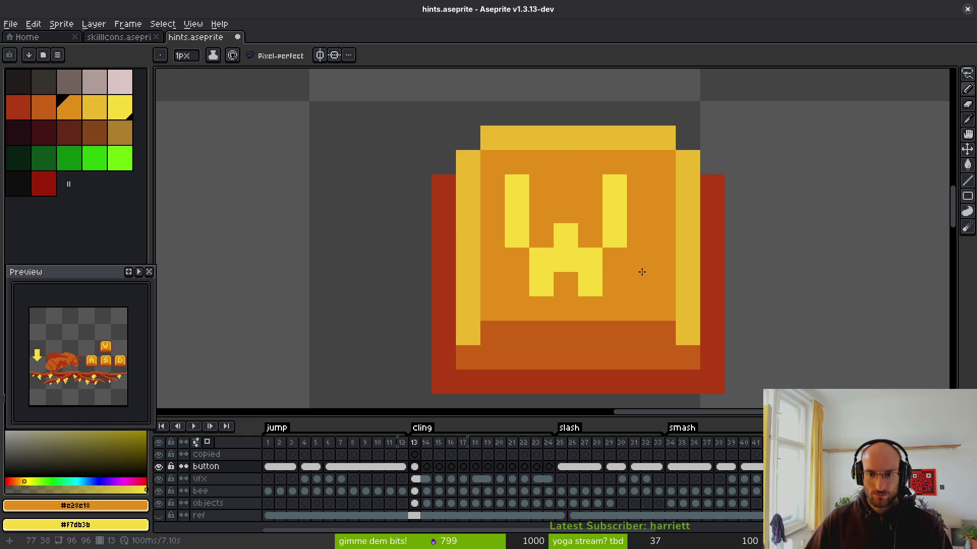
scroll(639, 271, down, 1)
scroll(615, 277, up, 1)
Refine the yellow W's middle and widen its upper right stroke, trimming stray pixels
right_click(590, 245)
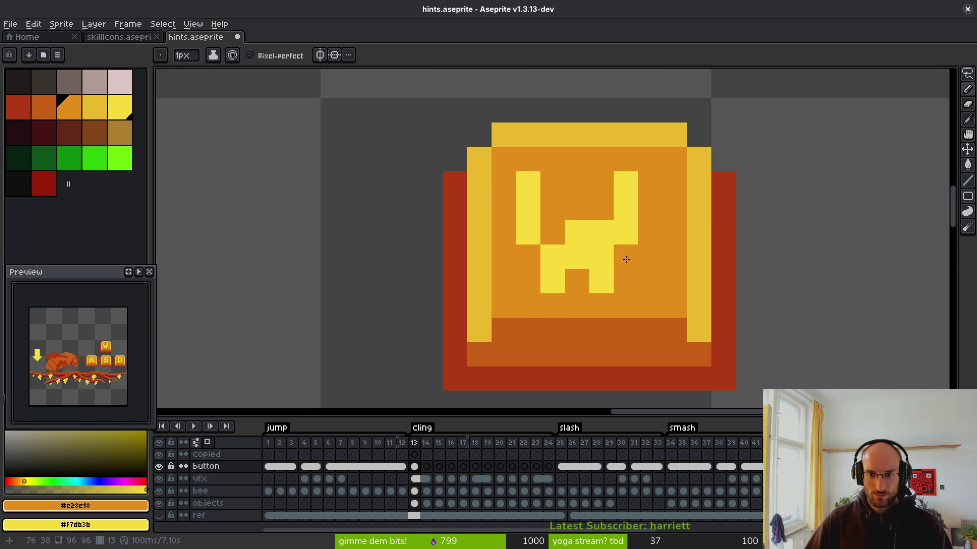
click(601, 257)
click(576, 257)
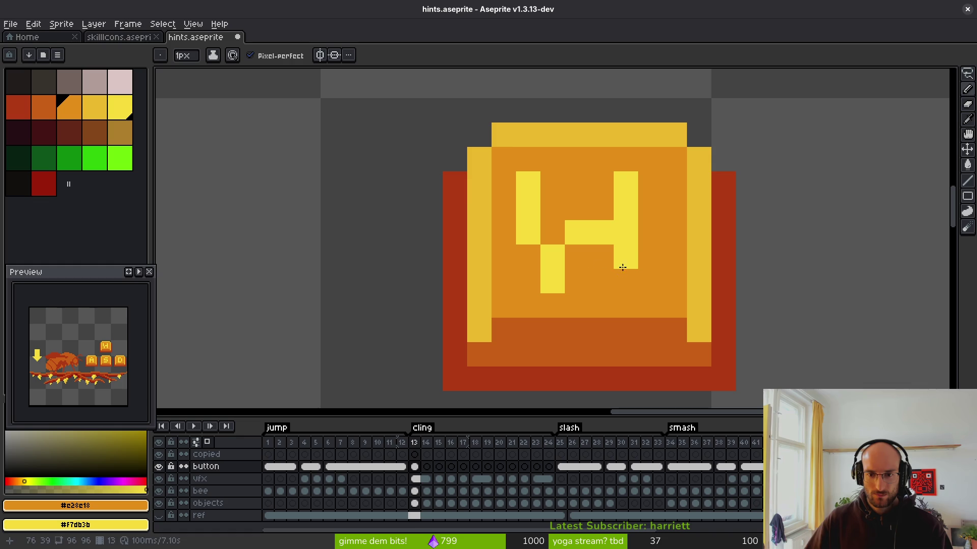
right_click(601, 256)
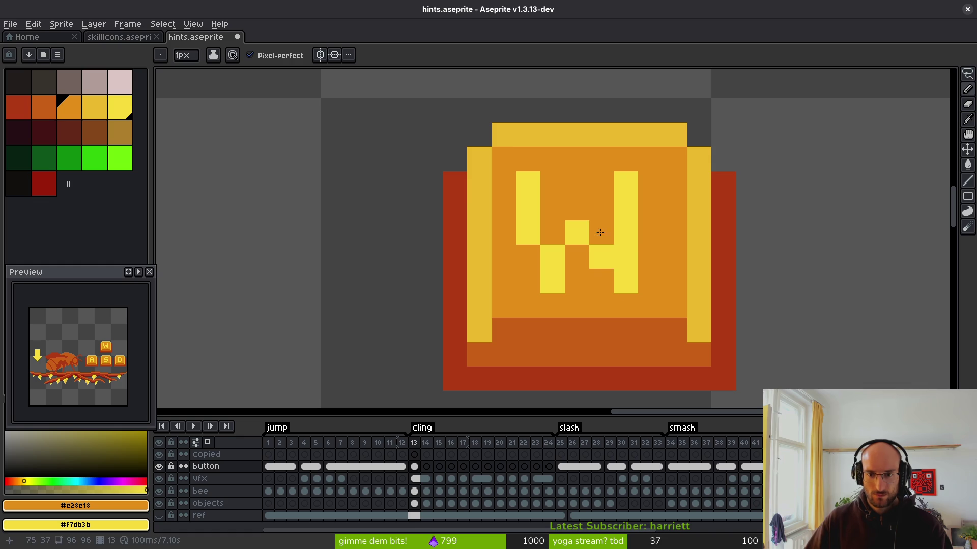
right_click(650, 207)
right_click(650, 183)
click(630, 192)
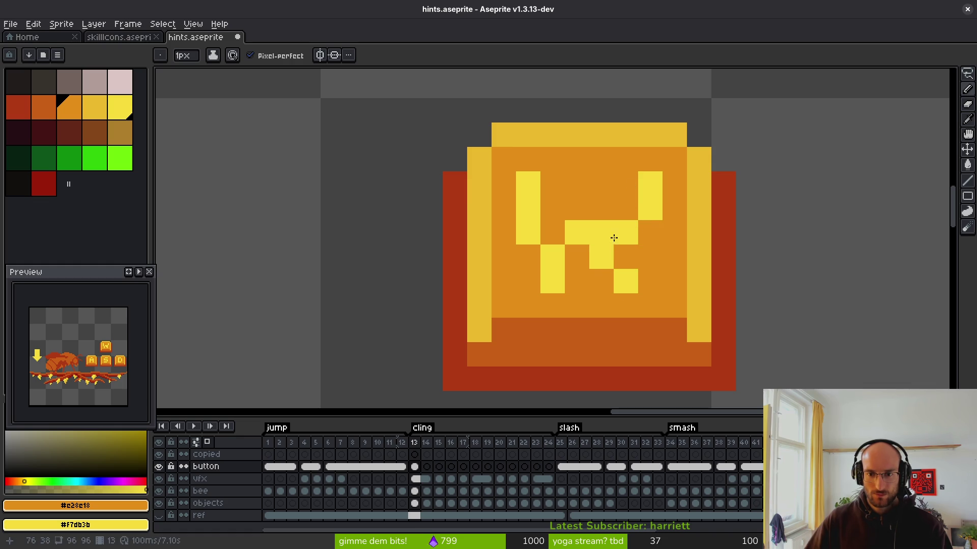
click(603, 233)
right_click(621, 239)
scroll(655, 291, down, 6)
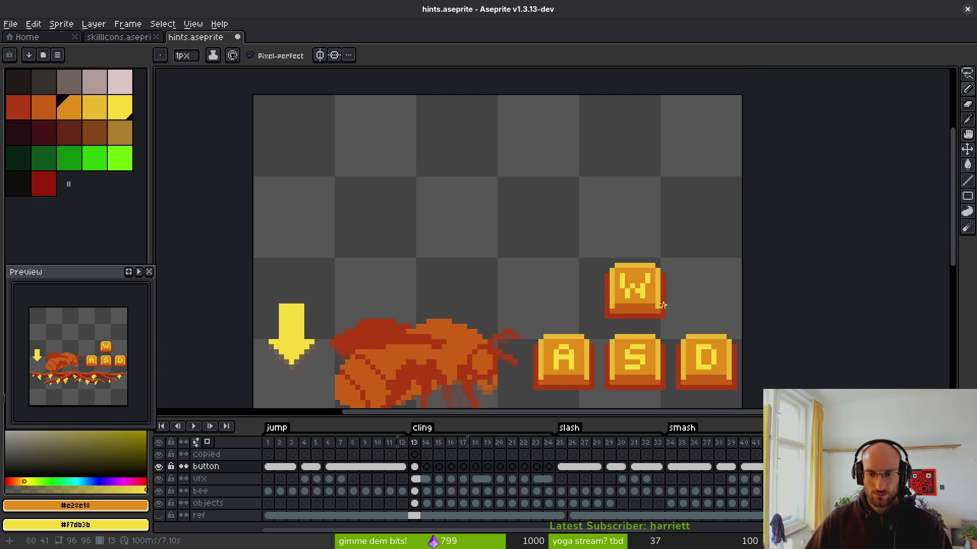
scroll(658, 300, up, 4)
key(m)
scroll(525, 240, down, 2)
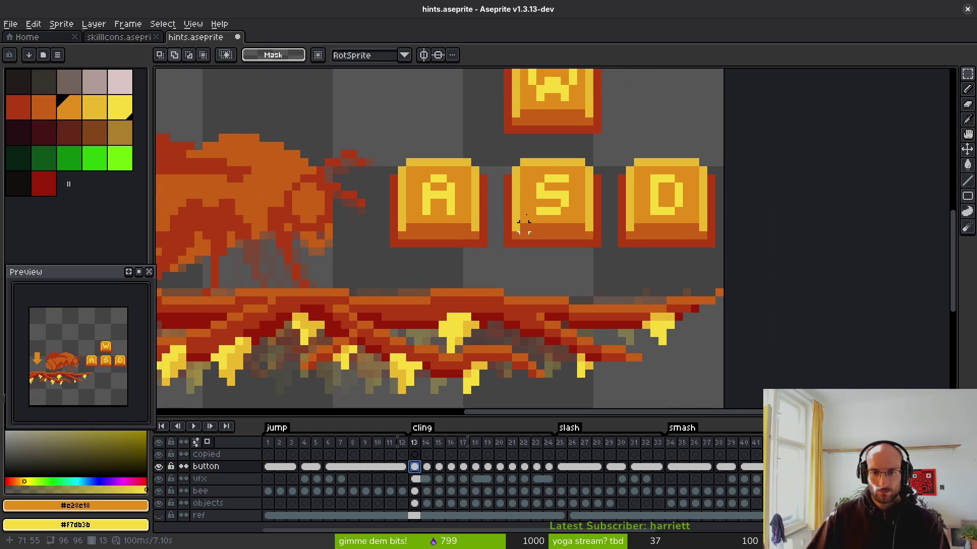
Recenter the view on the key buttons and save hints.aseprite
drag(512, 218, 467, 230)
scroll(467, 230, down, 1)
key(ctrl+s)
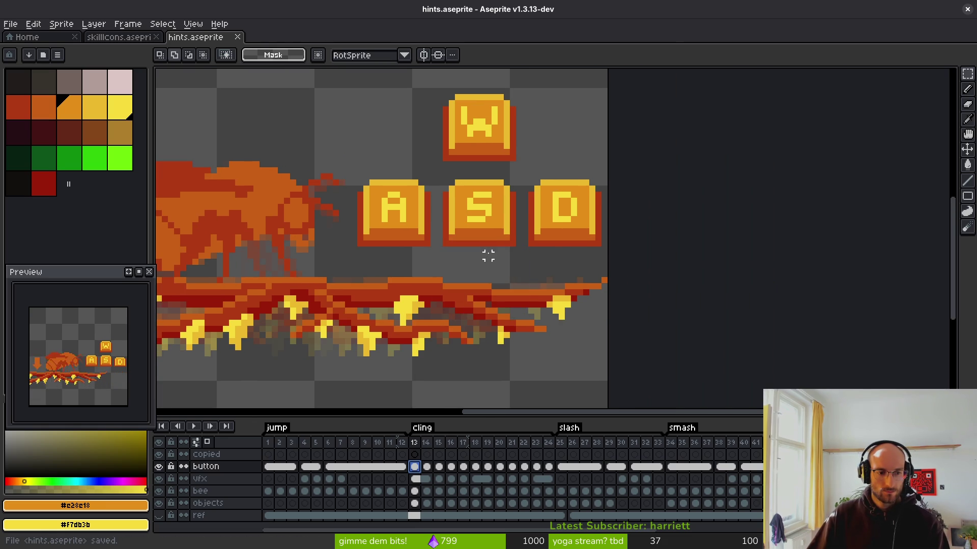
Step through cling frames 13–17 to check the key presses, then select button cels 13–15
click(427, 466)
click(439, 467)
click(451, 467)
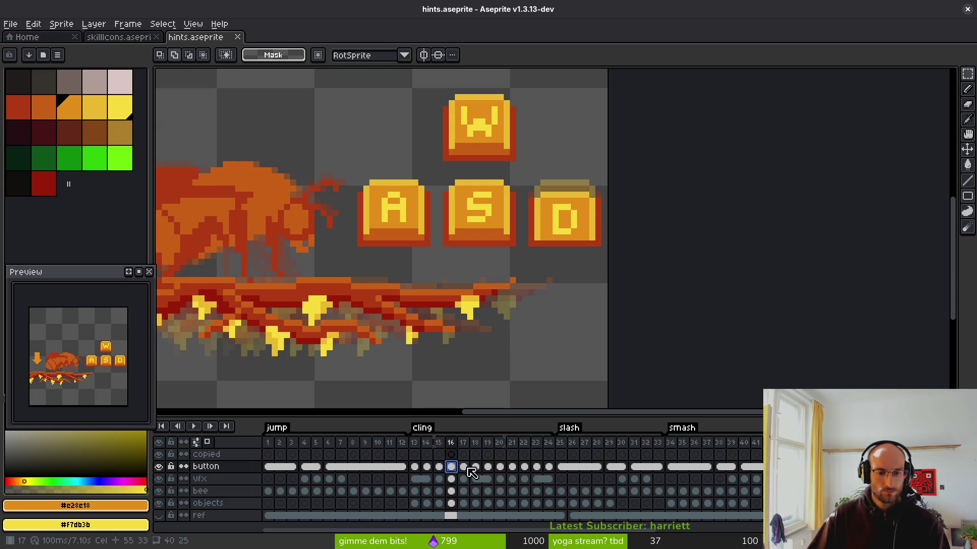
click(463, 467)
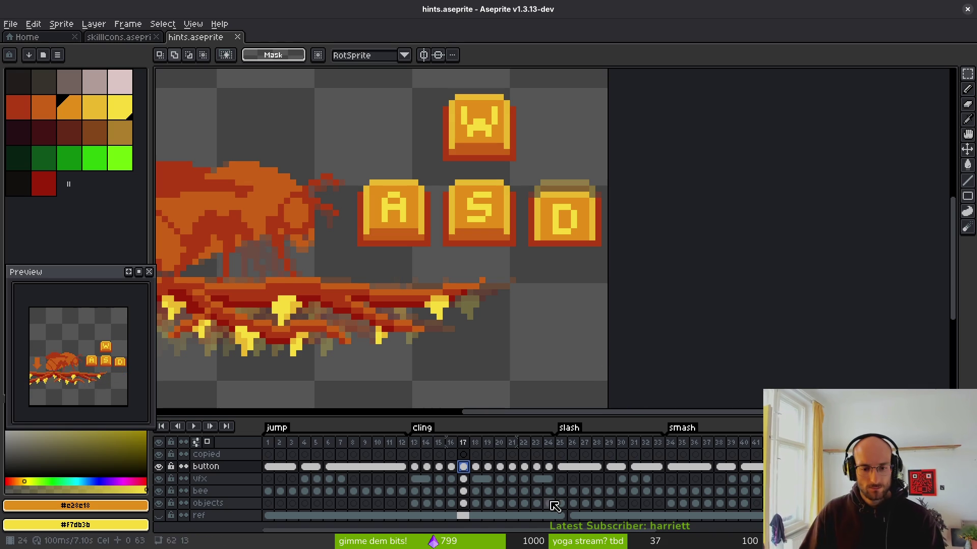
drag(426, 467, 414, 469)
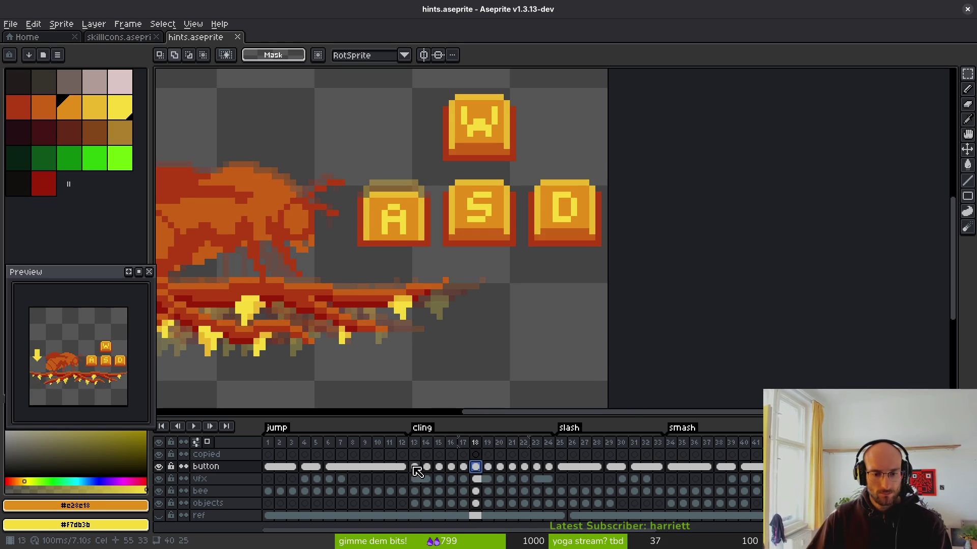
click(444, 468)
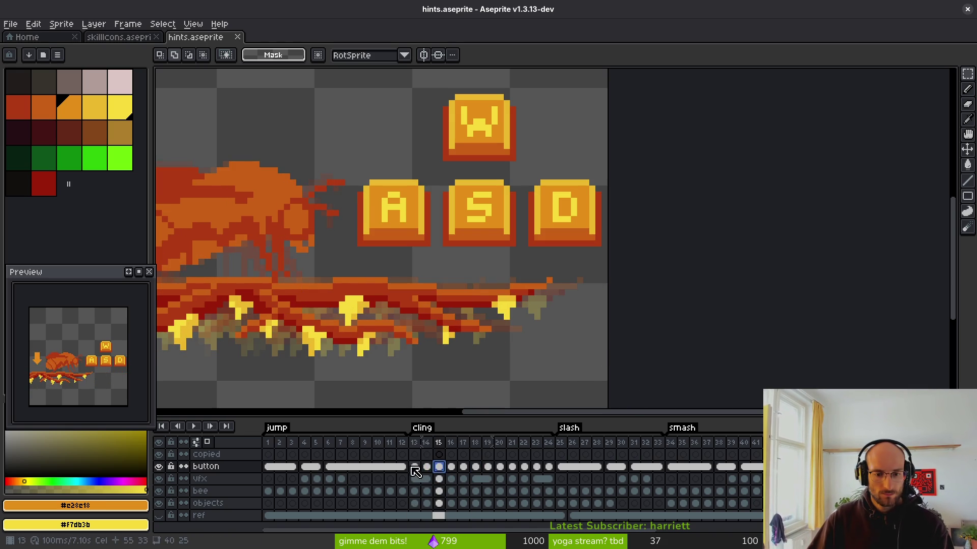
shift+click(417, 468)
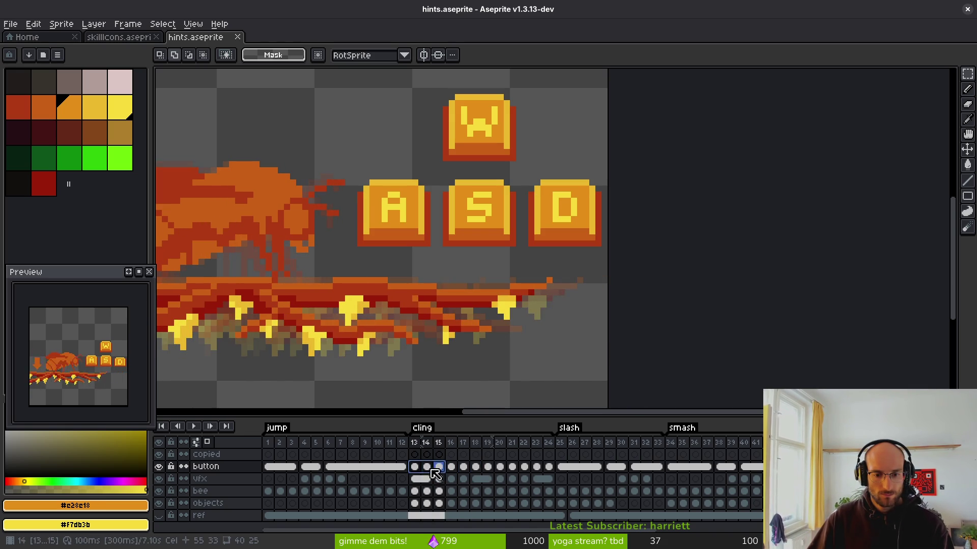
Link the button-layer cels of frames 13–15, then those of frames 16–17
right_click(417, 468)
click(454, 511)
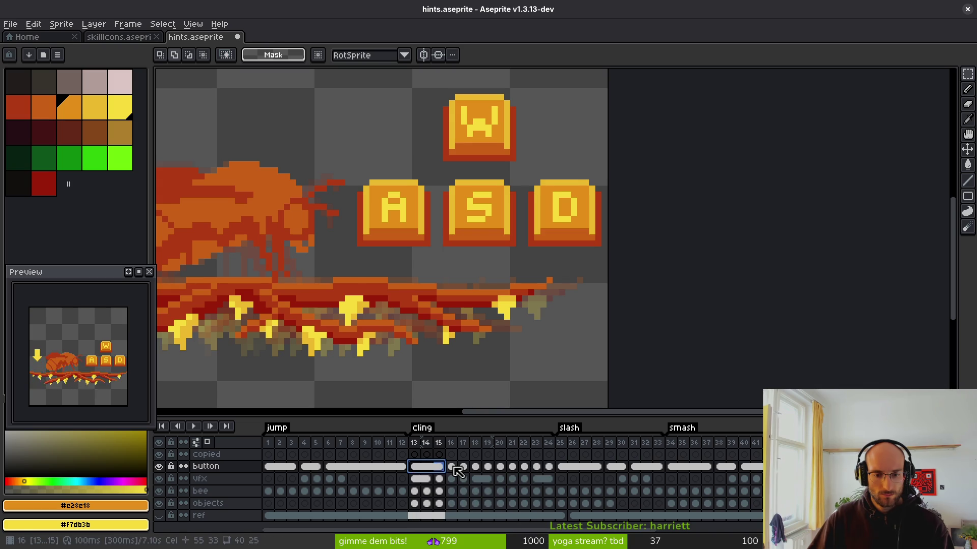
click(450, 466)
shift+click(463, 467)
right_click(463, 468)
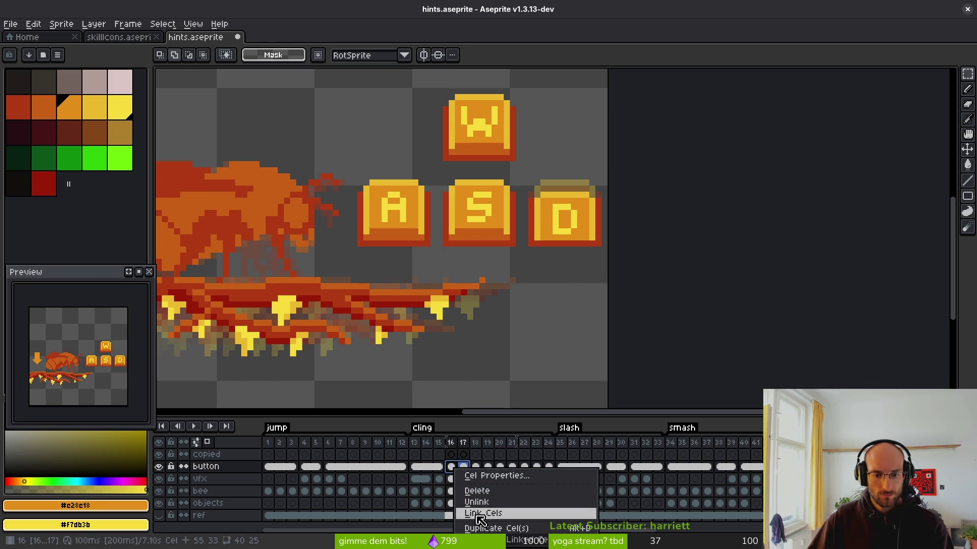
click(483, 514)
Link the button-layer cels of frames 18–19 and of frames 20–21
click(475, 467)
shift+click(487, 467)
right_click(478, 469)
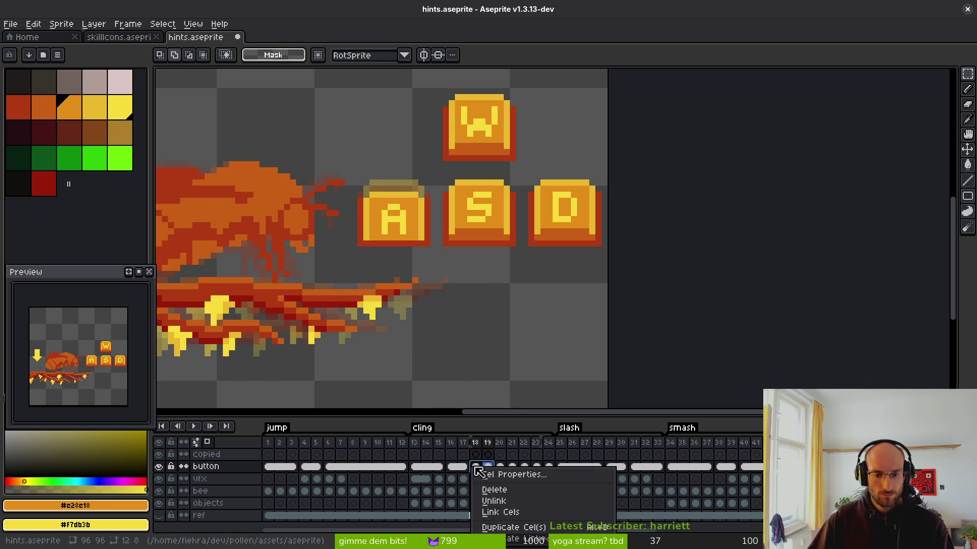
click(500, 513)
click(499, 467)
shift+click(512, 467)
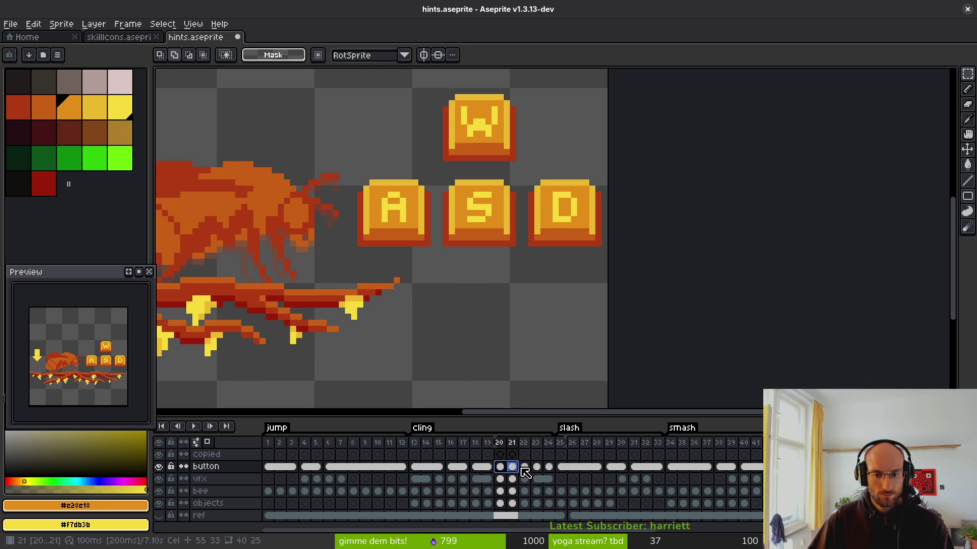
shift+click(548, 467)
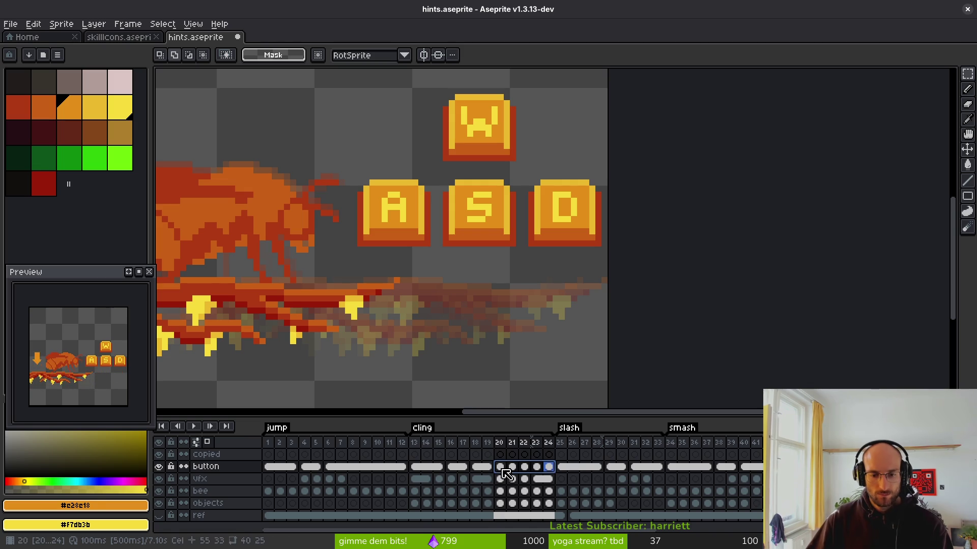
click(499, 467)
shift+click(512, 466)
right_click(506, 469)
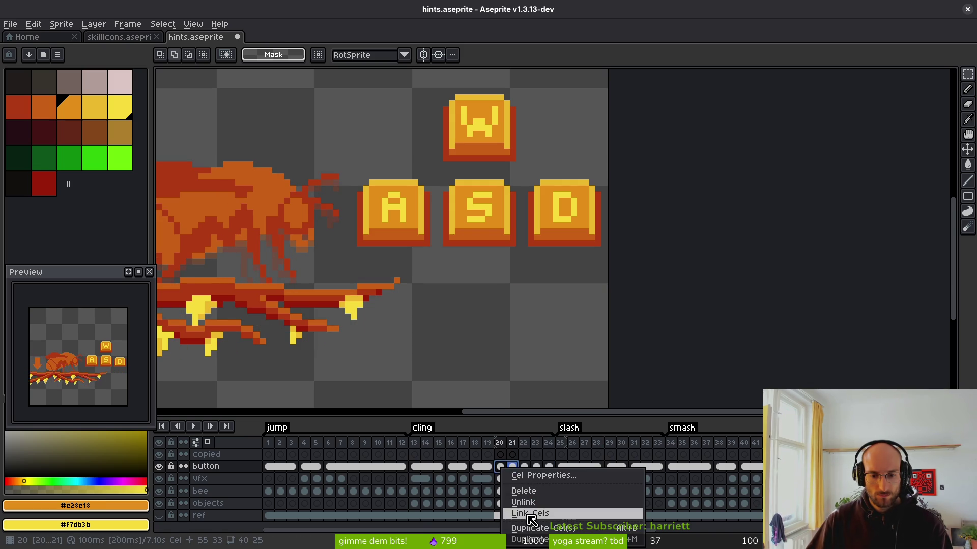
click(529, 513)
Link the button-layer cels of frames 22–23
click(524, 467)
shift+click(536, 467)
right_click(527, 471)
click(532, 515)
click(499, 466)
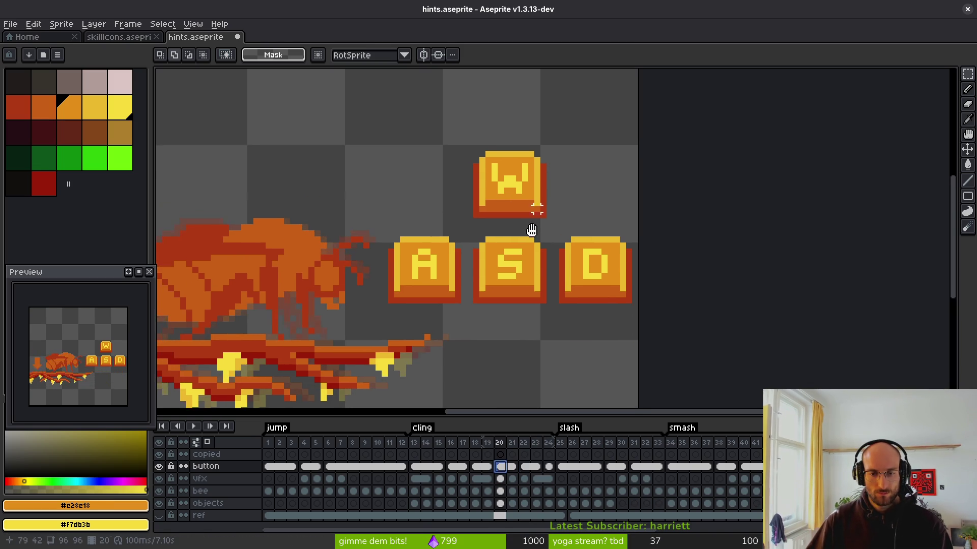
In frame 20, select the W key and nudge it down one pixel
scroll(524, 212, up, 2)
drag(426, 175, 554, 268)
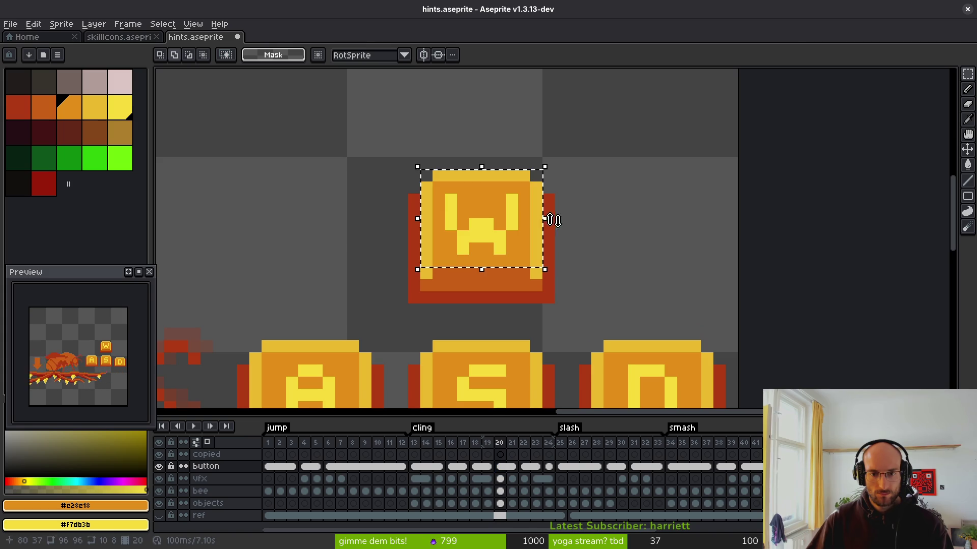
scroll(551, 218, up, 2)
scroll(681, 213, down, 3)
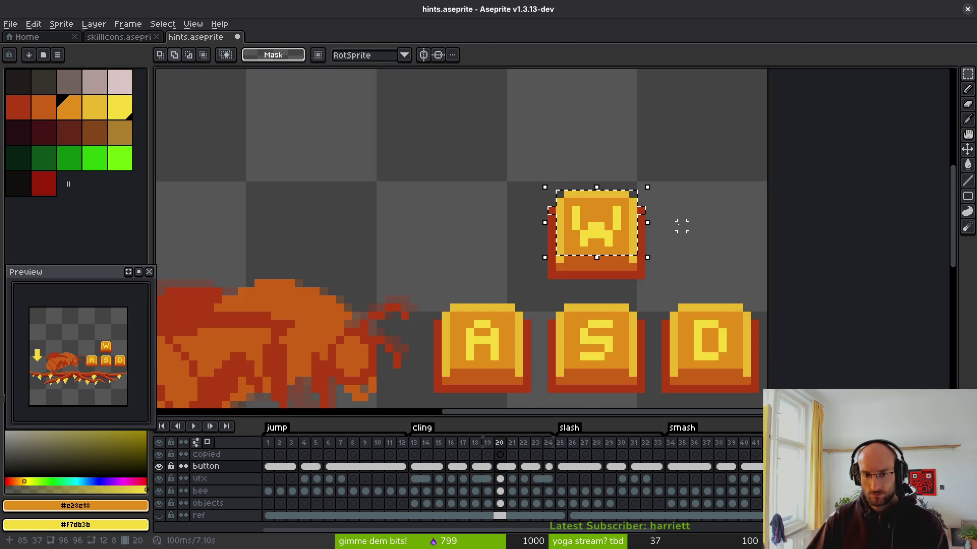
key(Down)
key(Down)
click(622, 249)
In frame 22, push the S key down one pixel, then save hints.aseprite
scroll(575, 227, down, 1)
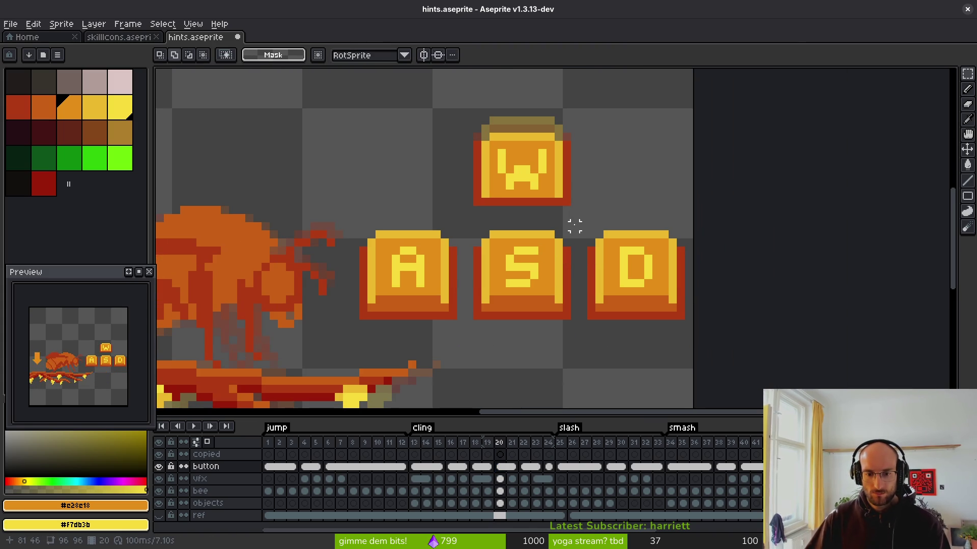
key(Right)
key(Right)
scroll(521, 229, up, 2)
drag(440, 230, 590, 349)
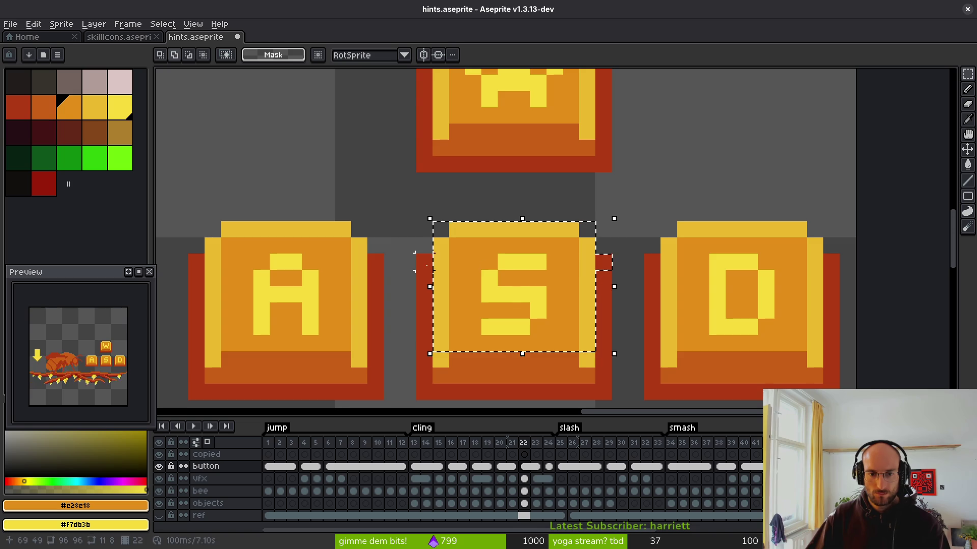
key(Down)
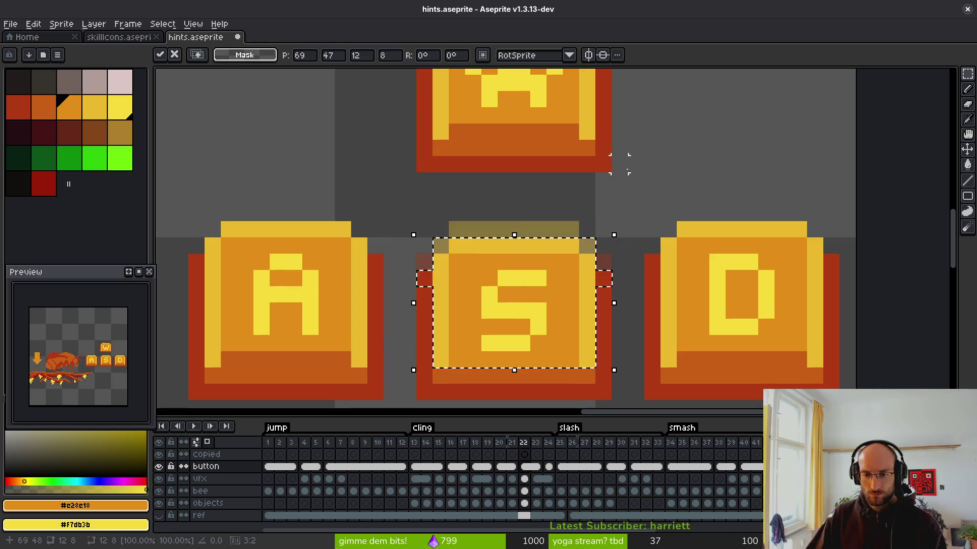
key(ctrl+d)
scroll(628, 213, down, 2)
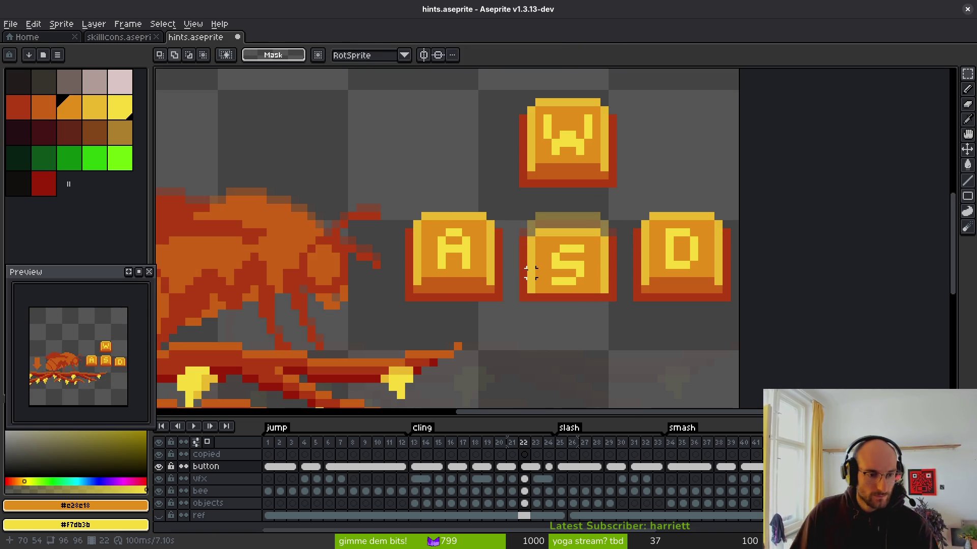
key(ctrl+s)
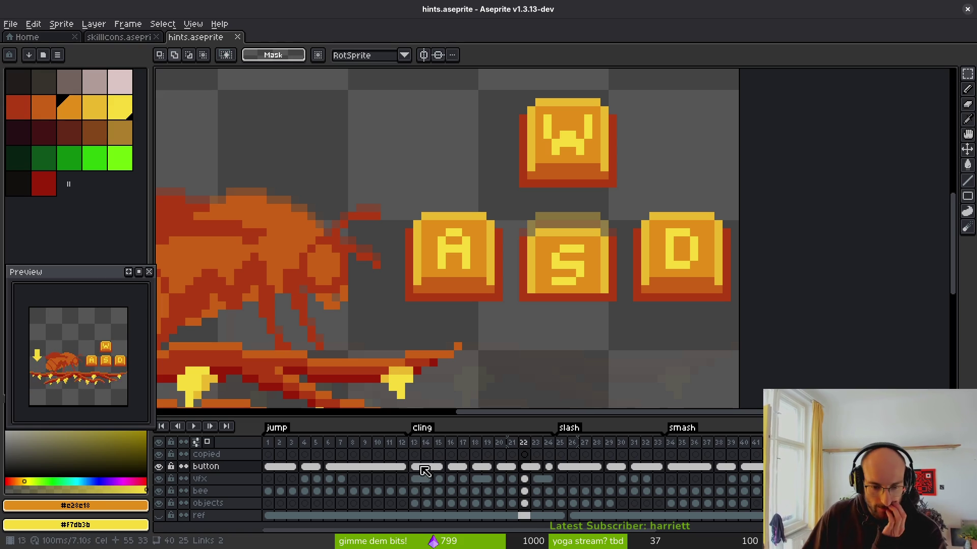
Move the button cels for frames 13–24 up onto the copied layer and save
click(219, 465)
click(416, 468)
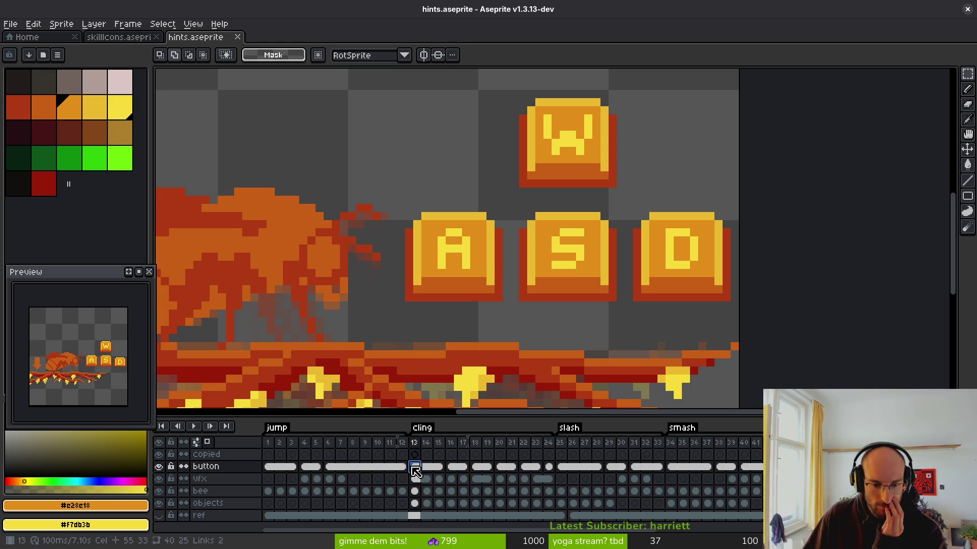
drag(415, 469, 540, 470)
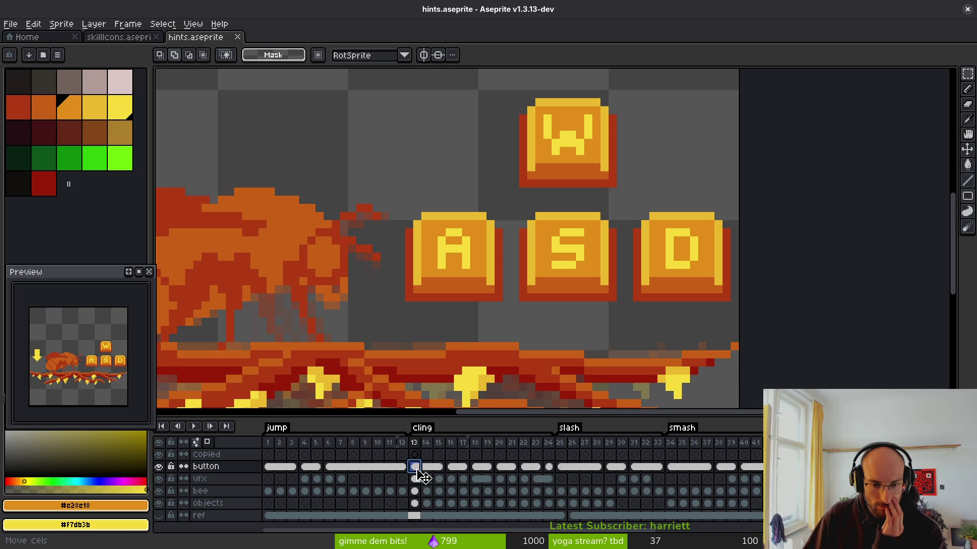
drag(414, 468, 549, 468)
drag(474, 468, 468, 461)
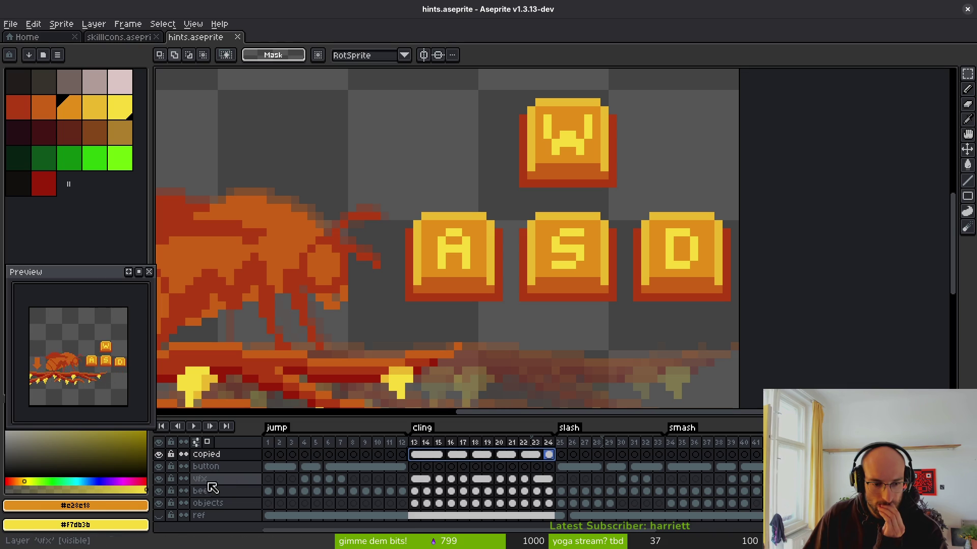
scroll(442, 312, down, 1)
scroll(442, 313, down, 5)
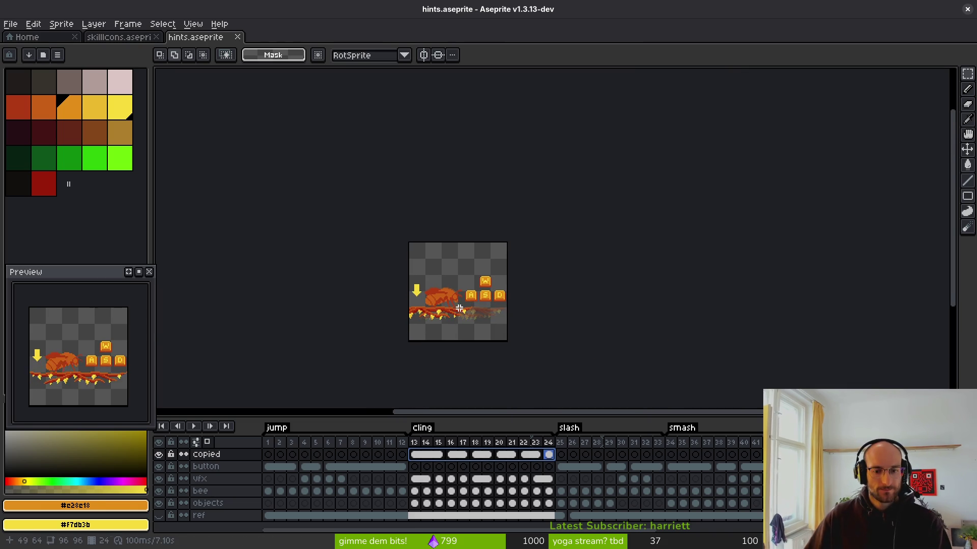
key(ctrl+s)
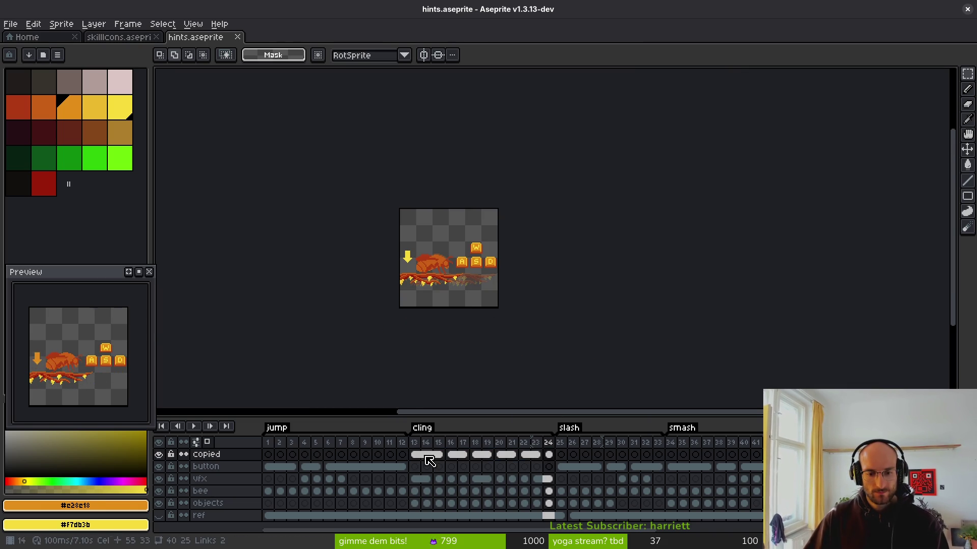
Try moving cels 13–23 back to the button layer, then undo and save again
drag(460, 459, 460, 467)
key(ctrl+s)
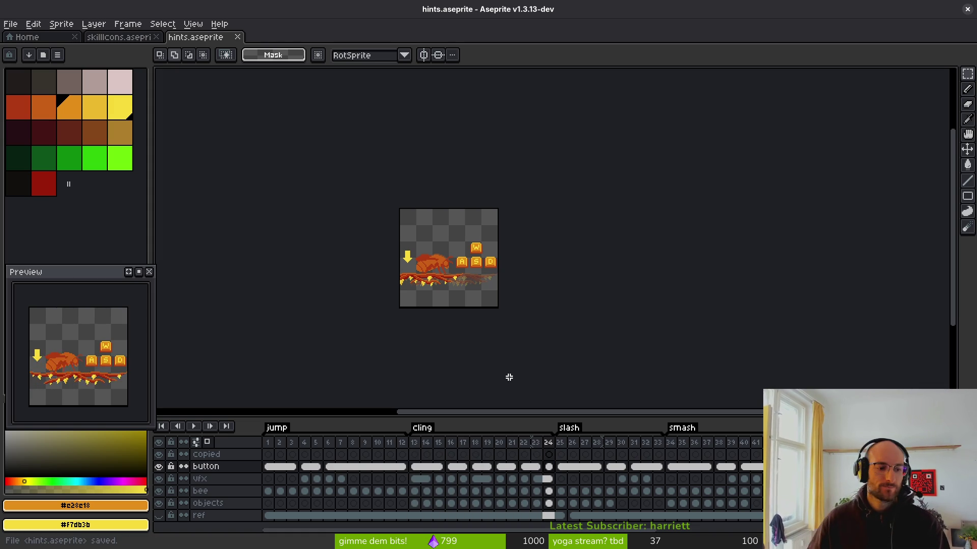
key(ctrl+z)
key(ctrl+s)
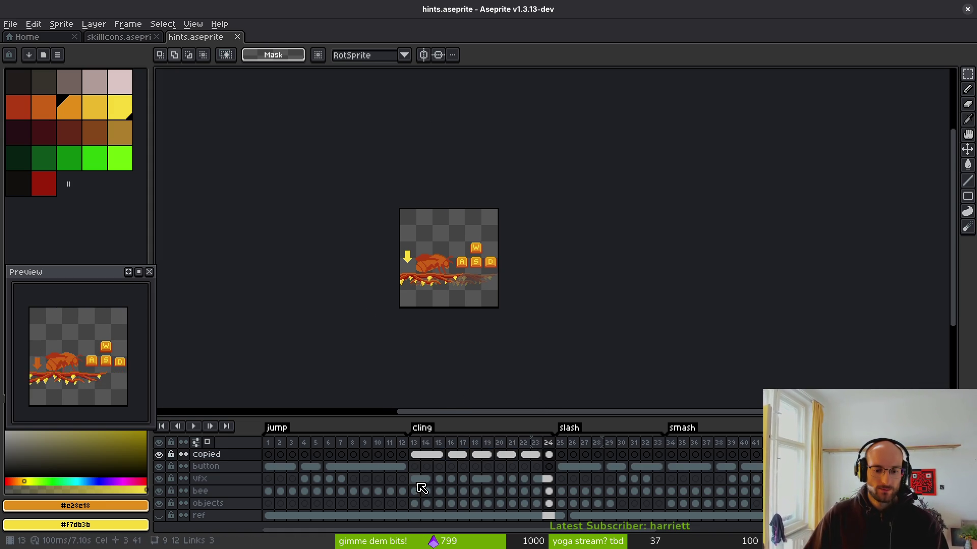
drag(418, 481, 548, 503)
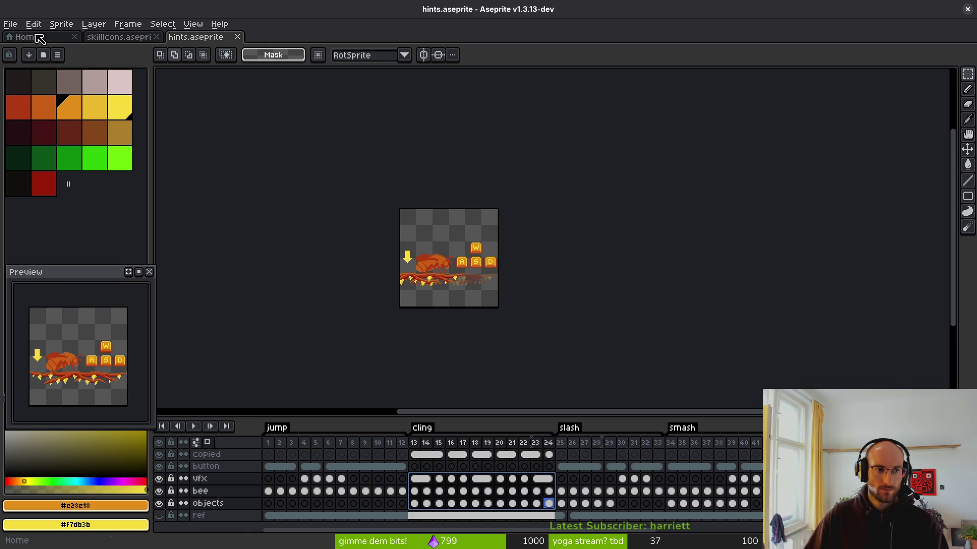
click(32, 25)
mouse_move(94, 174)
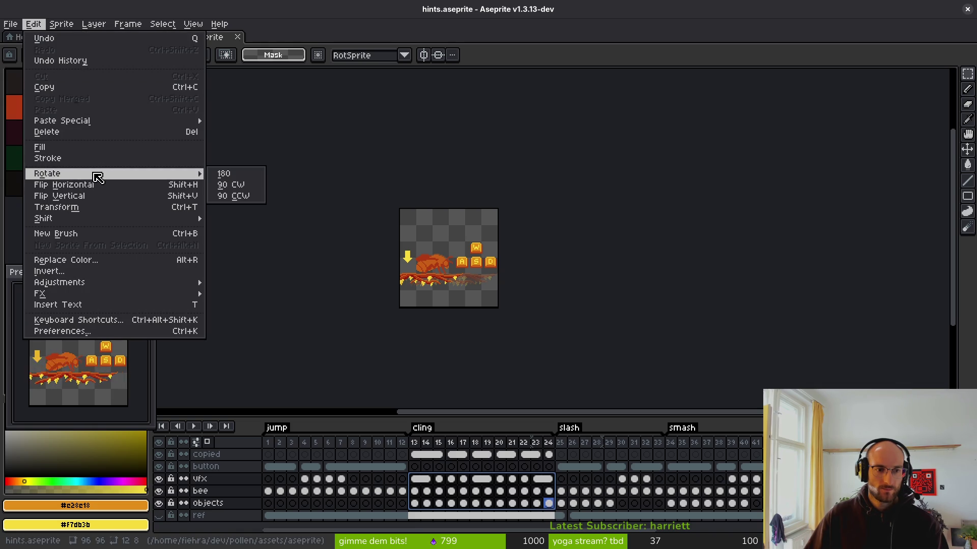
click(243, 197)
scroll(488, 289, up, 4)
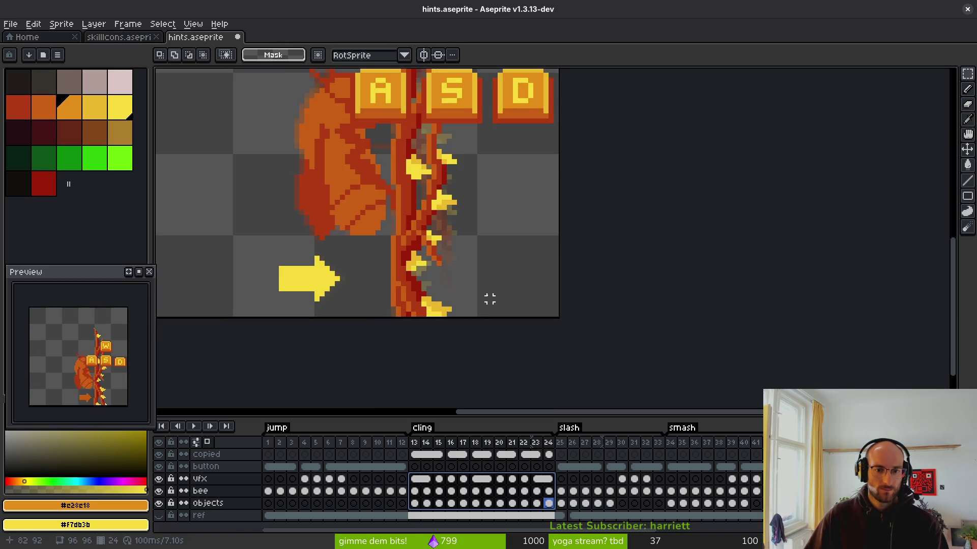
scroll(484, 299, down, 6)
key(ctrl+z)
scroll(467, 267, up, 5)
key(ctrl+s)
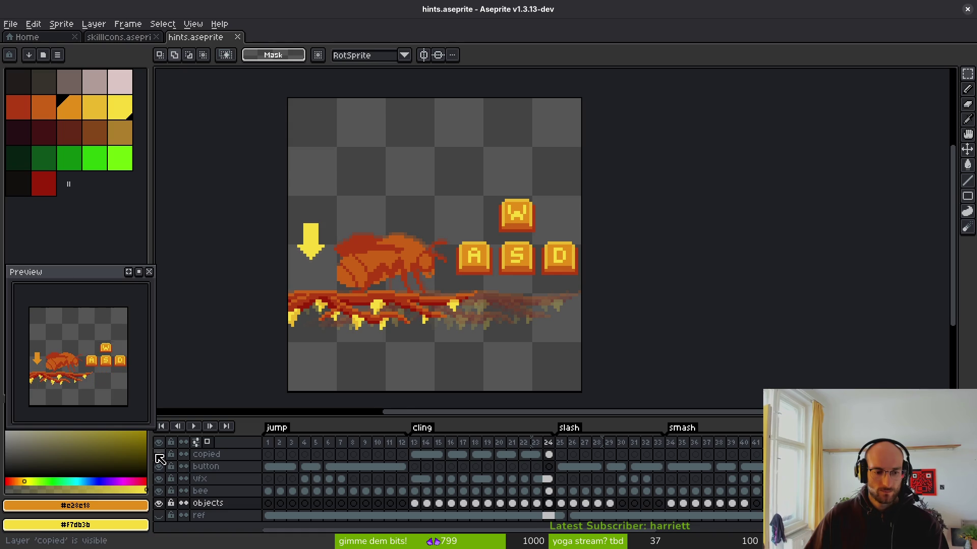
Hide the copied layer and scroll the timeline to the cling frames
click(159, 454)
scroll(402, 248, down, 2)
scroll(402, 248, down, 2)
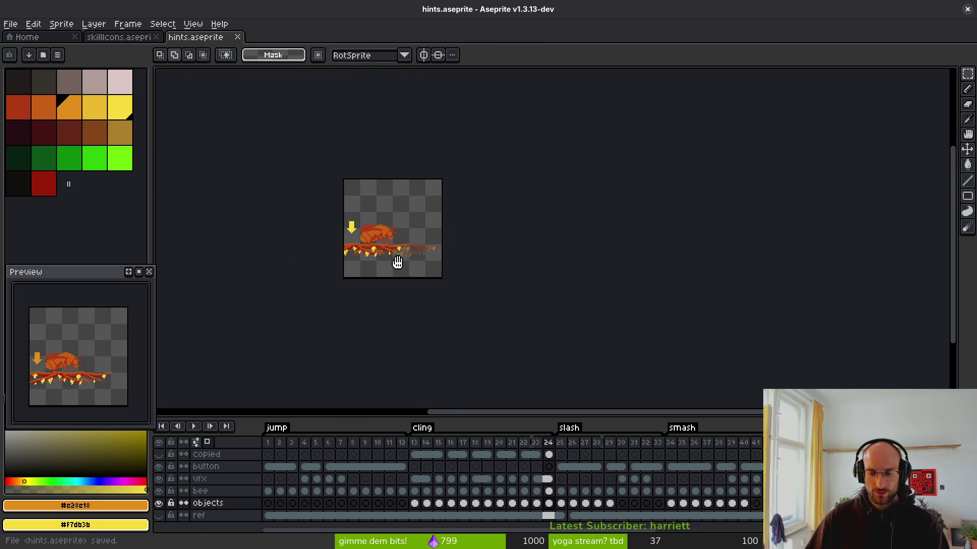
scroll(356, 446, right, 5)
scroll(316, 445, right, 1)
scroll(523, 483, left, 6)
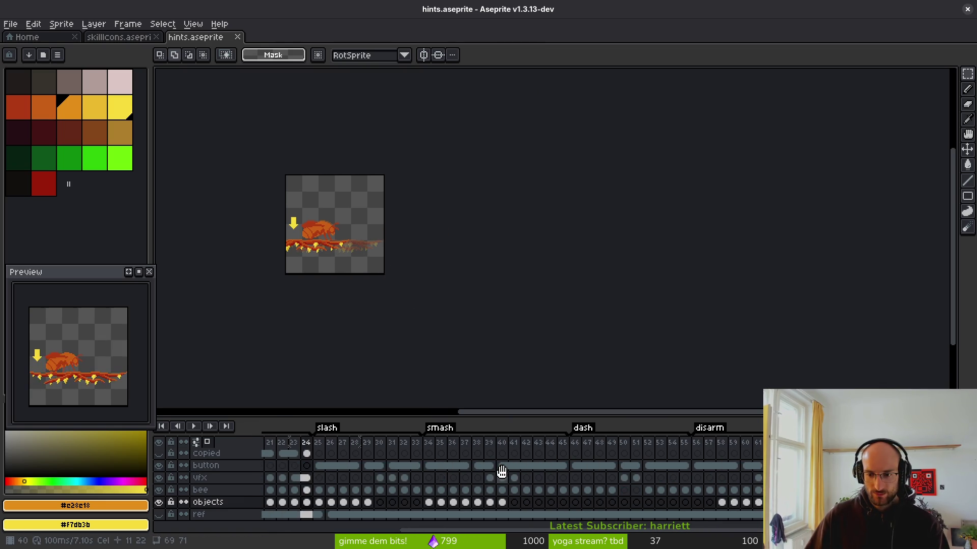
scroll(353, 457, right, 3)
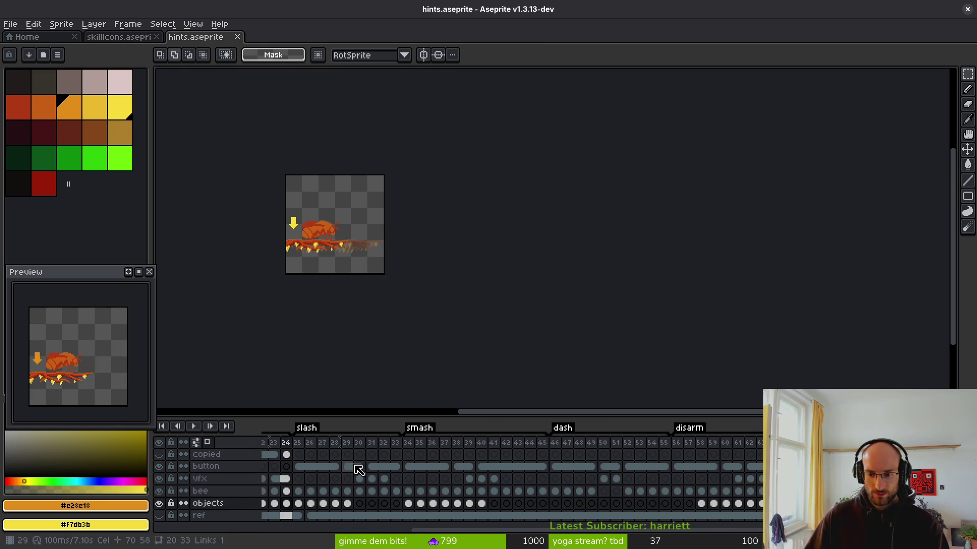
scroll(620, 468, left, 3)
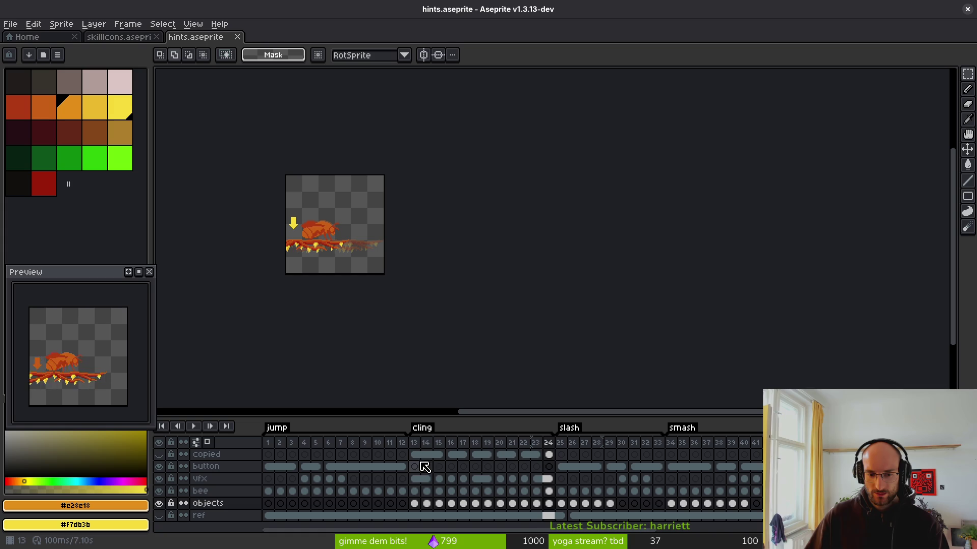
Select the copied layer's cling cels and shift them one frame later
drag(421, 457, 561, 457)
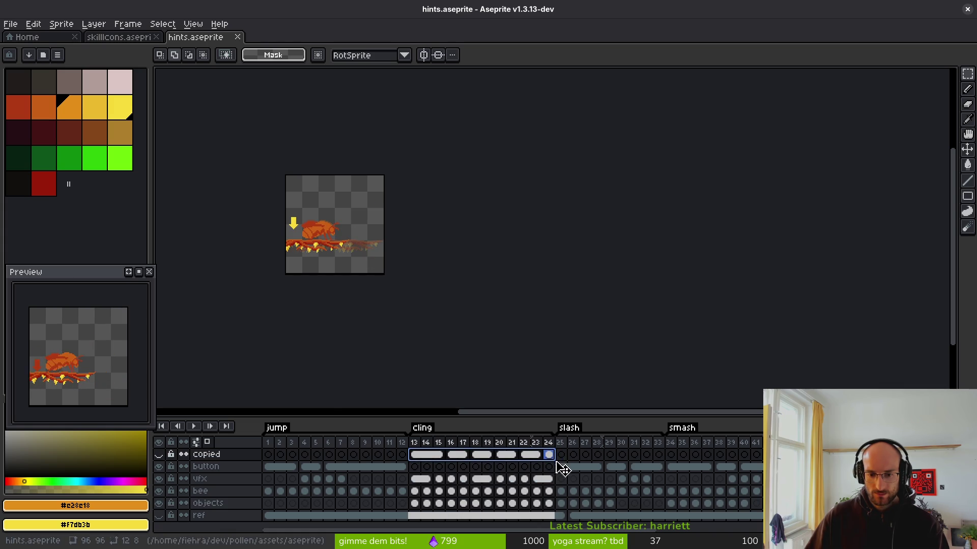
scroll(617, 480, right, 7)
scroll(646, 481, right, 3)
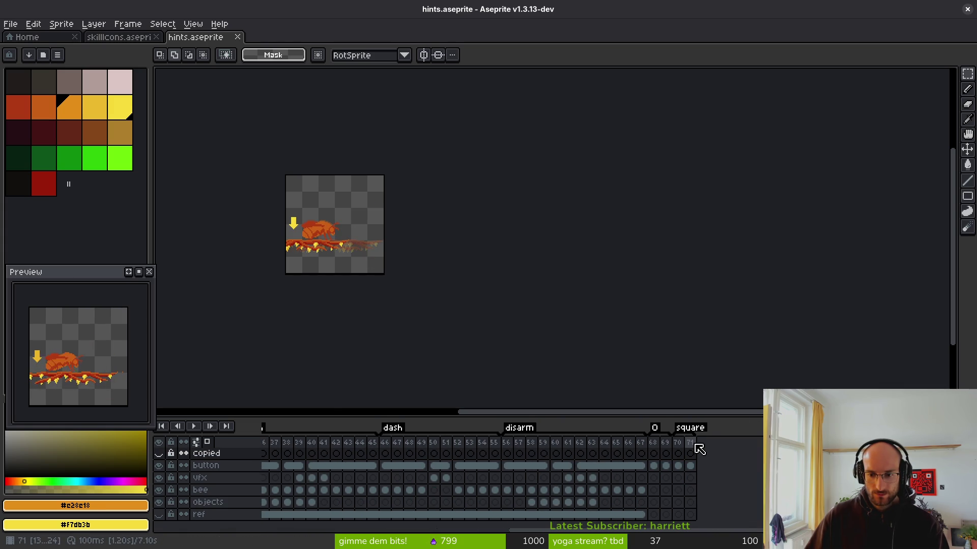
scroll(610, 458, left, 10)
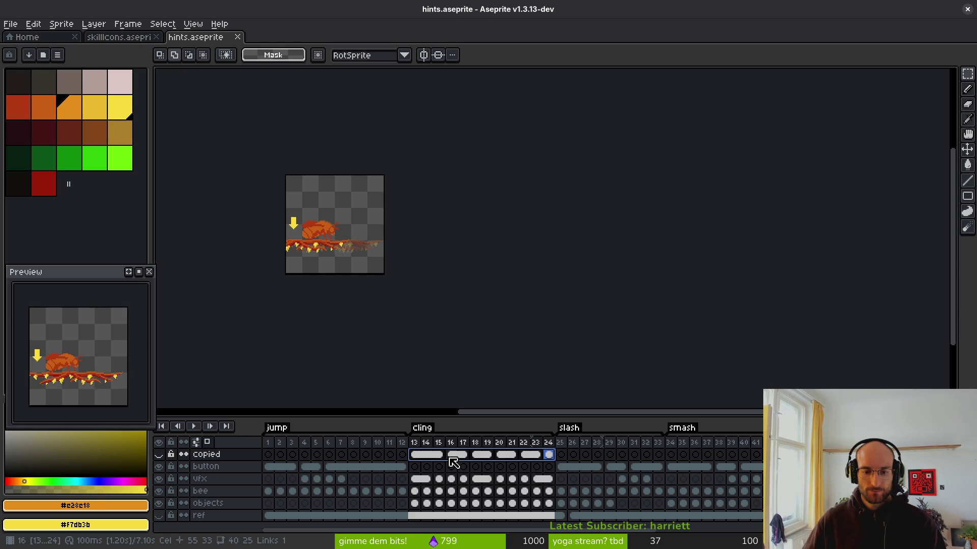
mouse_move(451, 455)
mouse_down()
mouse_move(536, 453)
mouse_move(539, 466)
mouse_up()
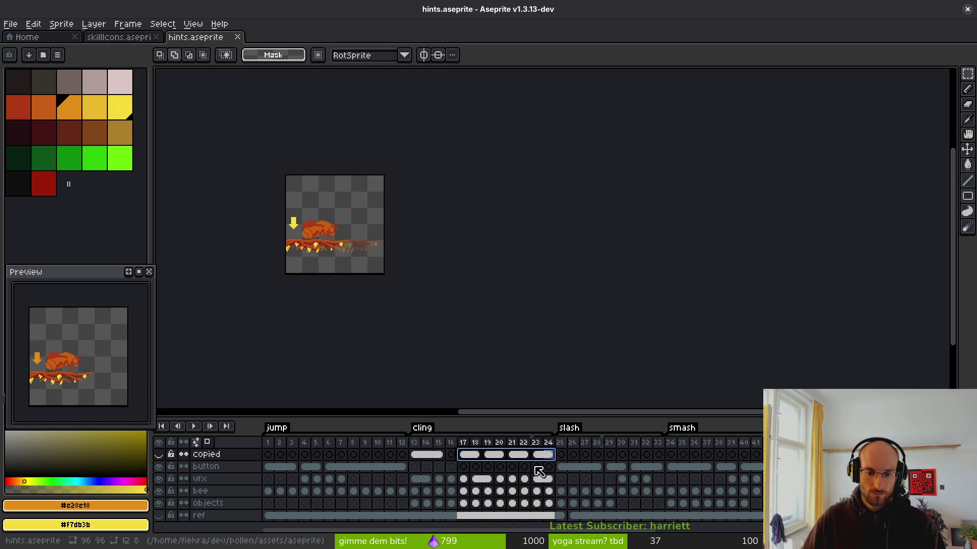
Move copied cels 13–16 to frames 9–12 and 17–24 to 13–20, then save
click(441, 456)
drag(415, 455, 448, 454)
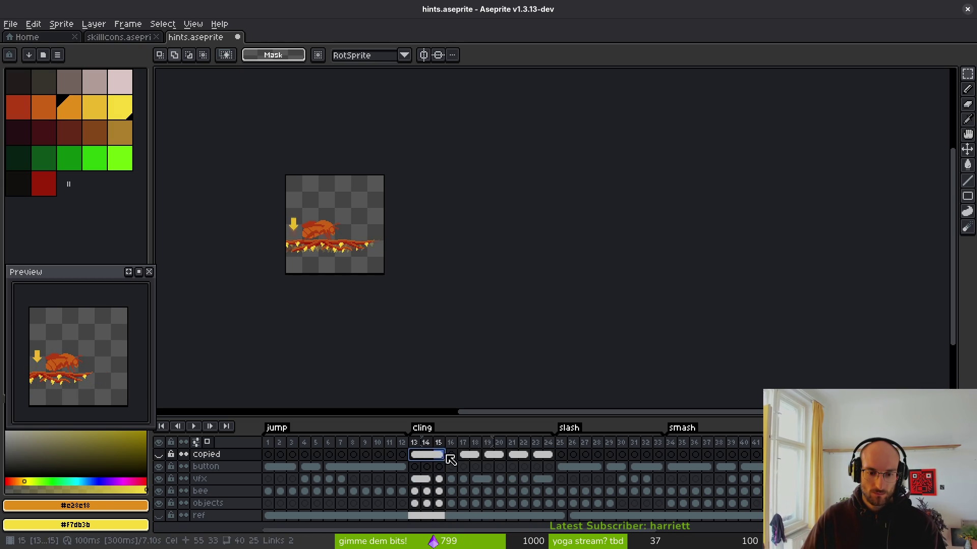
right_click(430, 458)
click(480, 491)
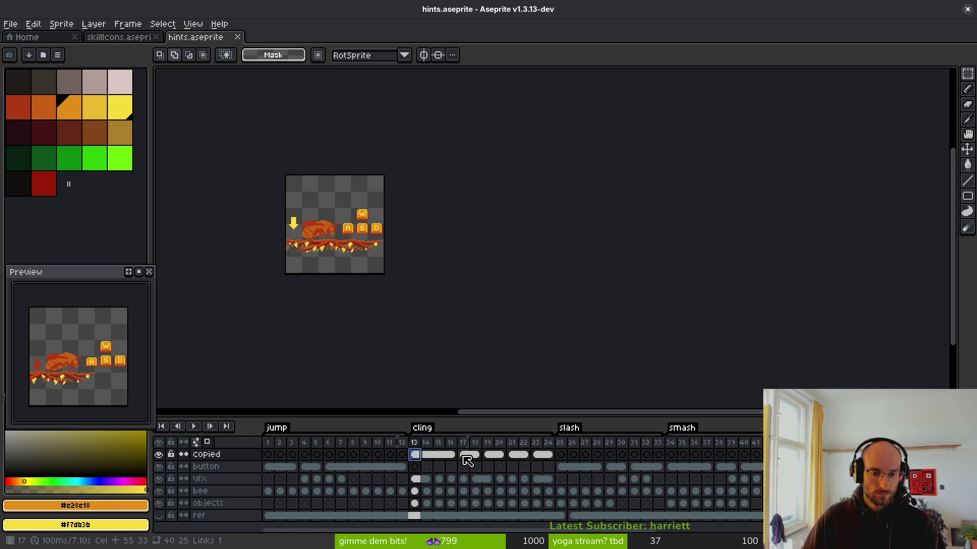
drag(467, 460, 561, 458)
click(414, 458)
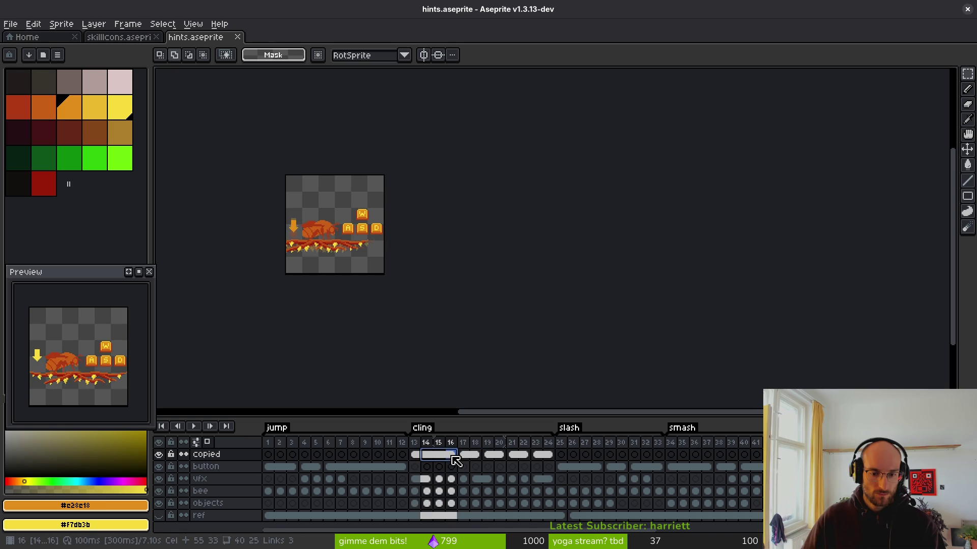
click(417, 458)
mouse_move(417, 460)
mouse_down()
mouse_move(464, 462)
mouse_move(410, 464)
mouse_move(552, 464)
mouse_move(493, 458)
mouse_up()
drag(371, 460, 551, 465)
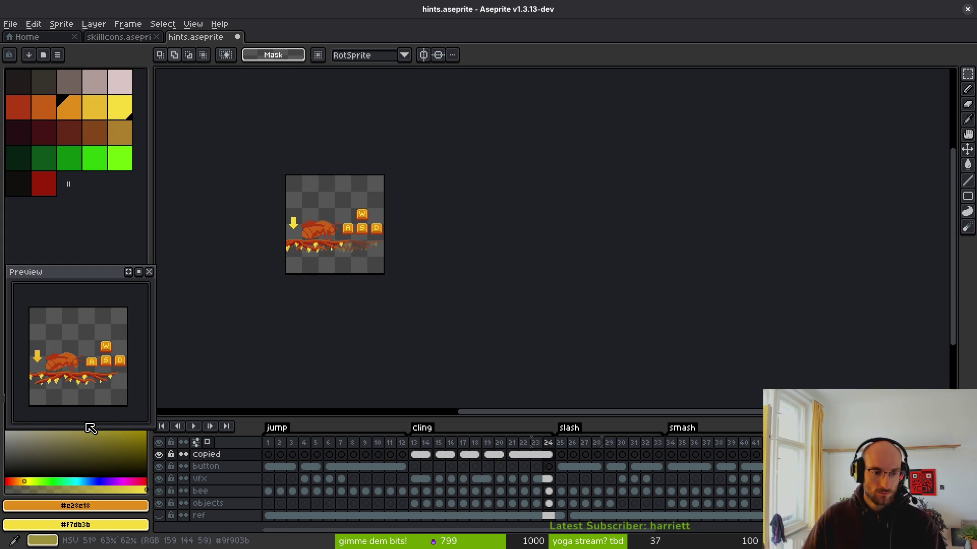
key(ctrl+s)
Check the expanded cling hint node in Godot's 2D view, then return to Aseprite
scroll(488, 464, right, 1)
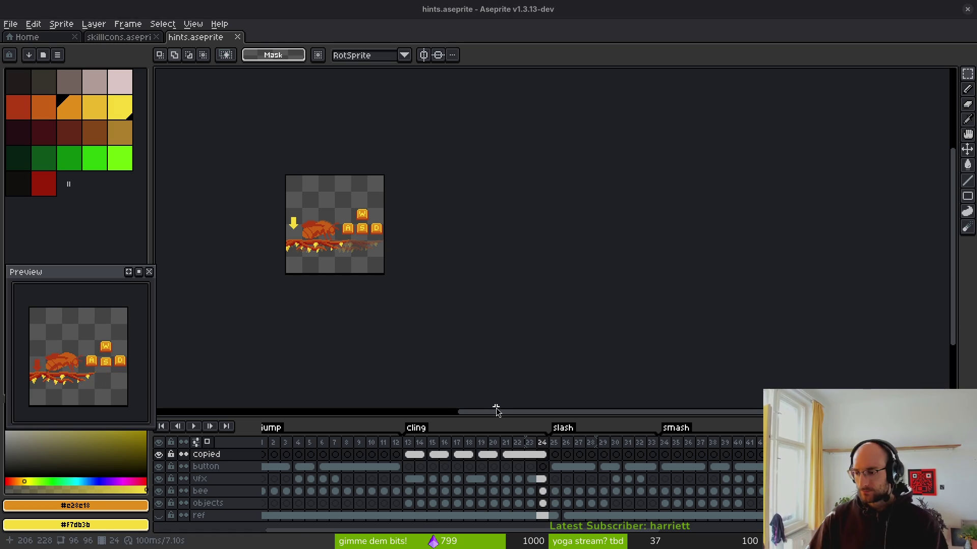
key(alt+Tab)
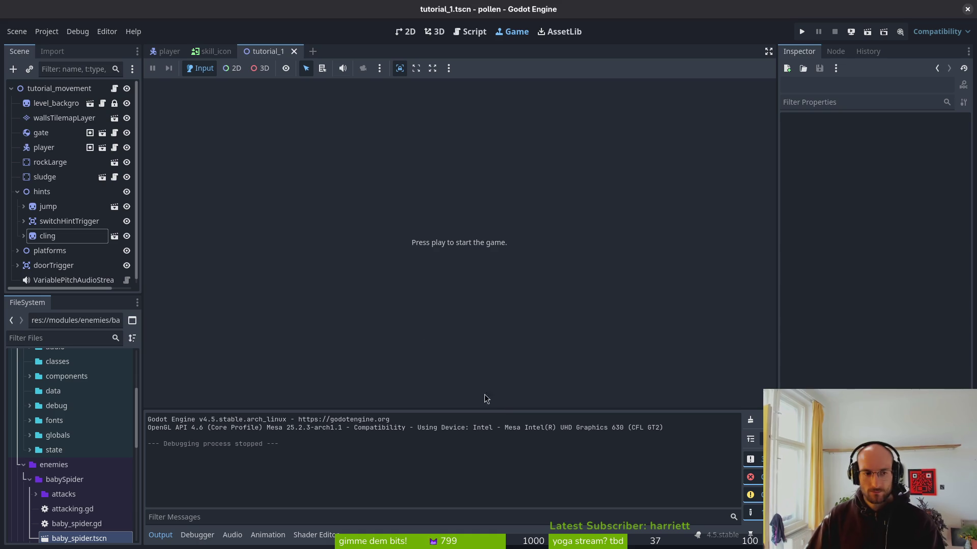
click(410, 32)
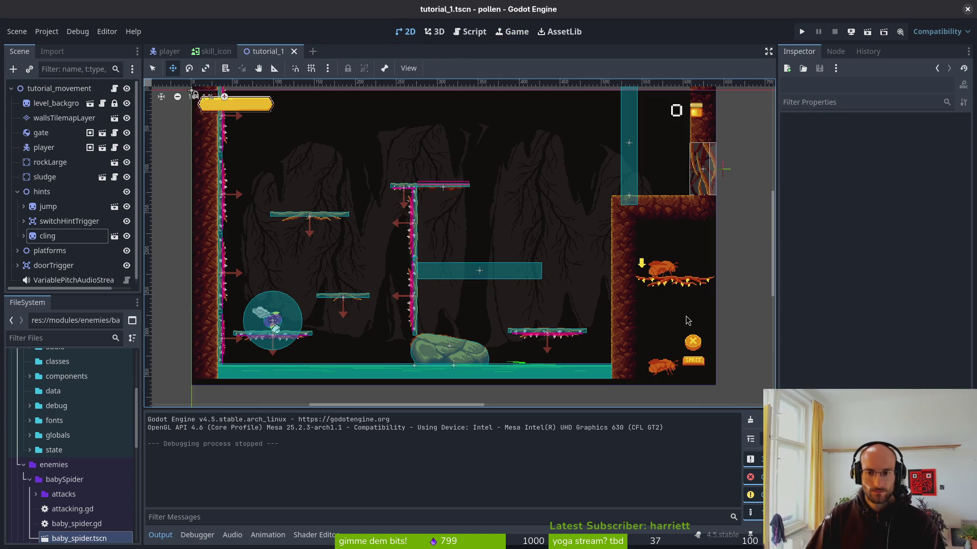
click(23, 237)
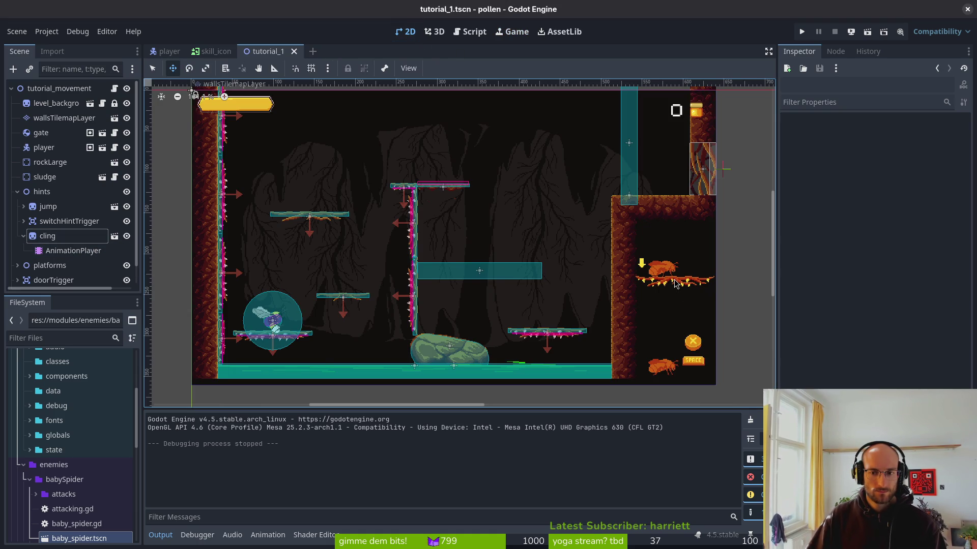
key(alt+Tab)
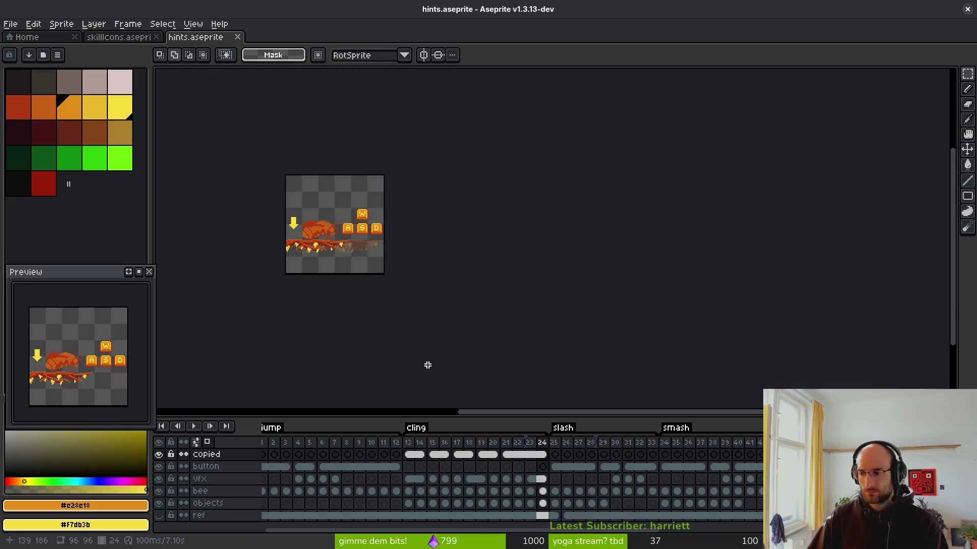
Hide the copied layer, then open and cancel the sprite sheet export
click(159, 454)
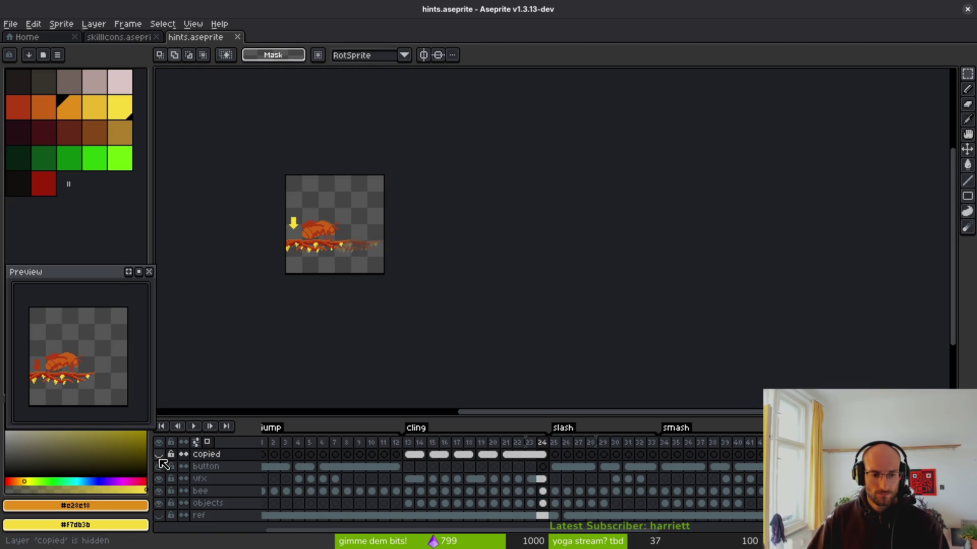
key(ctrl+e)
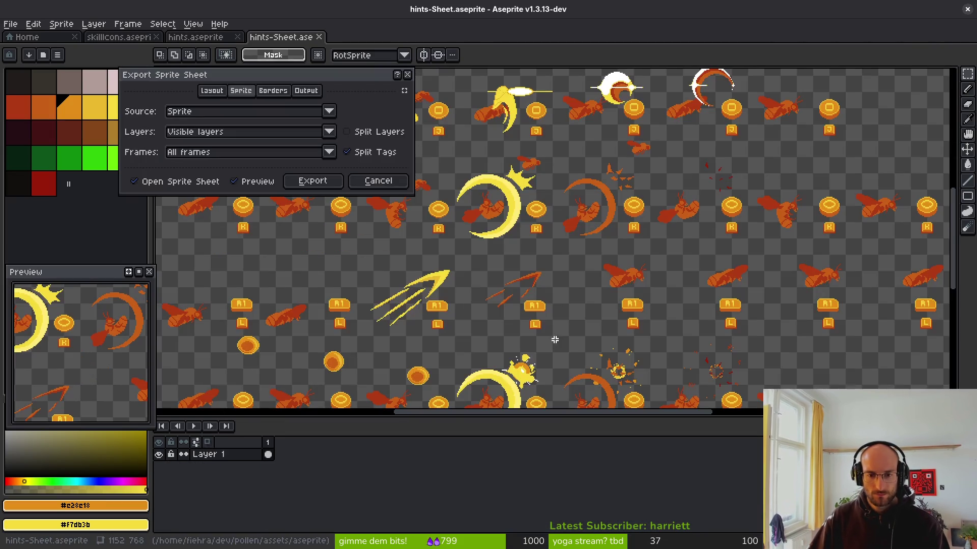
scroll(569, 277, down, 3)
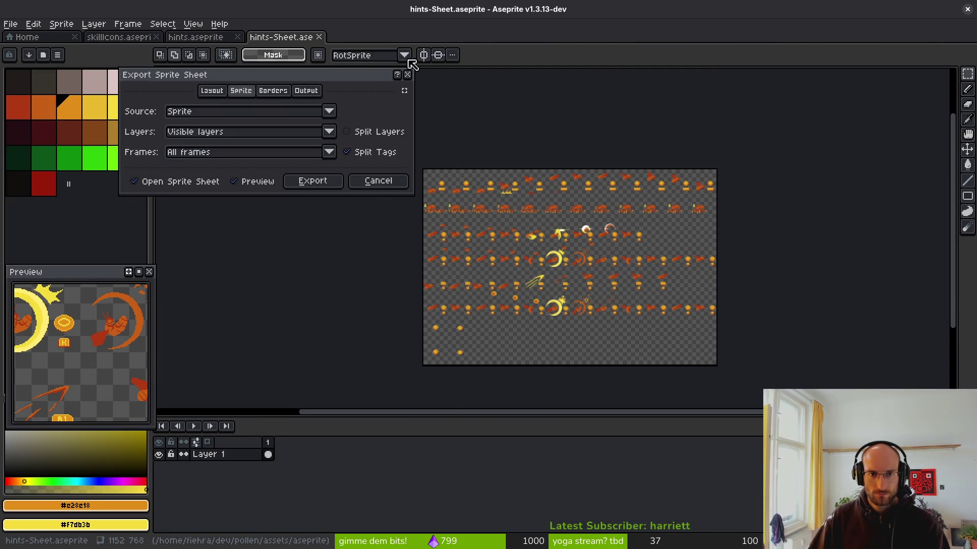
click(407, 74)
Append a new empty frame 72 after the last frame 71
scroll(656, 490, right, 5)
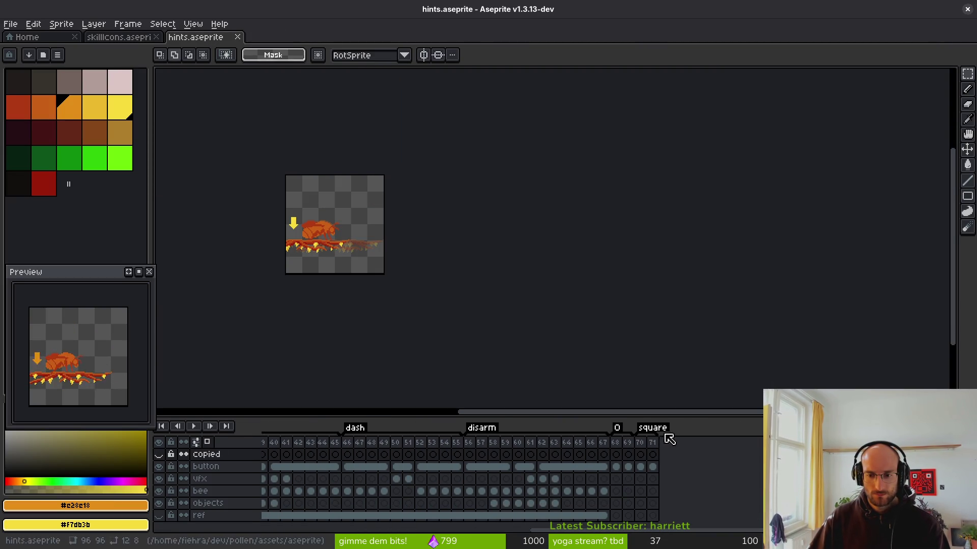
click(653, 454)
key(alt+shift+n)
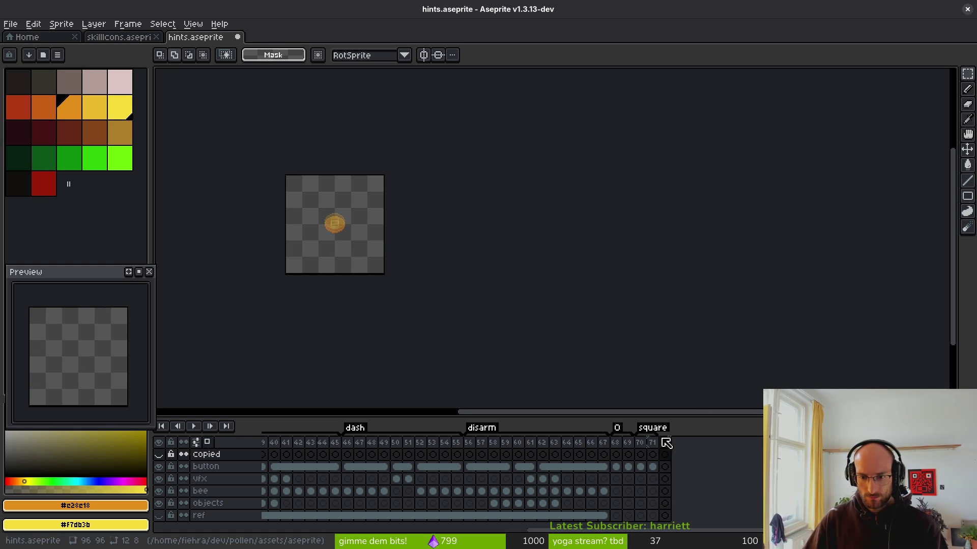
Append empty frames after frame 71 and move the copied button cels into them
click(665, 455)
key(alt+n)
key(alt+n)
key(alt+n)
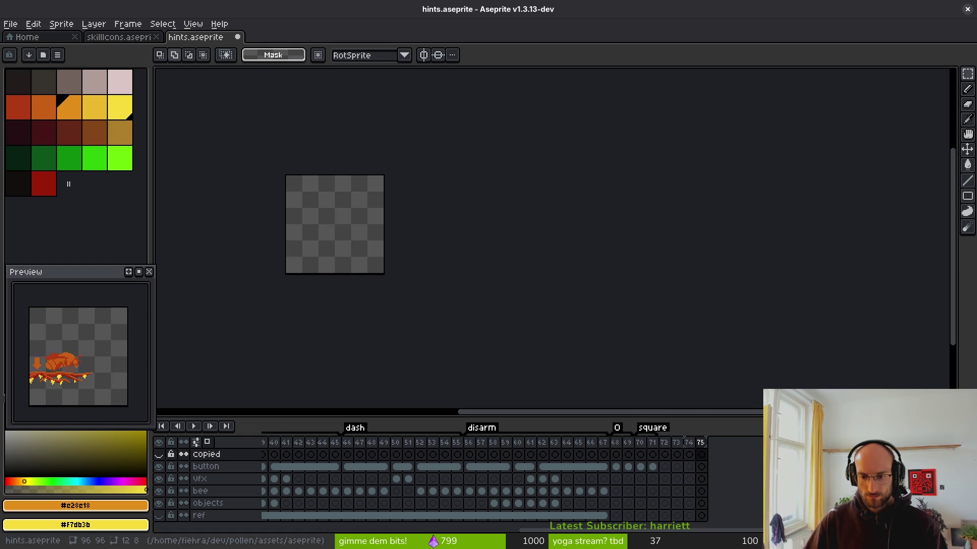
scroll(333, 470, left, 10)
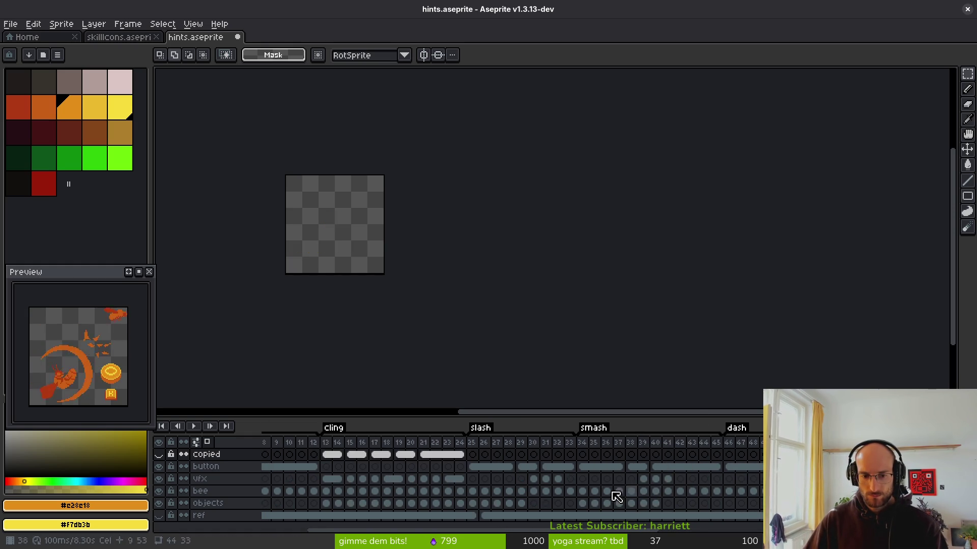
drag(418, 456, 546, 457)
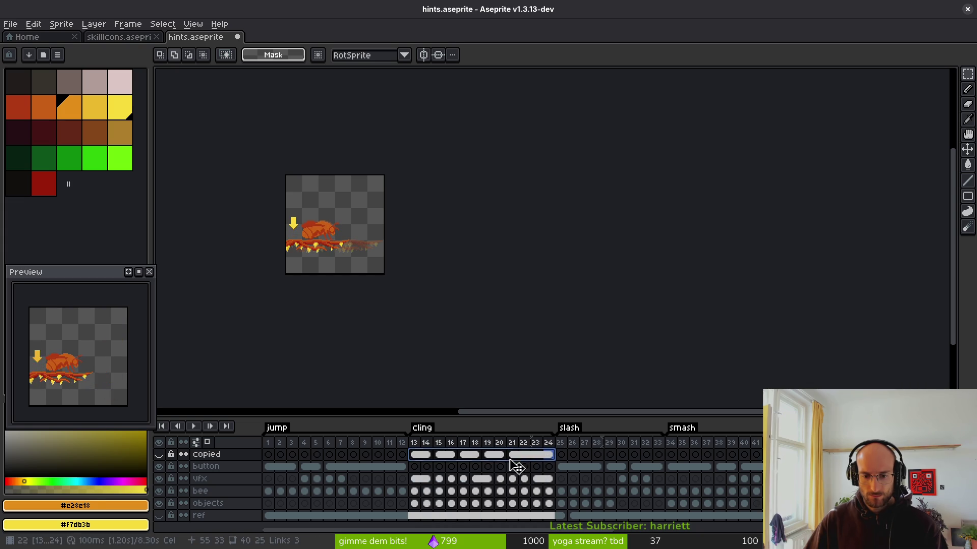
drag(424, 467, 793, 466)
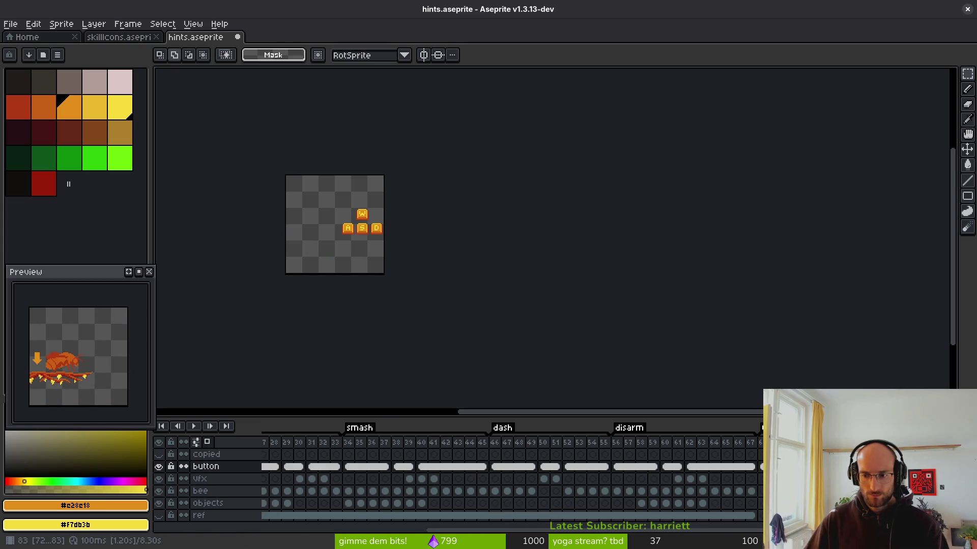
Create a tag named 'wasd' over the new frames
key(F2)
text(heal)
key(Return)
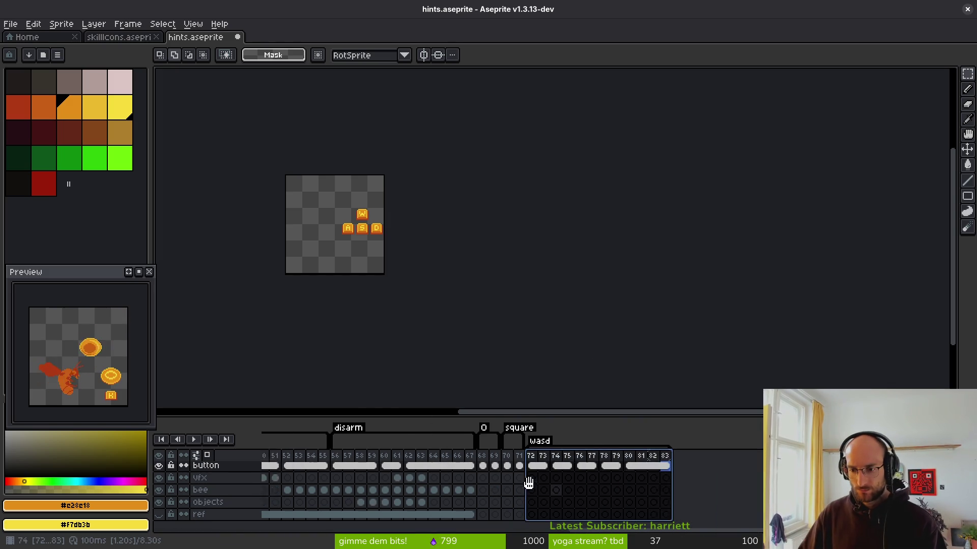
Delete the surplus empty frames so the animation ends at frame 76
click(554, 491)
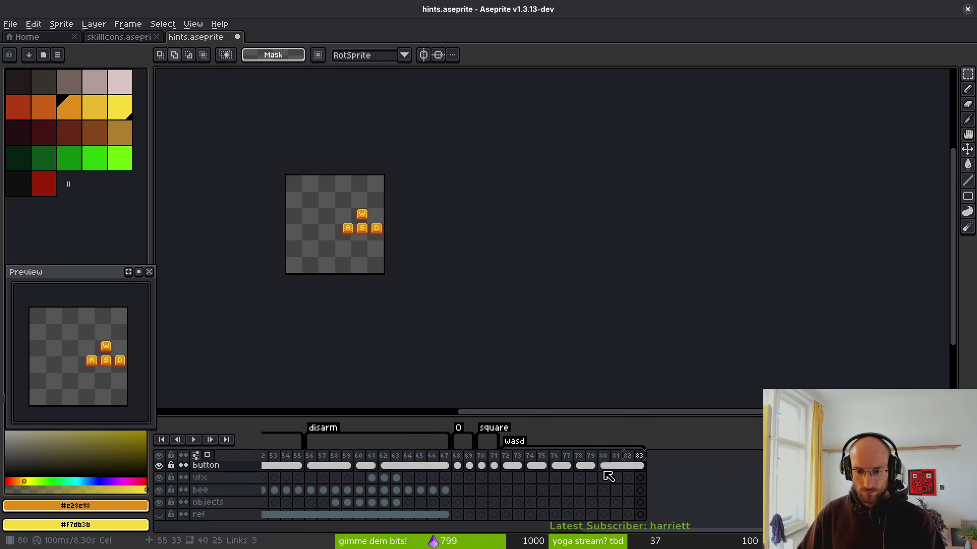
drag(617, 456, 652, 471)
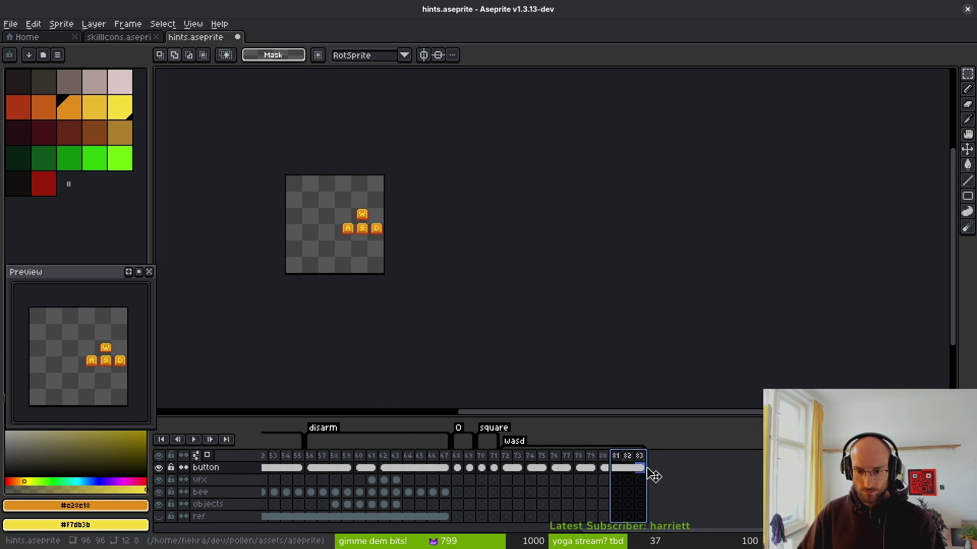
click(518, 457)
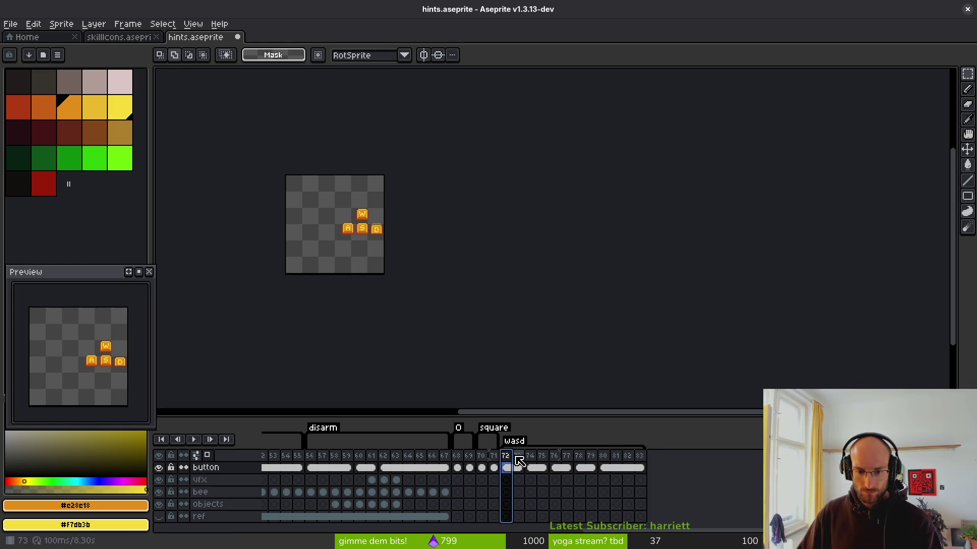
key(alt+Delete)
key(alt+Delete)
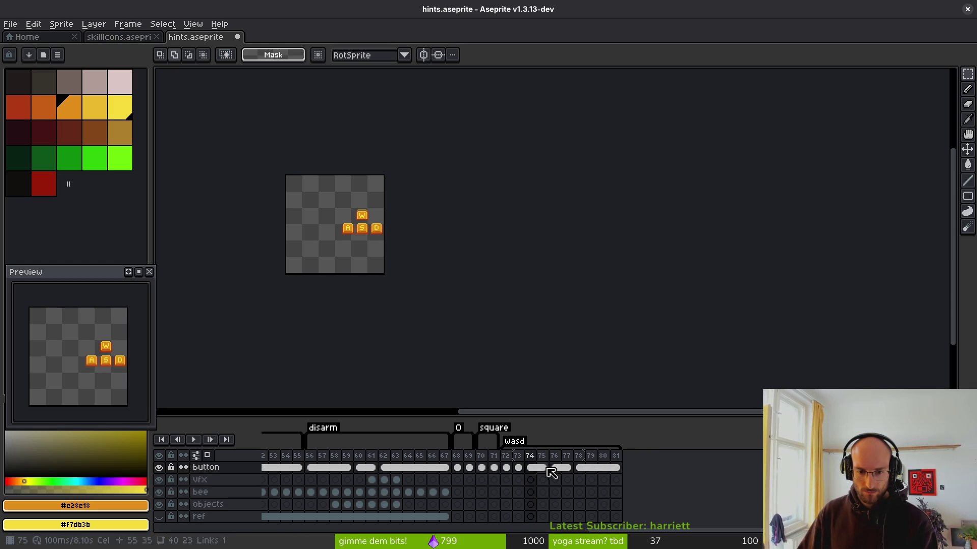
click(556, 464)
key(alt+Delete)
key(alt+Delete)
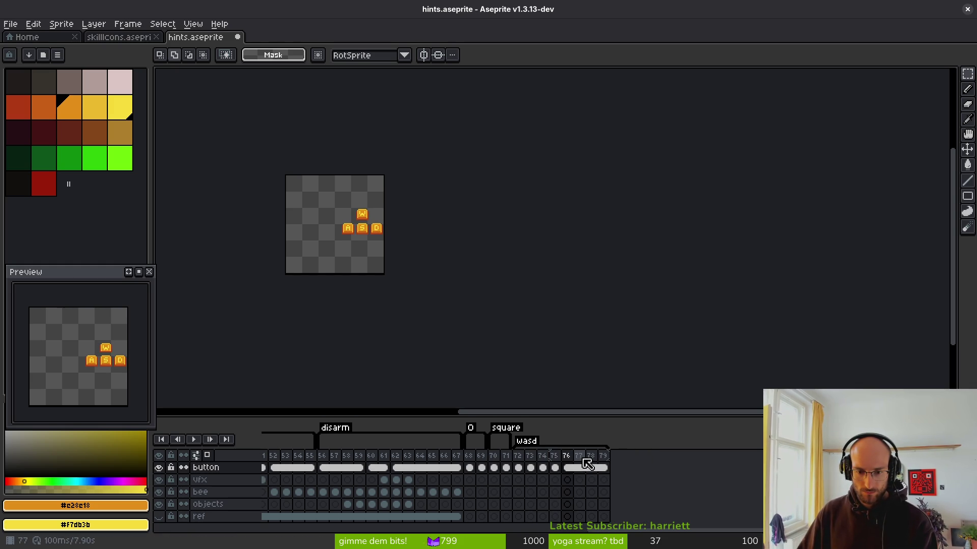
key(alt+Delete)
click(557, 465)
Save, then try moving the WASD keys across frames 72–76, cancelling those attempts
key(ctrl+s)
click(592, 468)
drag(370, 294, 471, 329)
drag(558, 461, 604, 468)
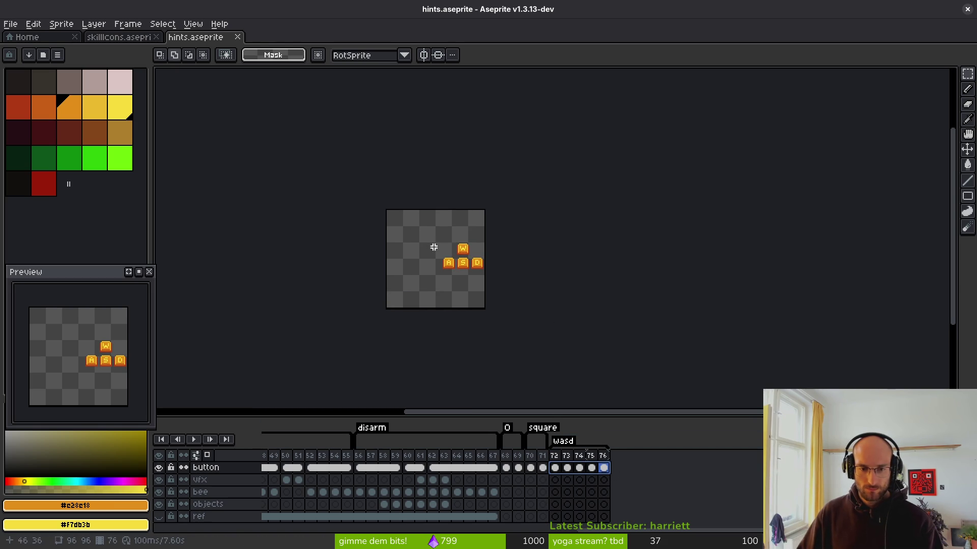
click(472, 279)
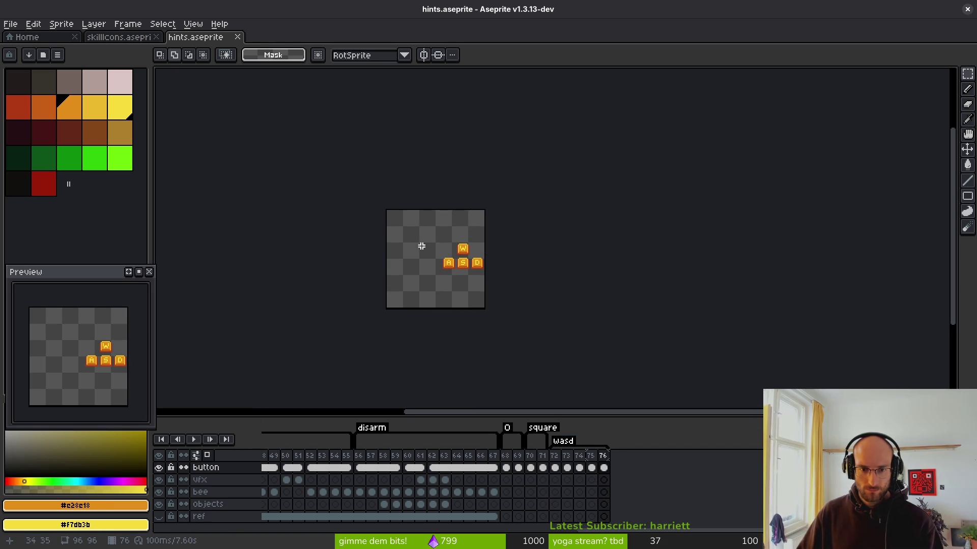
scroll(436, 250, up, 4)
drag(456, 160, 757, 356)
mouse_move(605, 275)
mouse_down()
mouse_move(475, 239)
mouse_move(619, 281)
mouse_up()
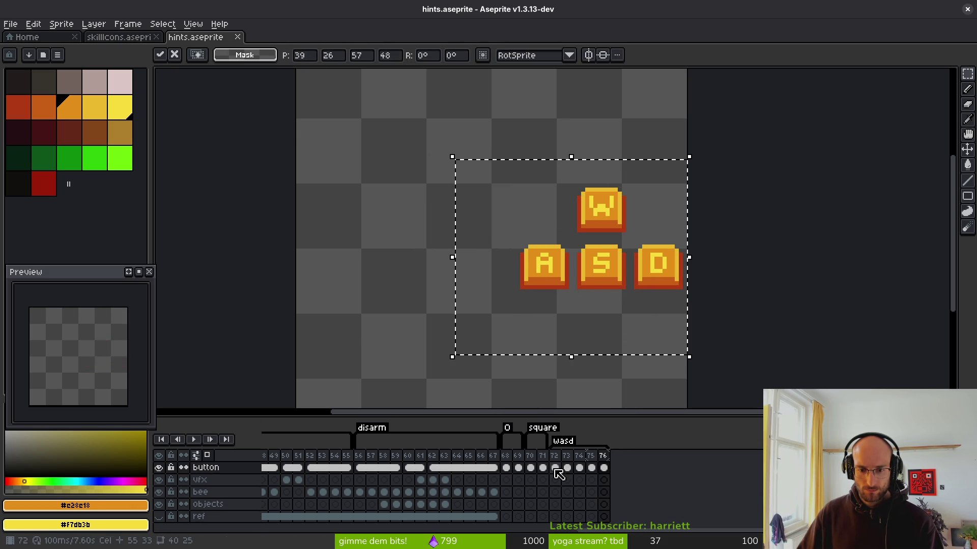
drag(558, 474, 604, 468)
mouse_move(595, 271)
mouse_down()
mouse_move(497, 244)
mouse_move(593, 272)
mouse_up()
key(Escape)
drag(565, 470, 611, 502)
click(572, 265)
drag(572, 265, 556, 254)
key(Escape)
key(ctrl+d)
Select frames 72–76 and shift the WASD keys left toward the centre and down
click(557, 457)
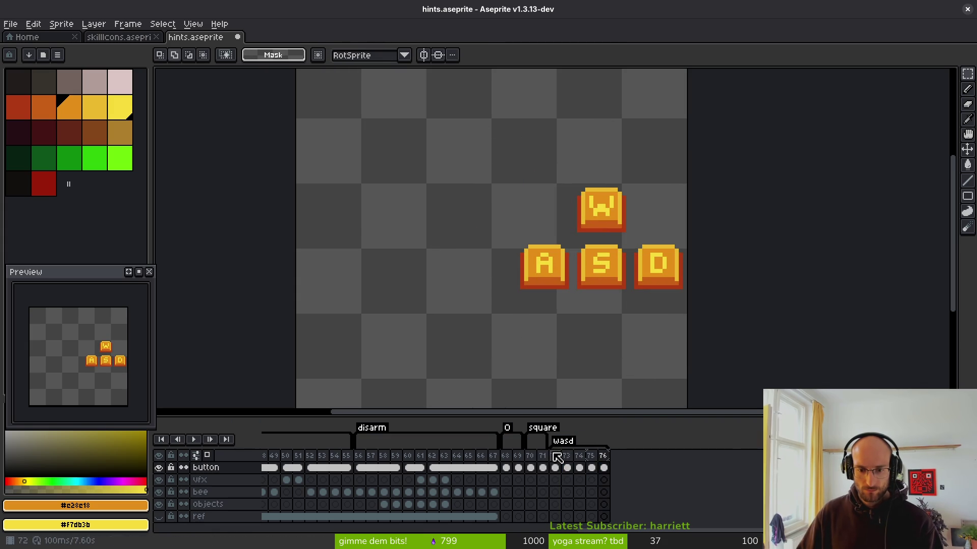
drag(556, 456, 619, 460)
scroll(662, 321, down, 2)
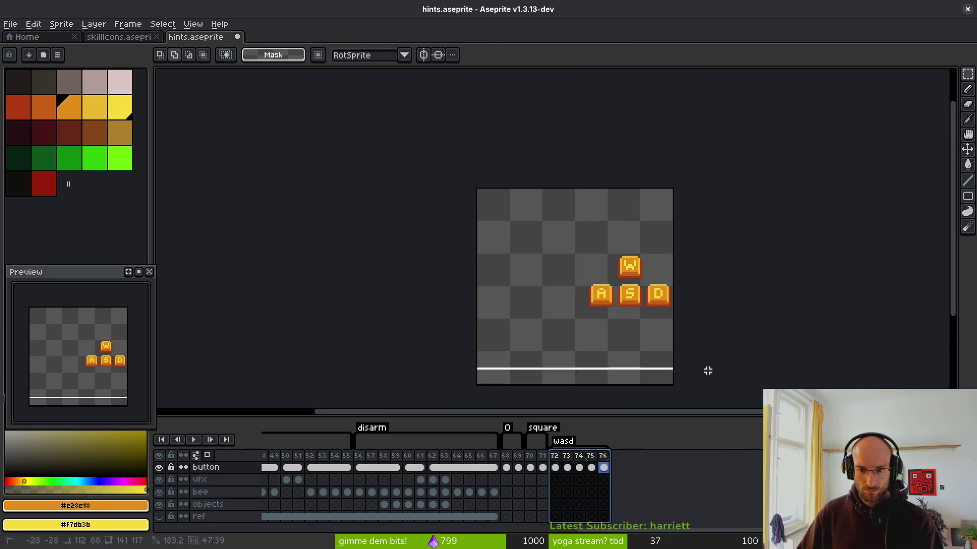
key(ctrl+a)
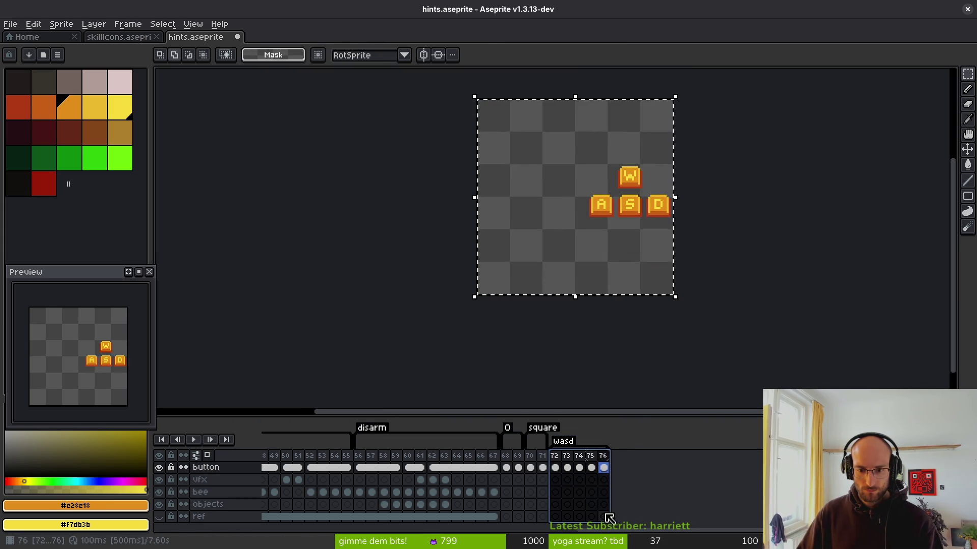
scroll(615, 360, up, 2)
scroll(621, 322, down, 2)
scroll(643, 333, up, 2)
mouse_move(654, 260)
mouse_down()
mouse_move(530, 255)
mouse_move(559, 254)
mouse_move(550, 251)
mouse_up()
scroll(546, 265, down, 4)
key(Return)
scroll(551, 277, up, 5)
scroll(543, 280, down, 1)
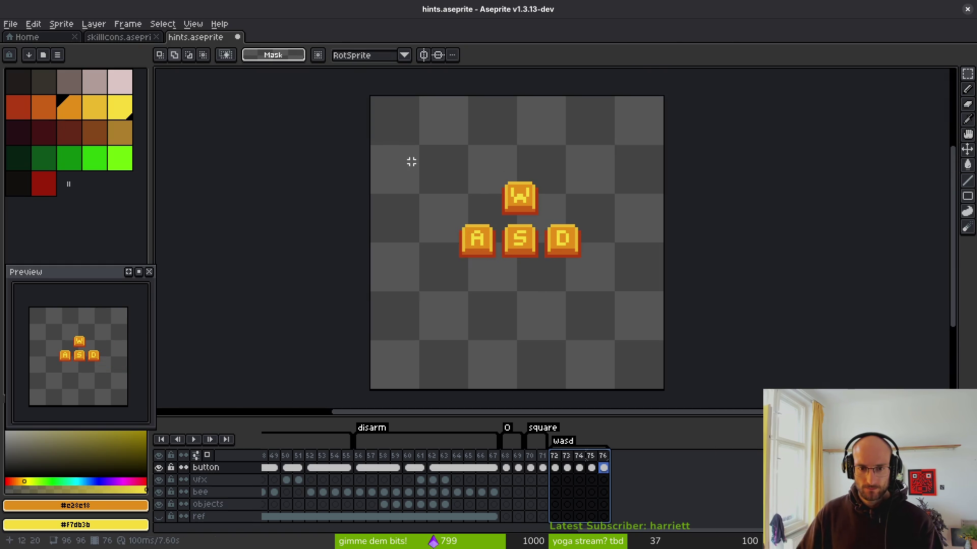
key(ctrl+a)
scroll(541, 253, up, 2)
drag(545, 255, 532, 280)
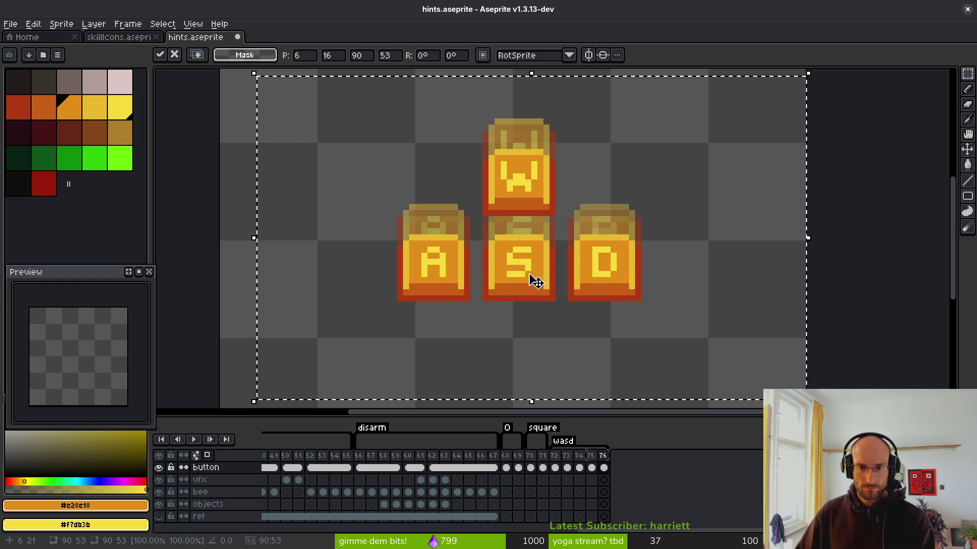
click(555, 468)
scroll(644, 336, down, 1)
scroll(644, 336, down, 3)
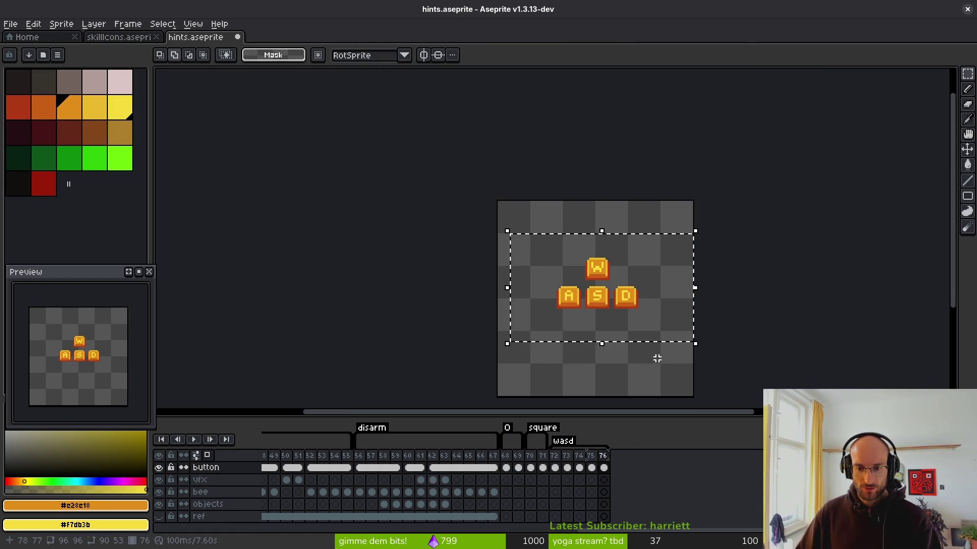
Nudge the WASD keys down on frames 72–76, commit, and save hints.aseprite
click(618, 304)
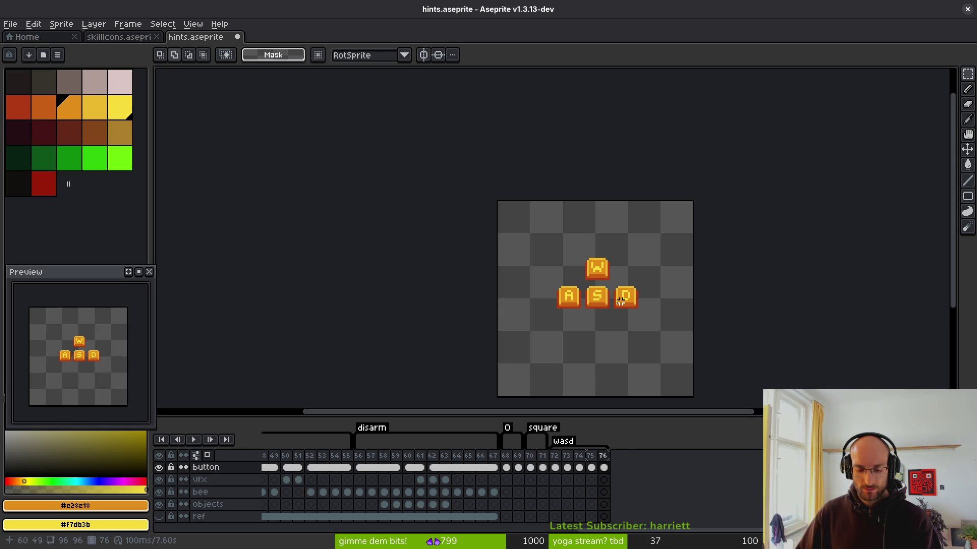
key(ctrl+a)
scroll(671, 275, down, 3)
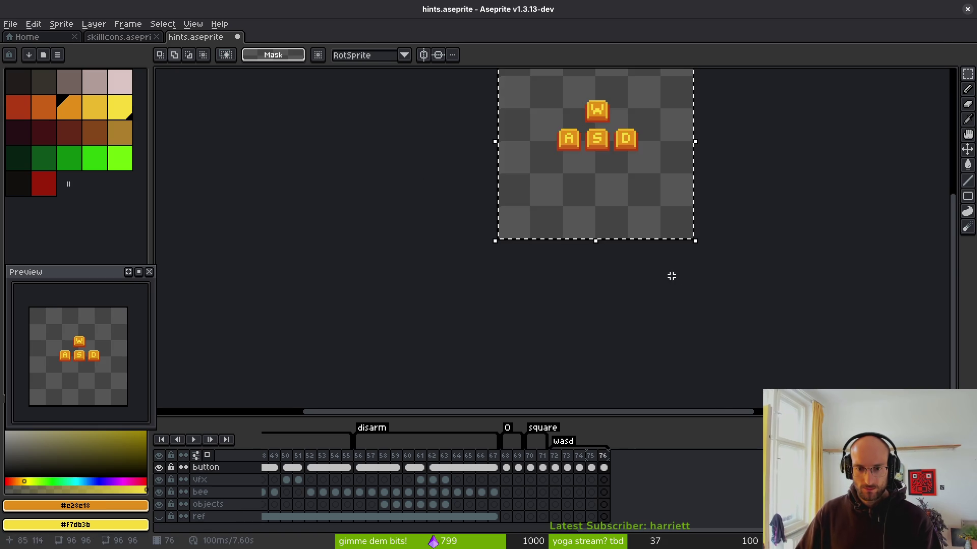
scroll(627, 266, up, 2)
scroll(610, 371, down, 2)
drag(559, 464, 604, 464)
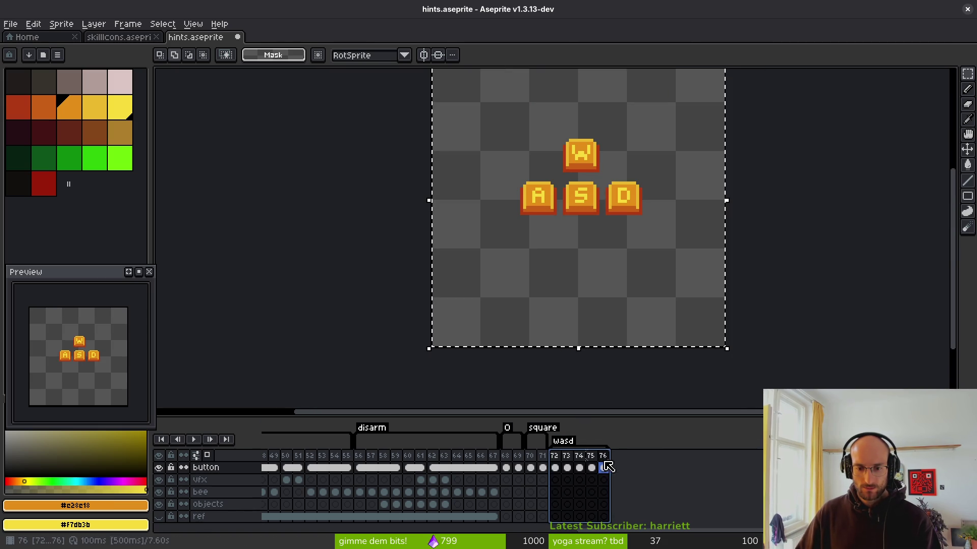
scroll(600, 284, up, 1)
click(611, 304)
key(Down)
key(Down)
key(Down)
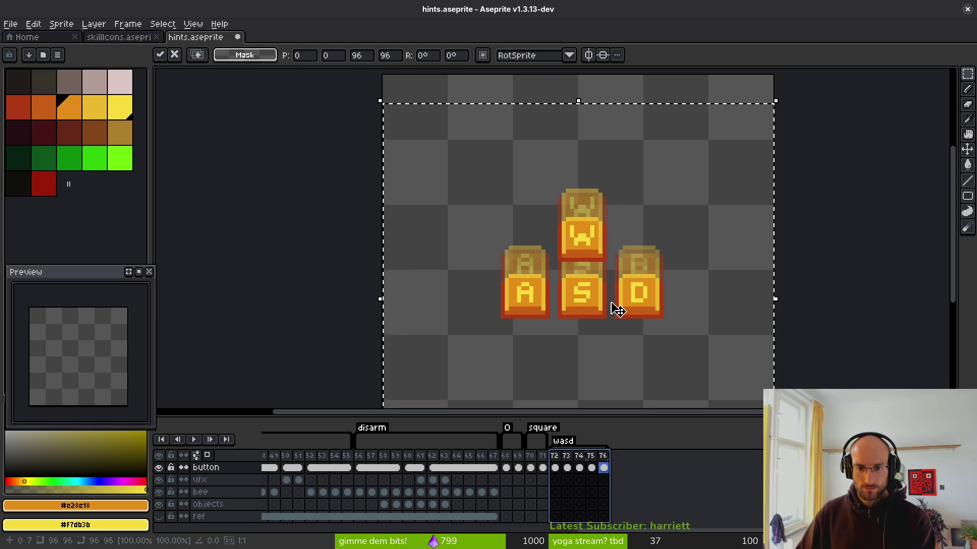
key(Return)
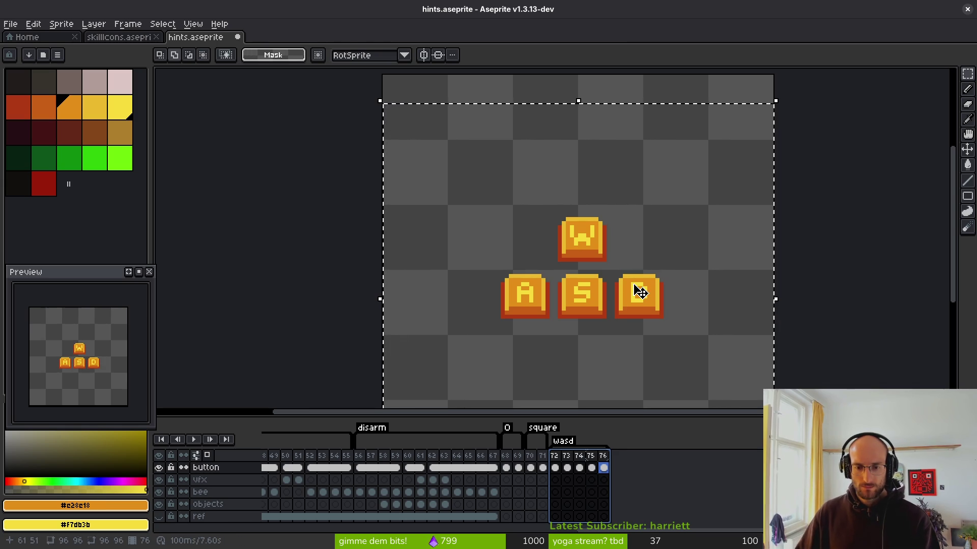
key(ctrl+d)
key(ctrl+s)
Play the wasd animation from frame 74 to check the motion
click(580, 456)
key(Return)
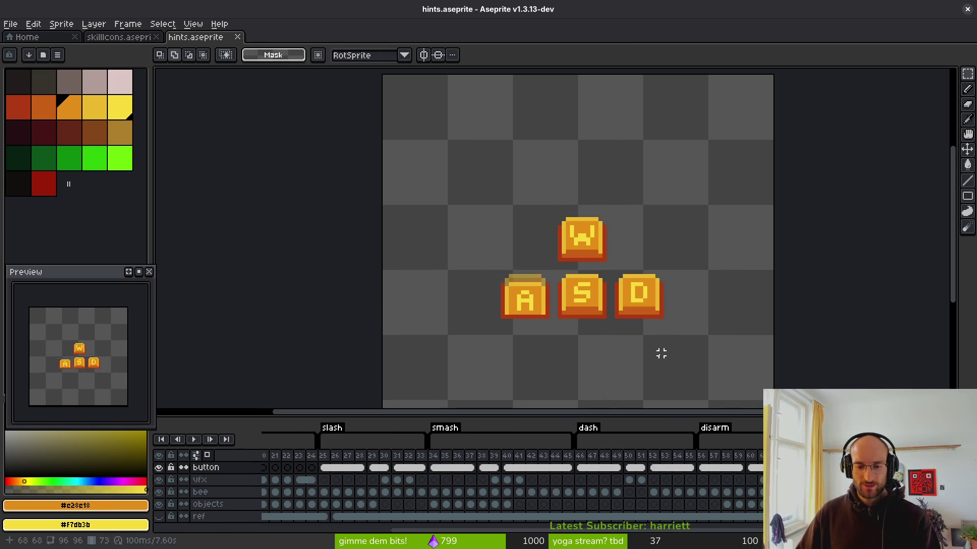
drag(629, 334, 536, 289)
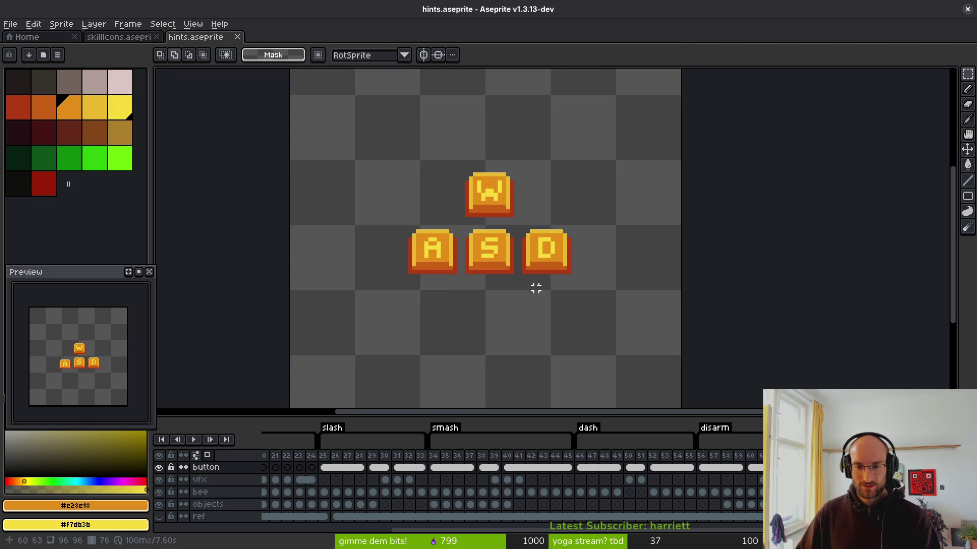
scroll(536, 289, down, 1)
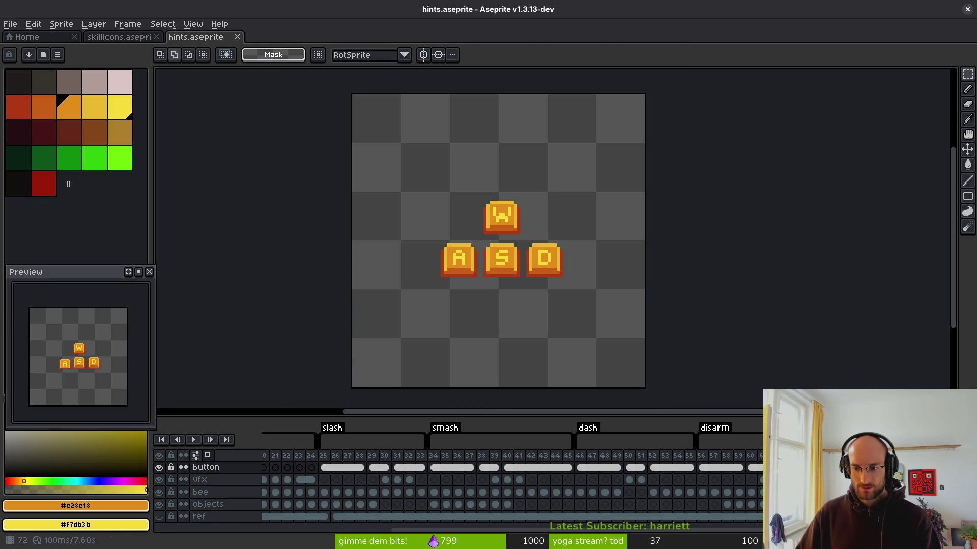
Save hints.aseprite and open, then cancel, the Export Sprite Sheet dialog
key(ctrl+s)
drag(515, 290, 469, 276)
key(ctrl+e)
scroll(713, 186, down, 3)
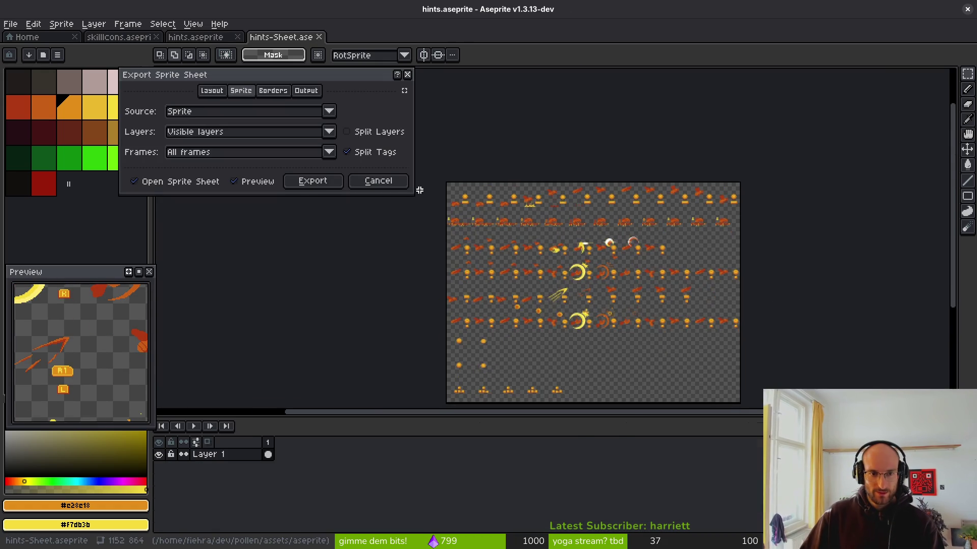
key(Escape)
Review the bee cling scene at frame 13 and the WASD frames 72–76
scroll(645, 480, left, 5)
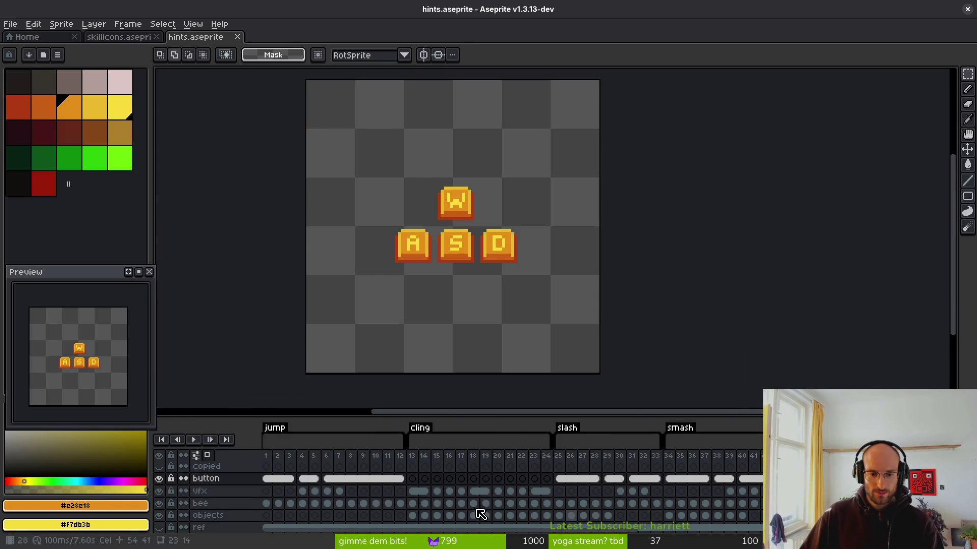
click(415, 504)
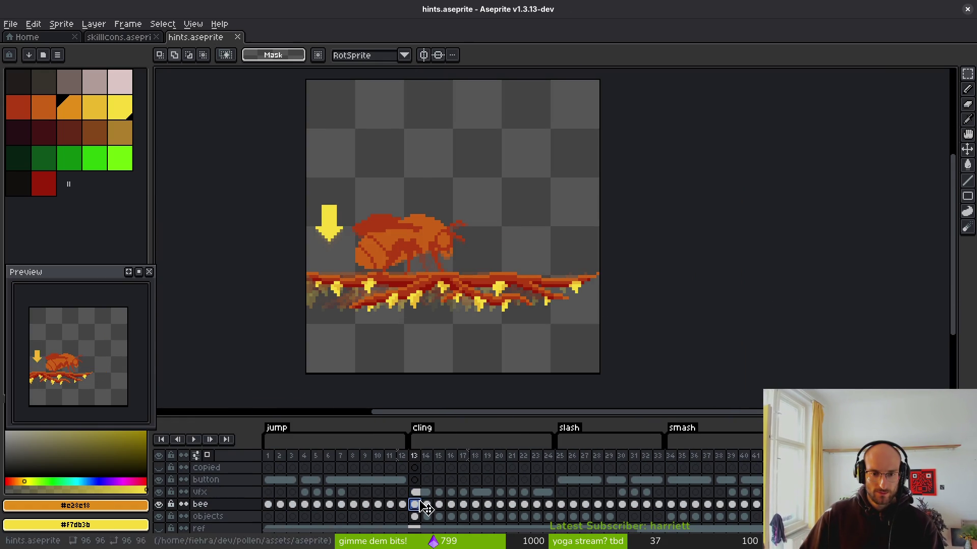
scroll(530, 300, down, 4)
scroll(726, 458, right, 8)
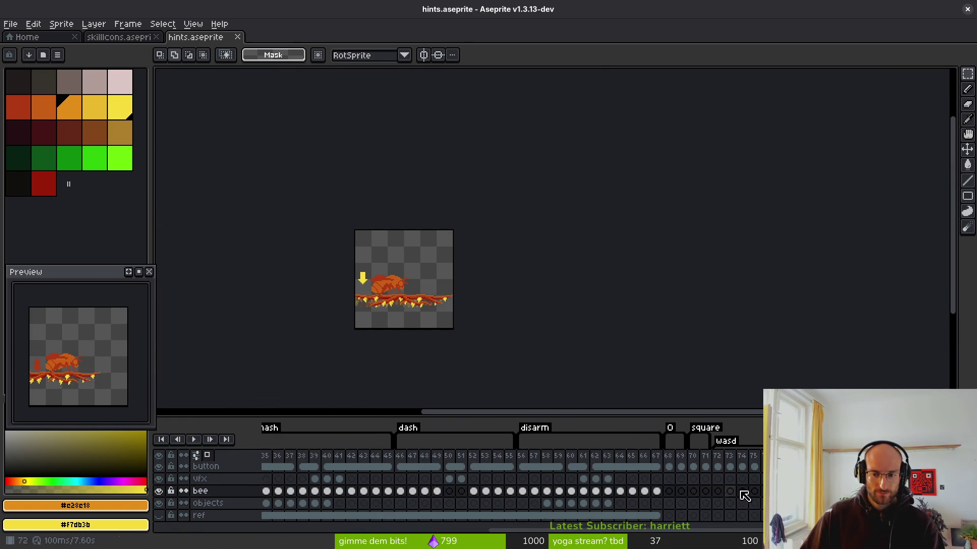
click(656, 463)
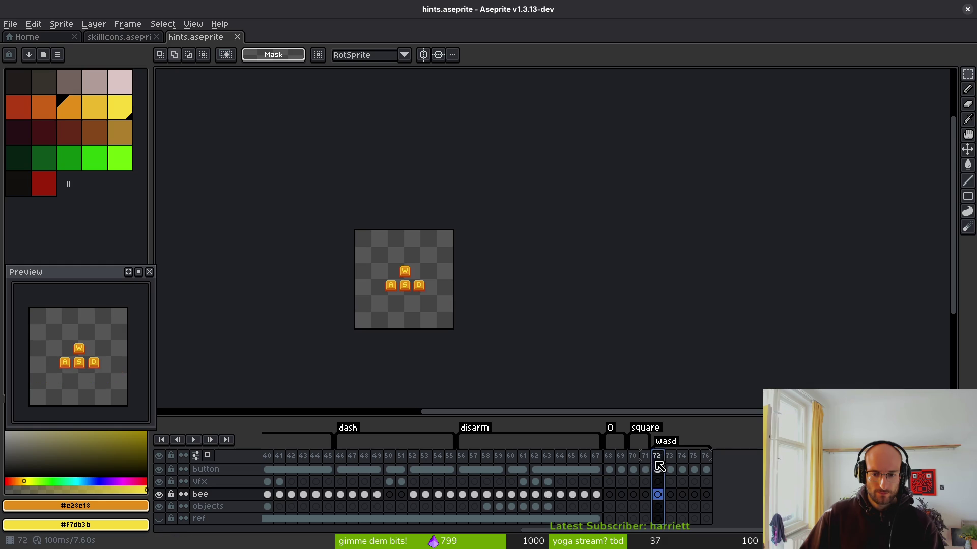
click(706, 457)
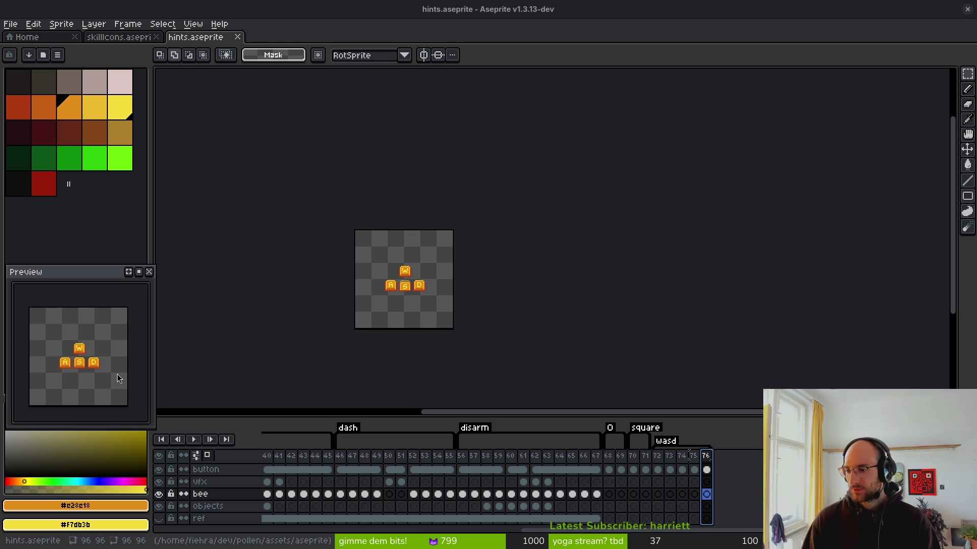
Add empty frame 77 after the key frames, pick red, then show the window overview
key(i)
key(alt+b)
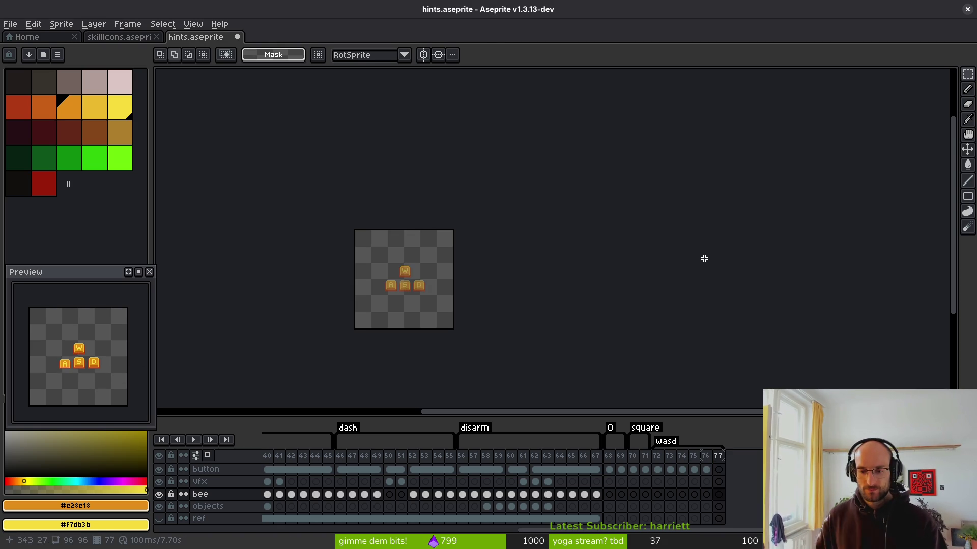
click(719, 469)
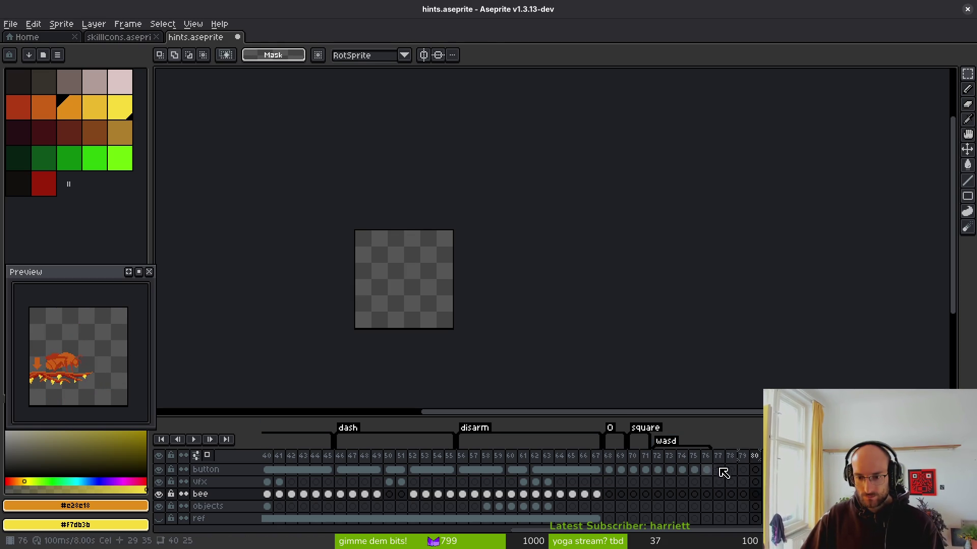
scroll(499, 290, up, 3)
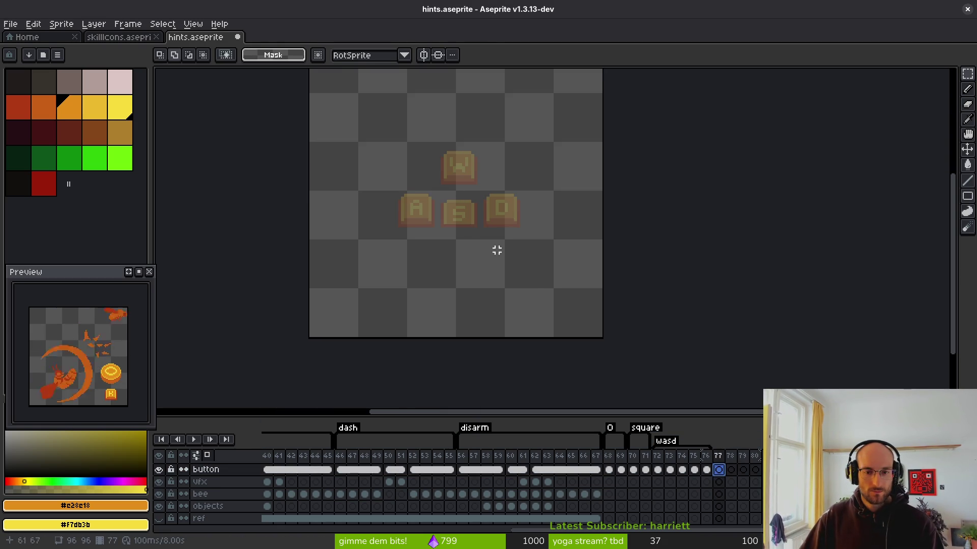
click(18, 107)
scroll(497, 209, up, 2)
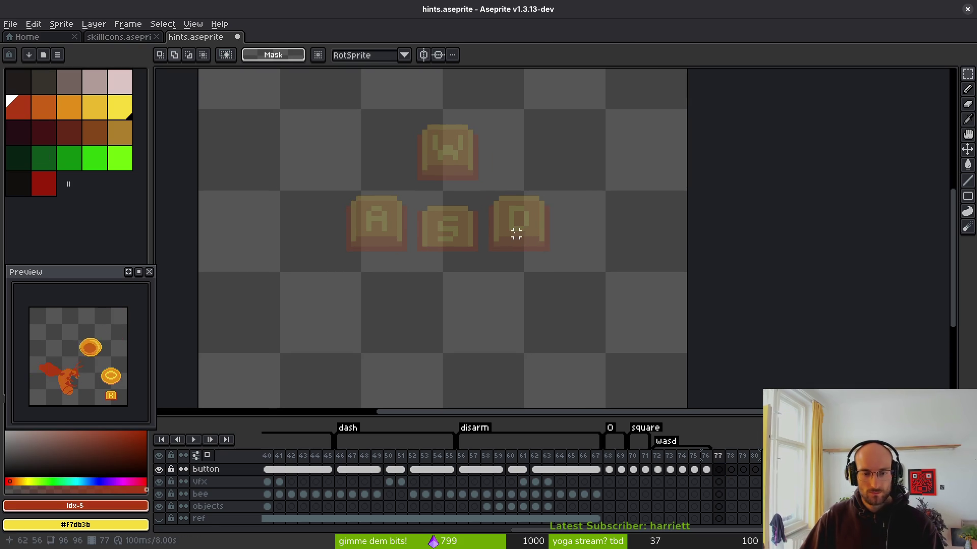
key(i)
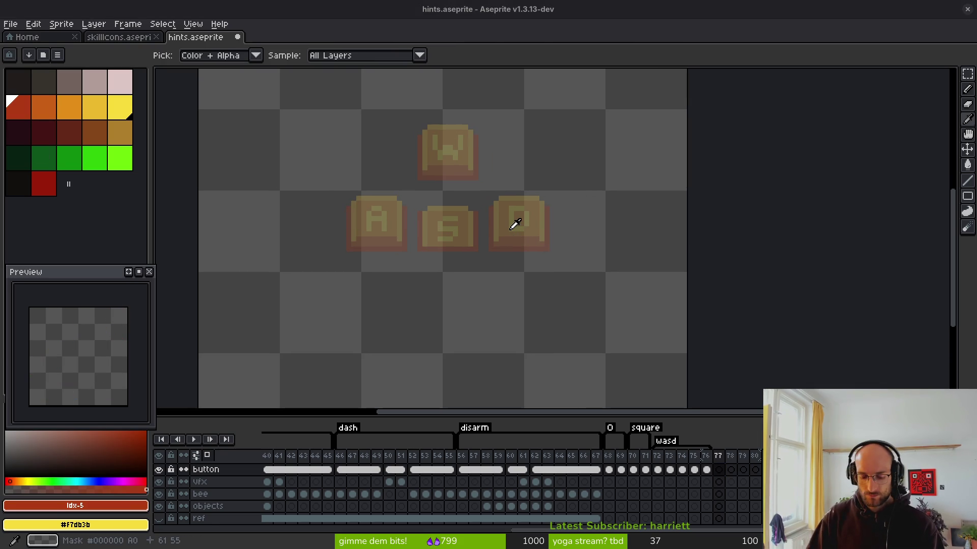
key(super)
key(super)
key(super)
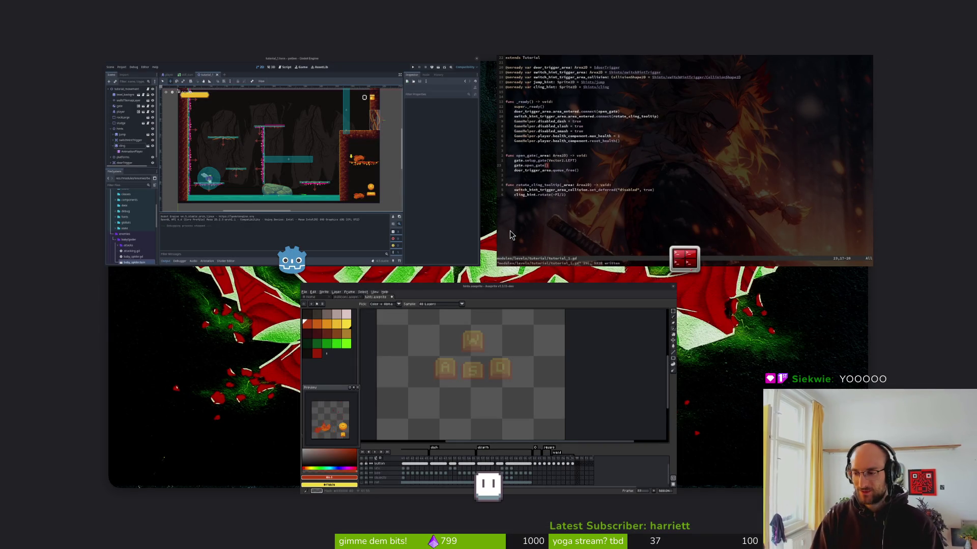
Search DuckDuckGo images for 'pixelart buttons' in a new browser window
key(super+b)
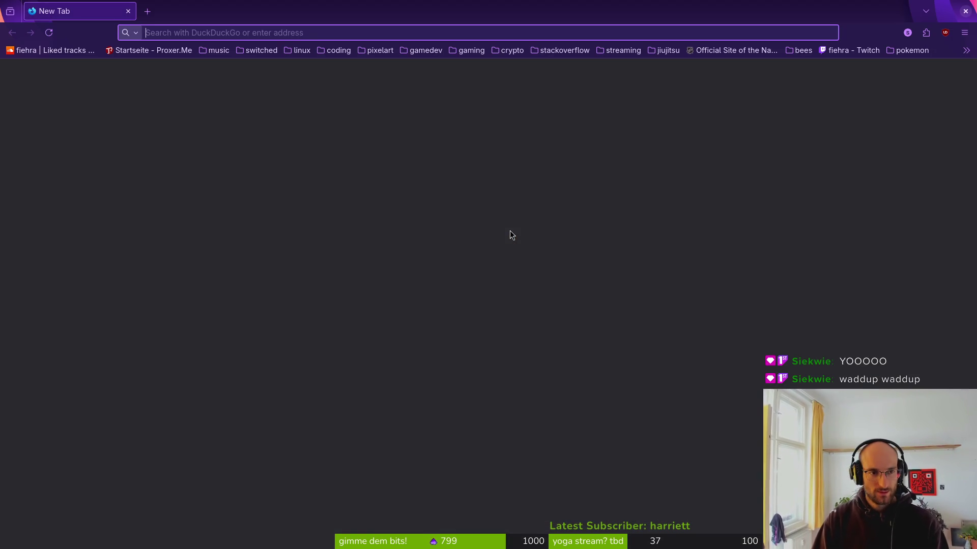
text(pixelart buttons)
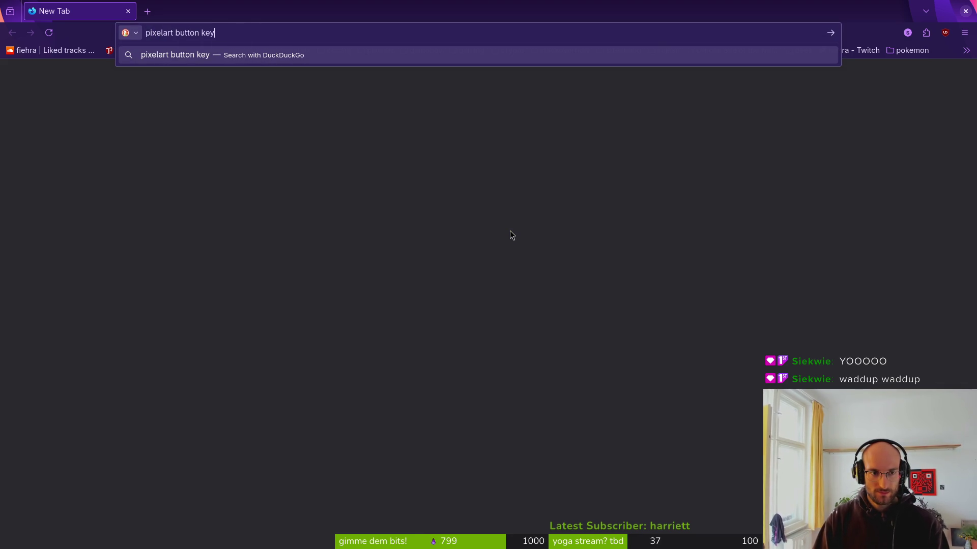
key(Return)
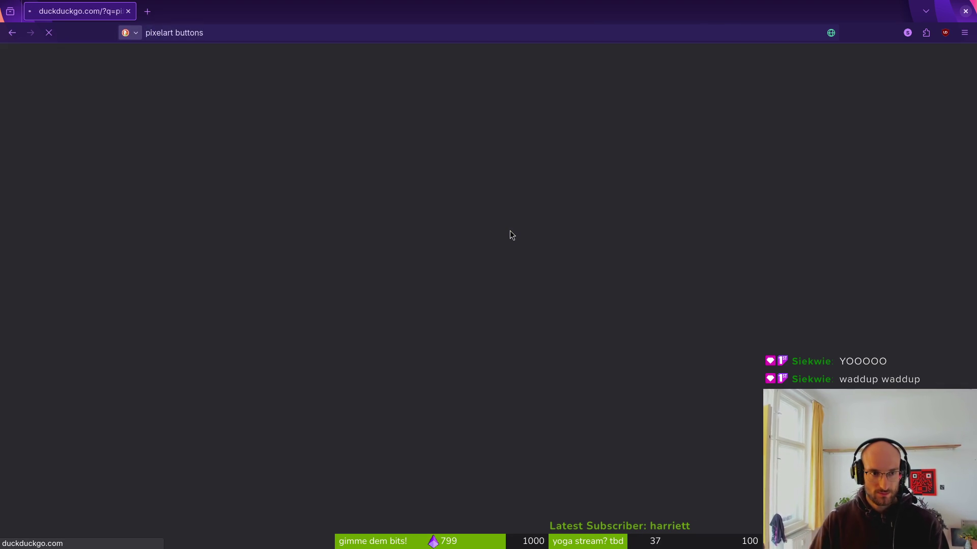
click(124, 93)
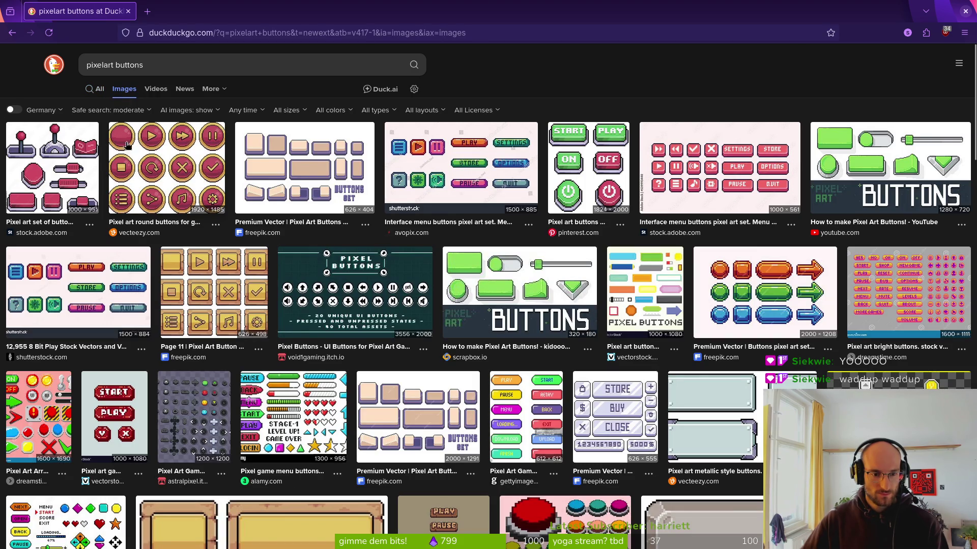
Preview the gamepad and controller button sheet images among the results
click(209, 417)
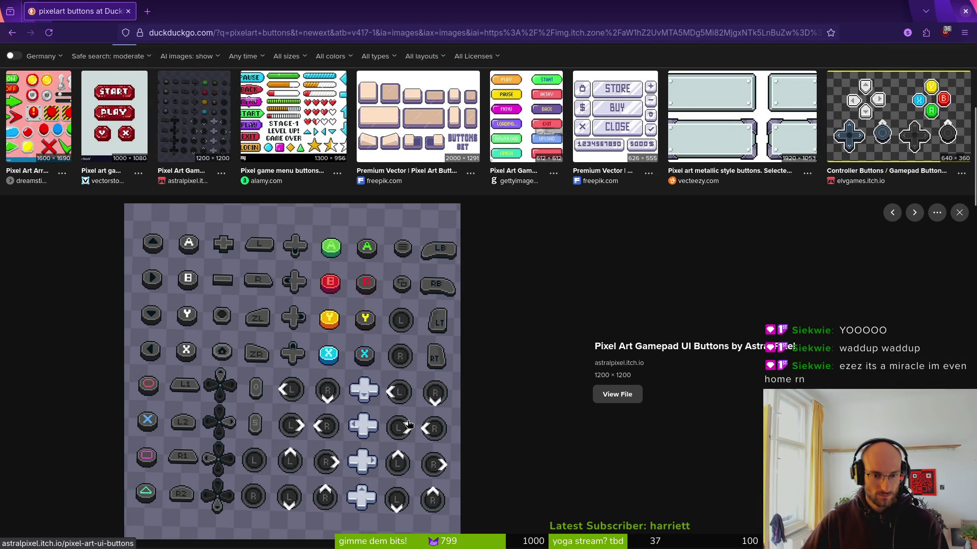
scroll(327, 350, up, 3)
key(Escape)
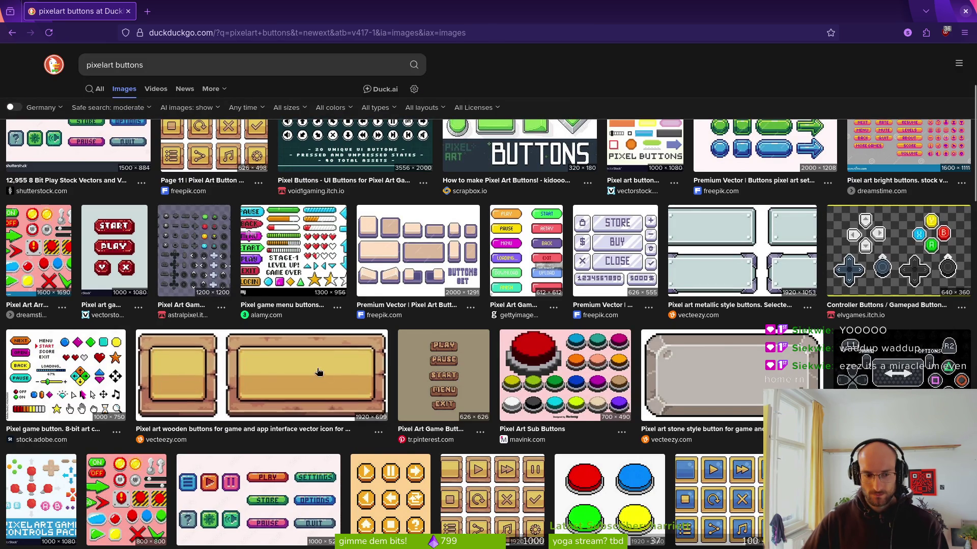
scroll(325, 381, down, 4)
click(454, 424)
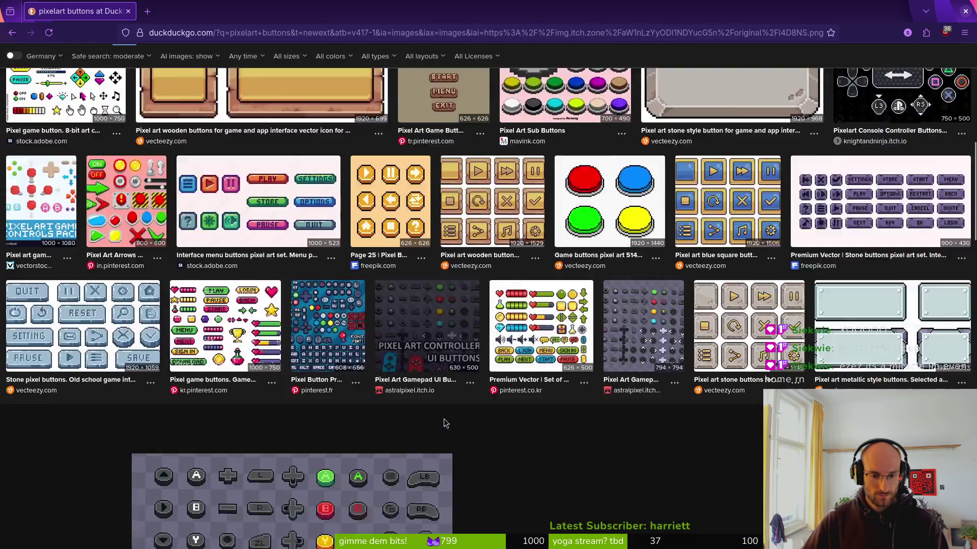
key(Escape)
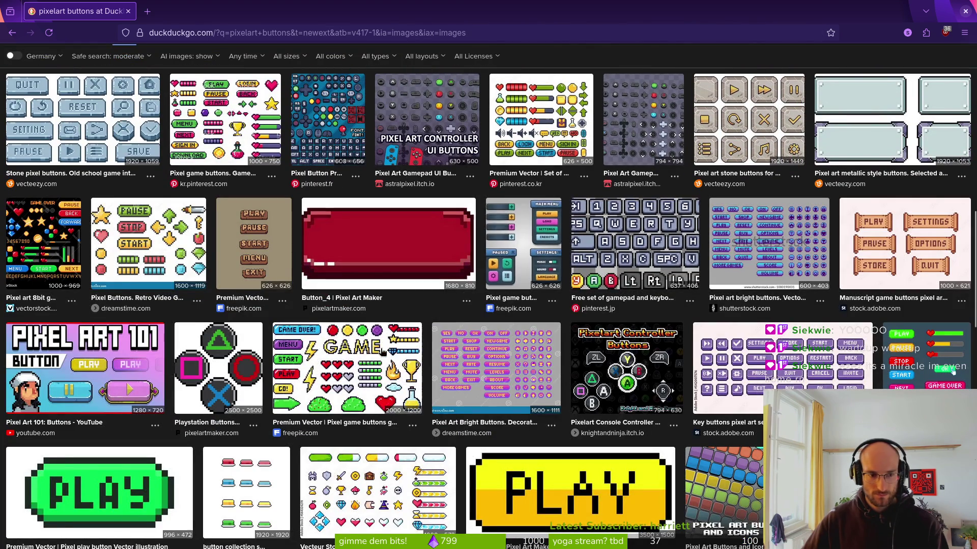
scroll(513, 369, down, 4)
scroll(512, 369, down, 4)
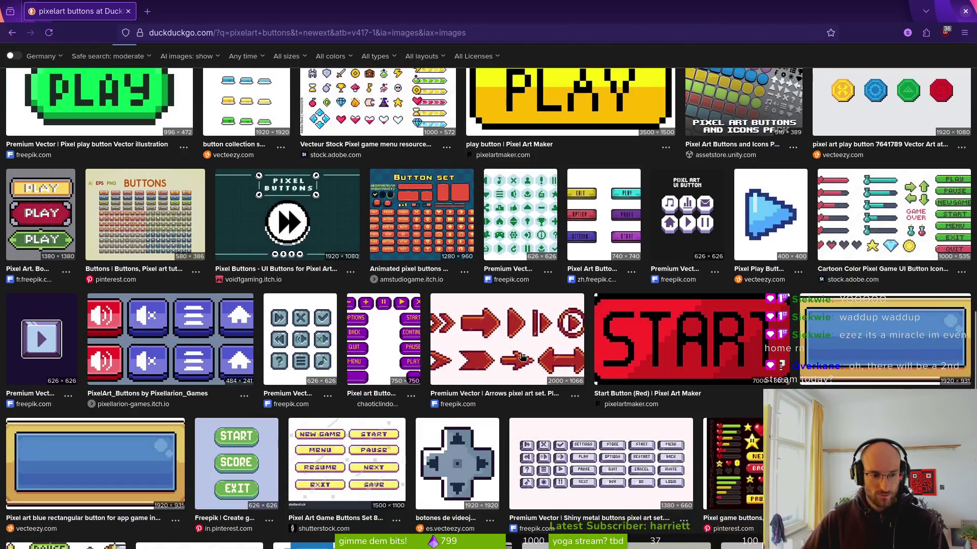
scroll(524, 326, up, 15)
Open itch.io in a new tab
key(ctrl+t)
text(itch.io)
key(Return)
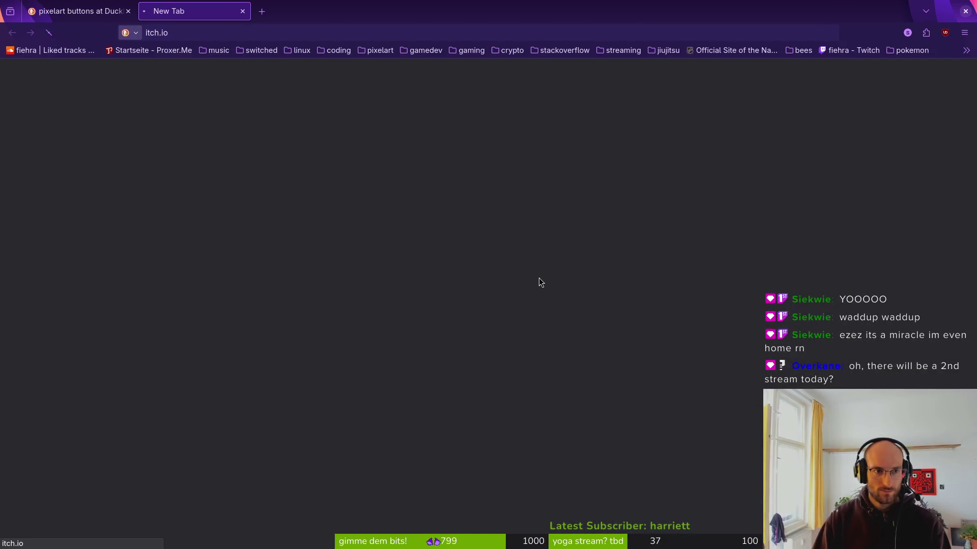
Close the image search tab, glance at the pollinate or die page, then open Top Games
key(ctrl+Page_Up)
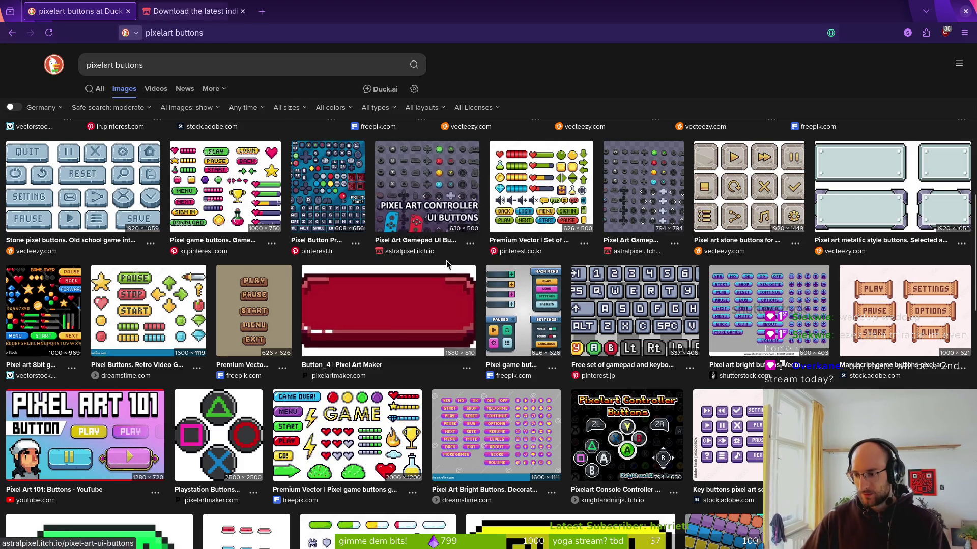
key(ctrl+w)
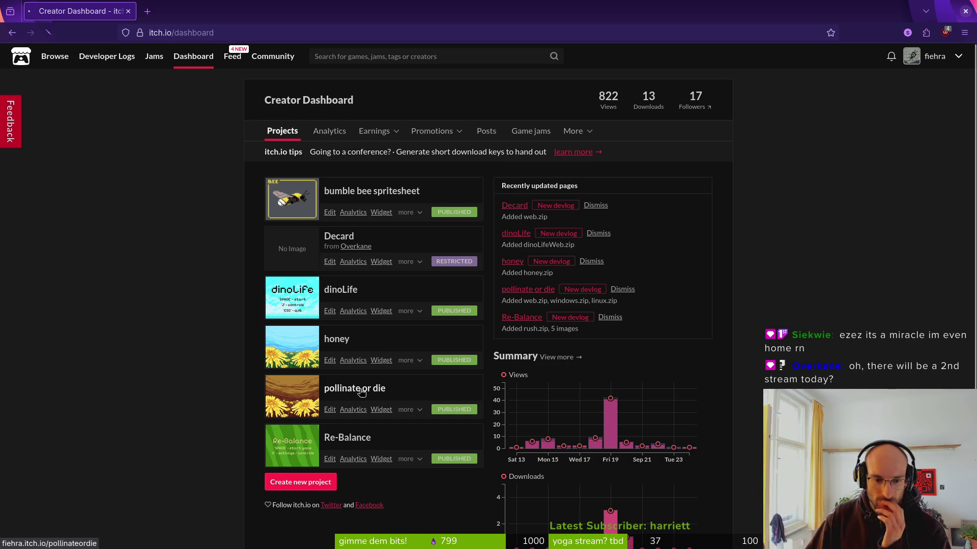
click(365, 392)
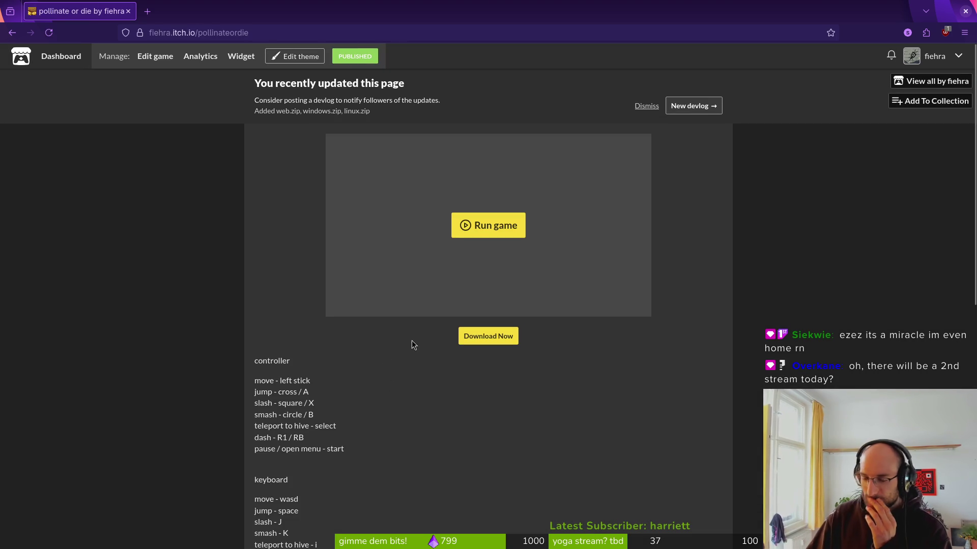
key(alt+Left)
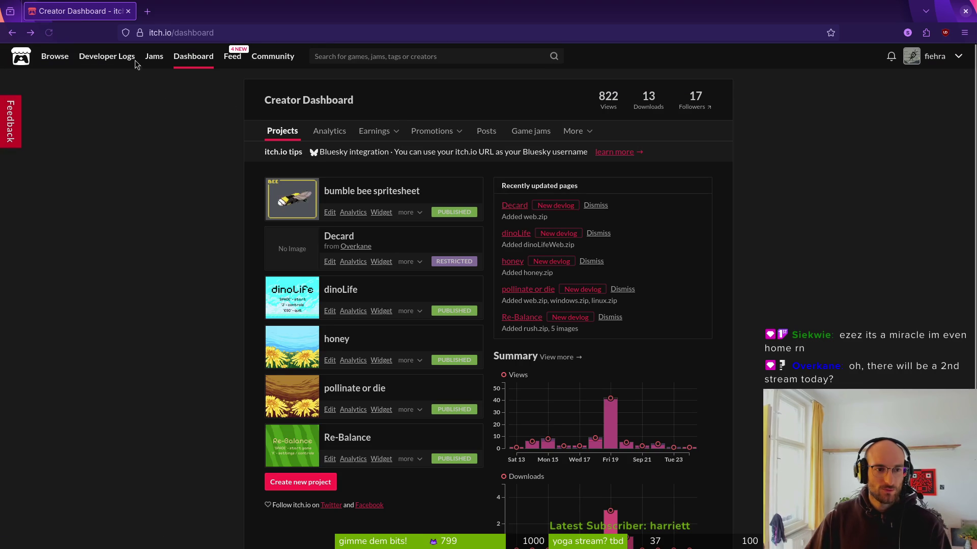
click(52, 59)
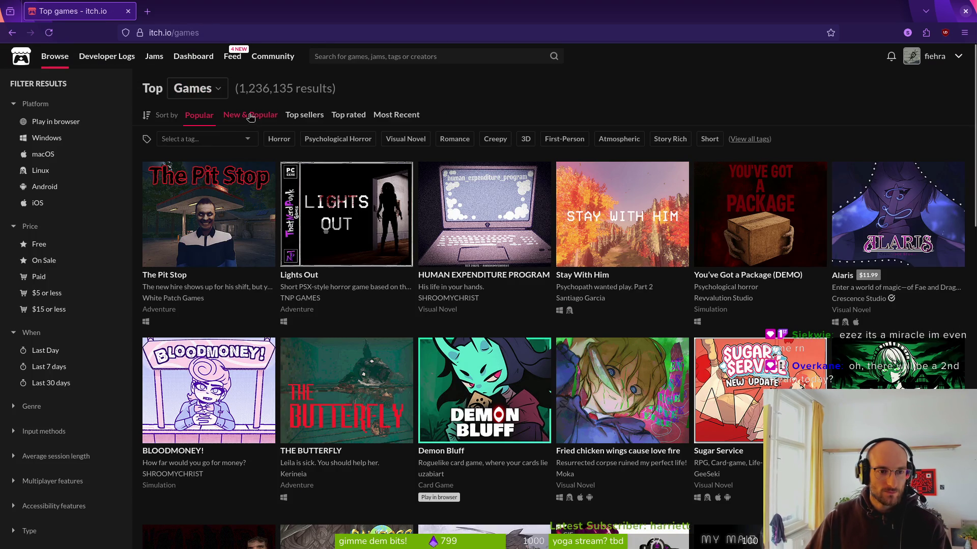
Search itch.io for 'buttons' and scroll through the results
mouse_move(55, 57)
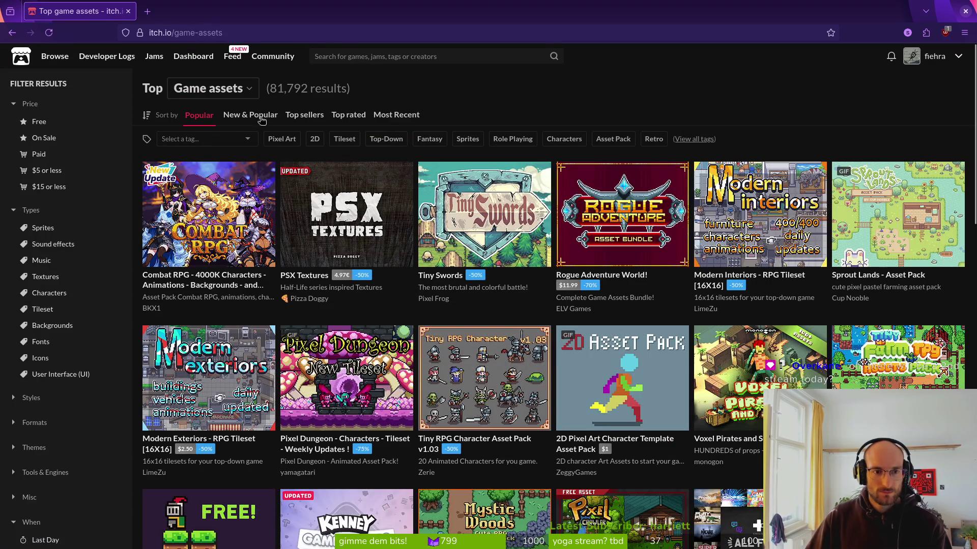
click(353, 61)
text(buttons)
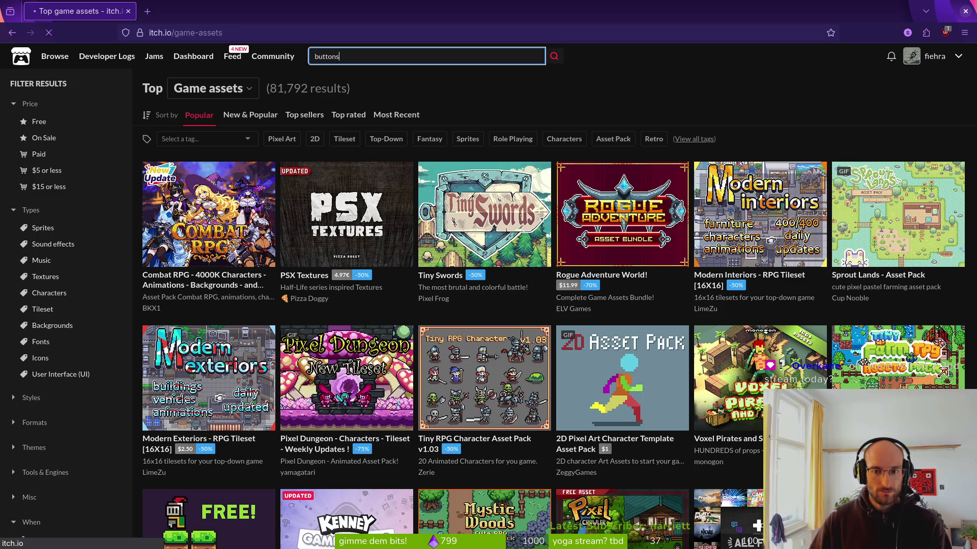
key(Return)
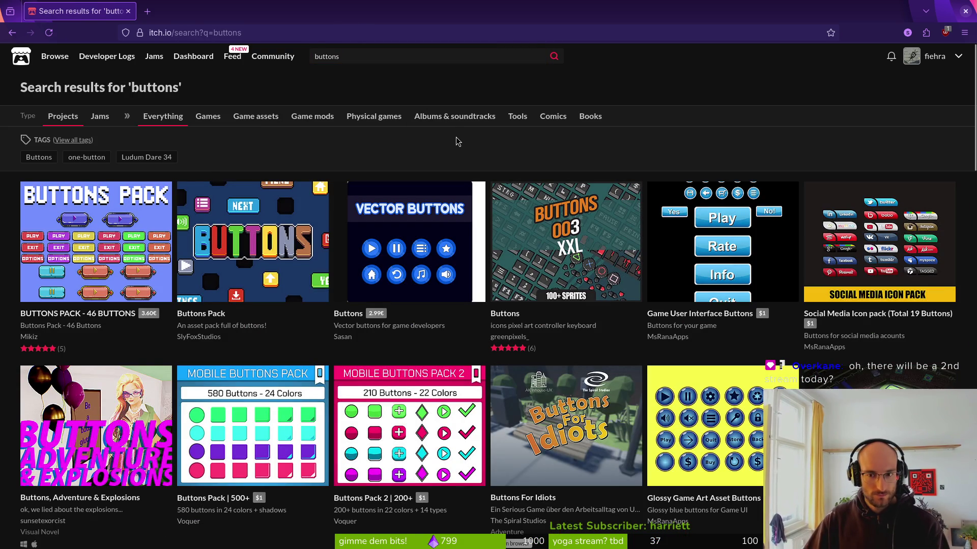
scroll(436, 282, down, 5)
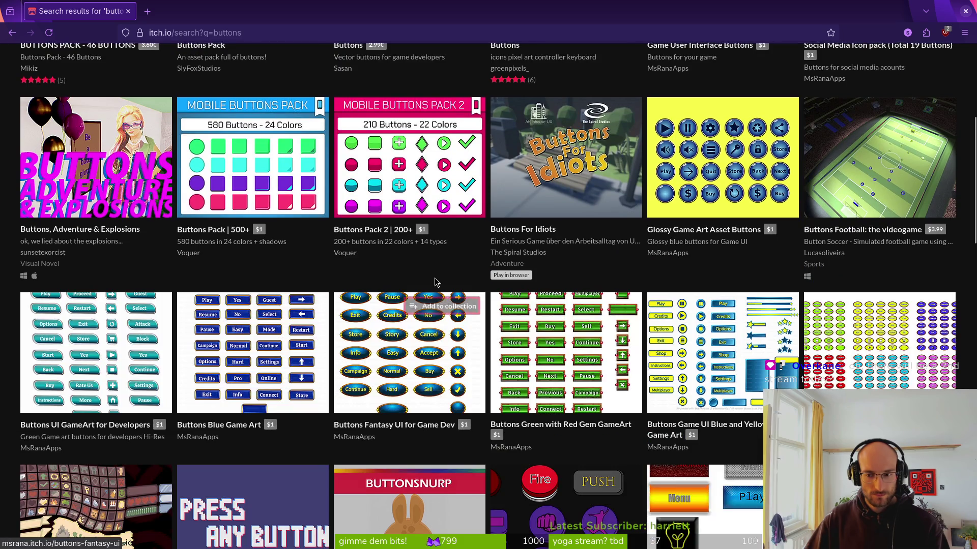
scroll(436, 282, down, 12)
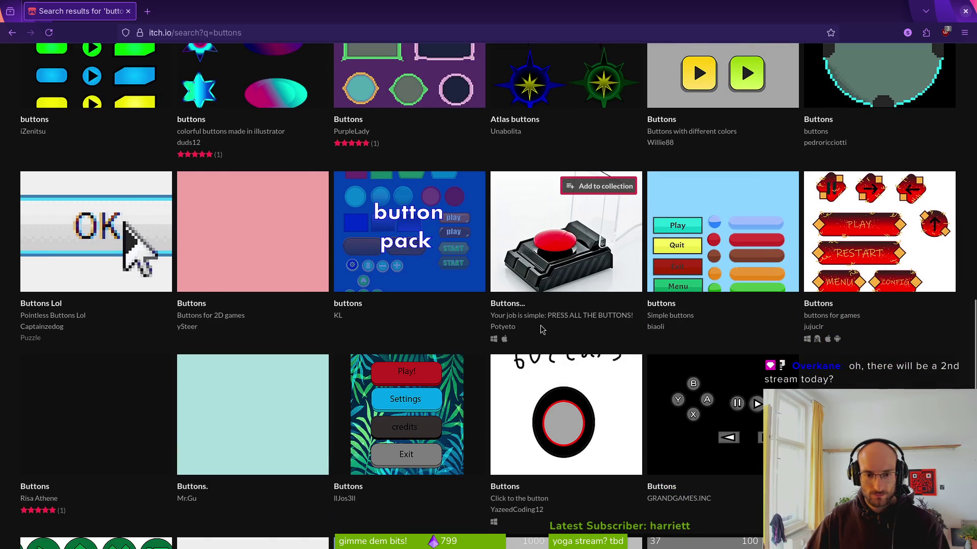
scroll(123, 232, up, 15)
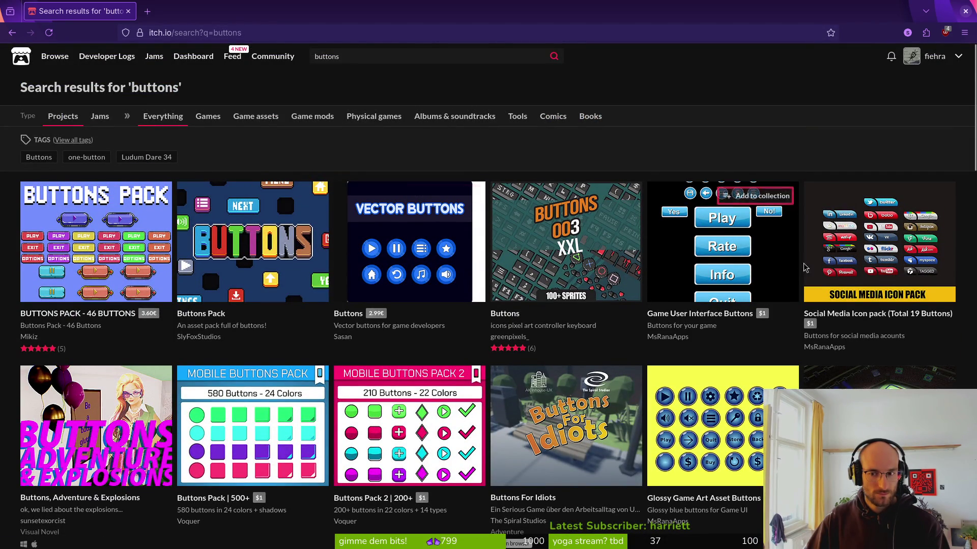
Refine the search to 'buttons keyboard pixelart', then open a blank tab
click(362, 58)
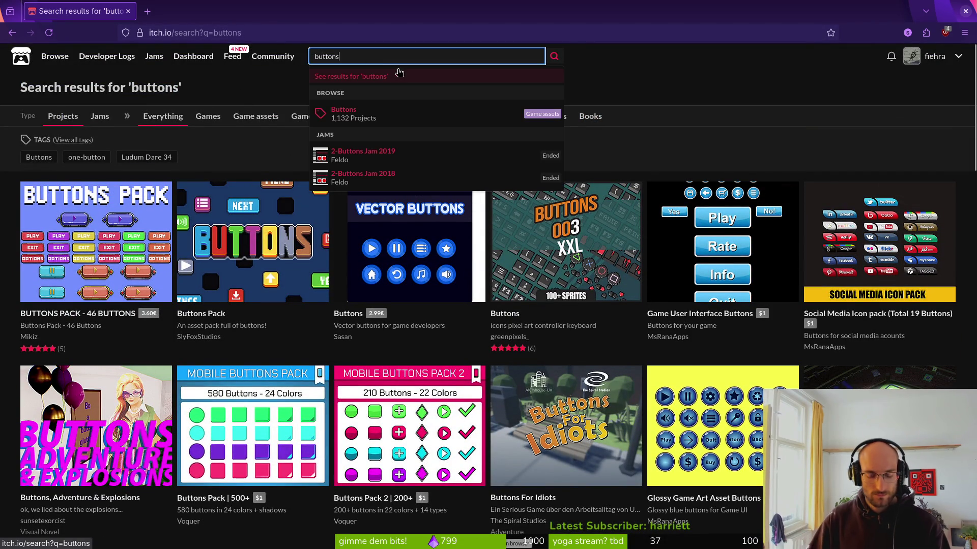
text(keyboard)
key(Return)
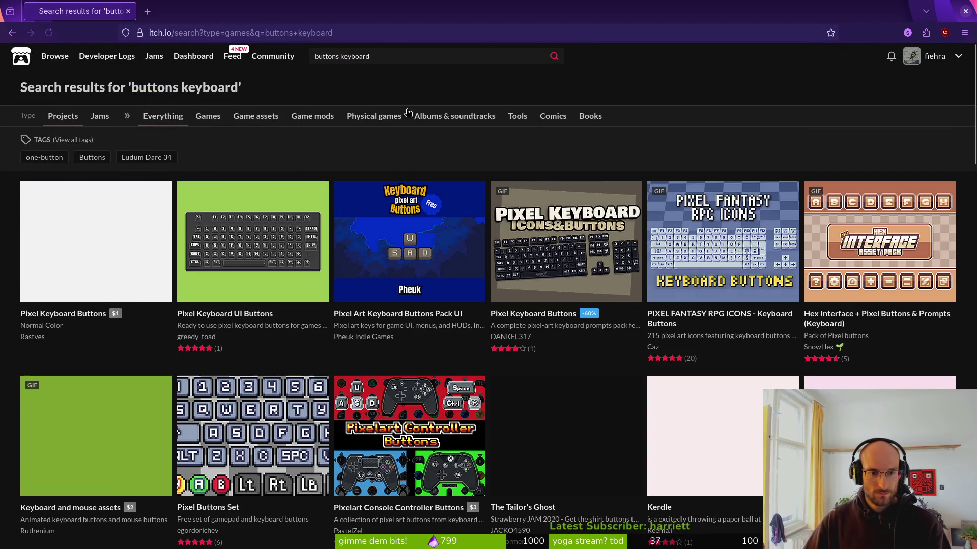
text( p)
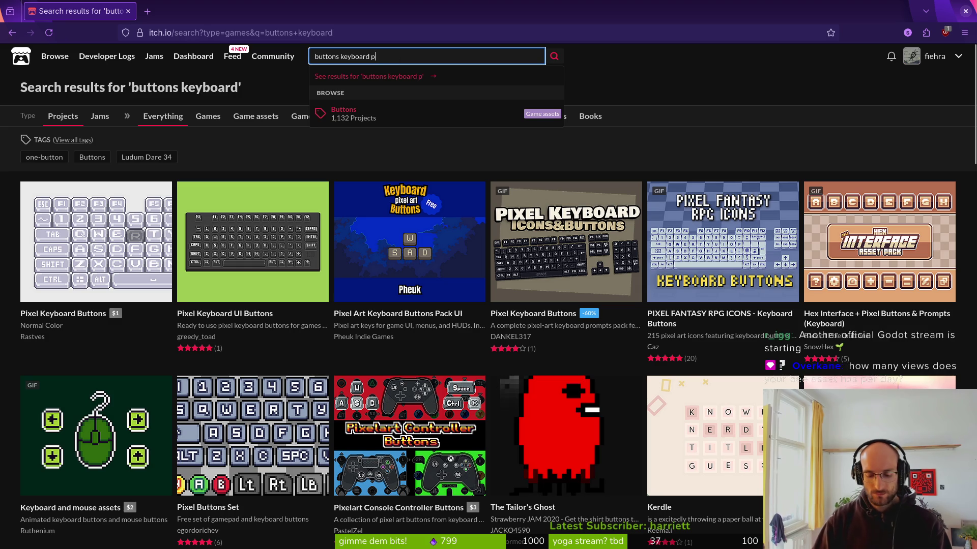
text(ixelart)
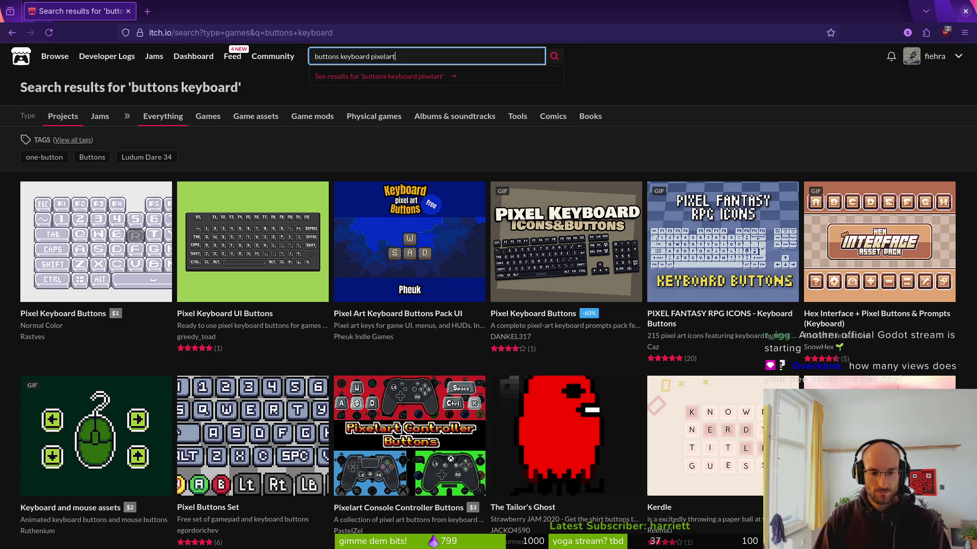
key(Return)
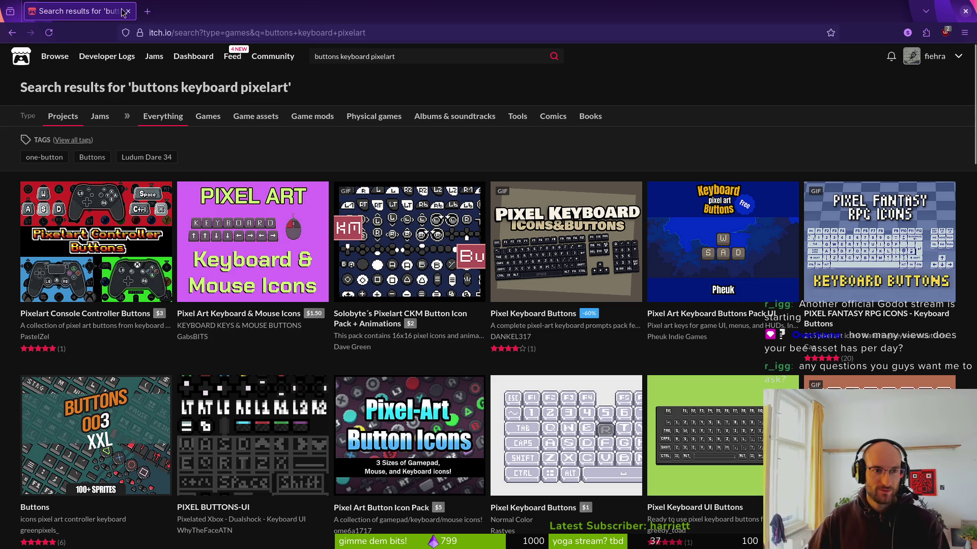
click(146, 11)
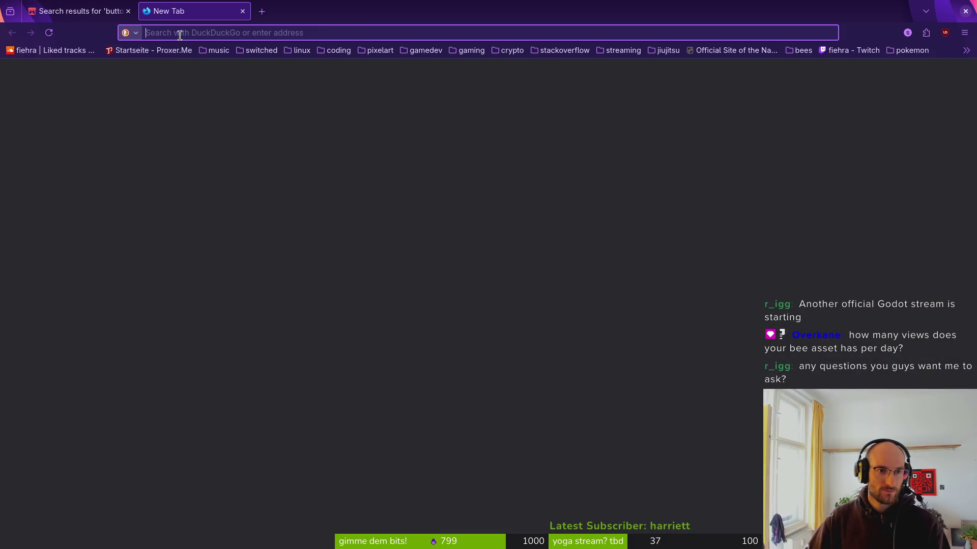
Open the bumble bee spritesheet page from the creator dashboard in a new tab
text(be)
click(243, 11)
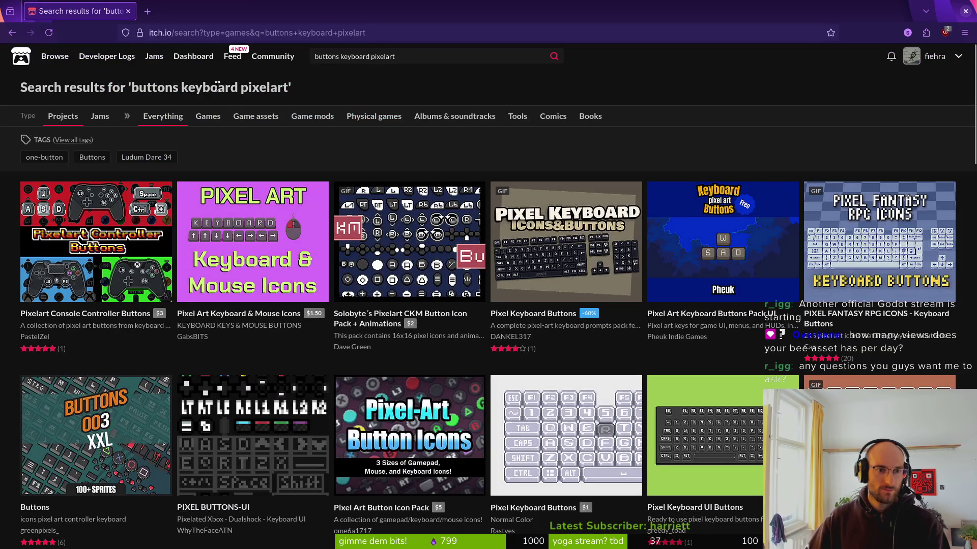
middle_click(197, 64)
click(193, 11)
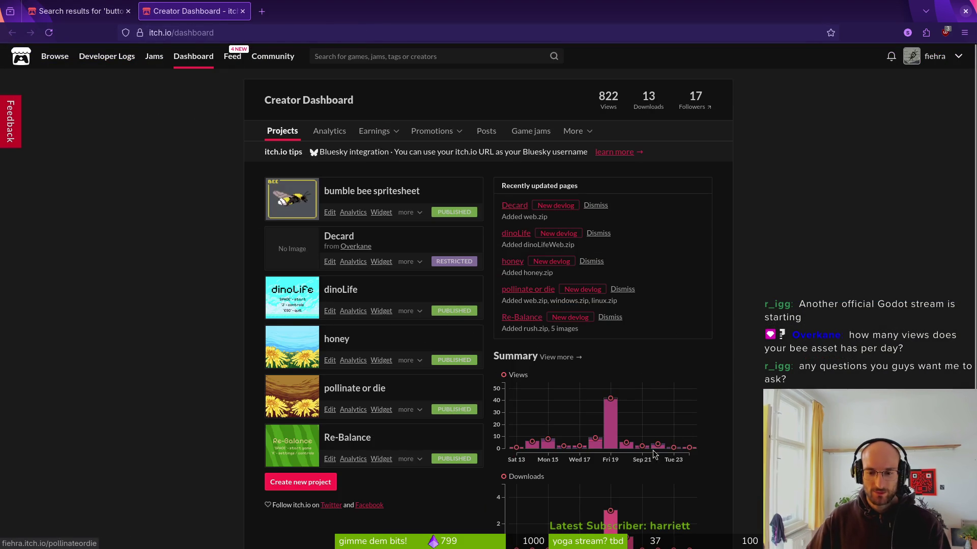
scroll(343, 366, down, 2)
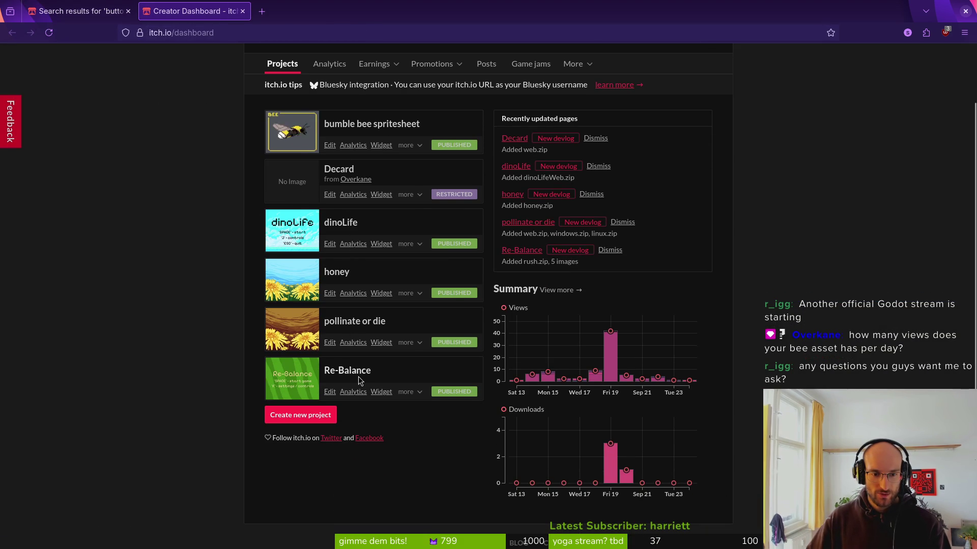
click(369, 126)
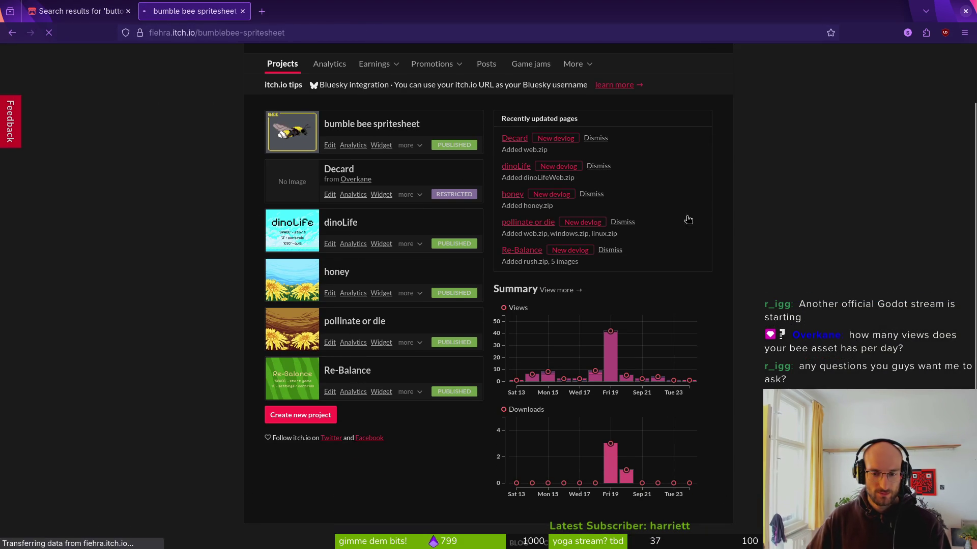
Check the spritesheet's edit page, then return and open its analytics
scroll(375, 288, down, 4)
scroll(376, 289, up, 5)
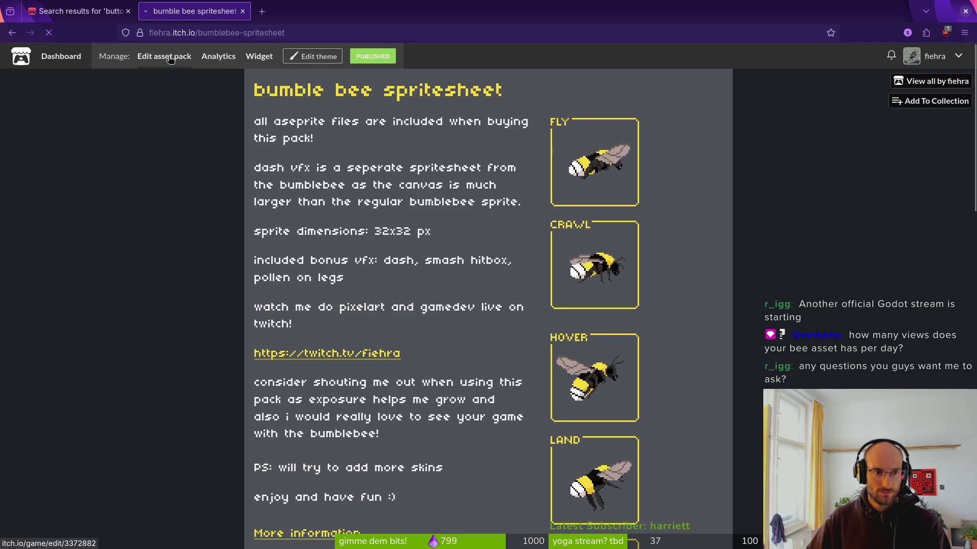
click(165, 53)
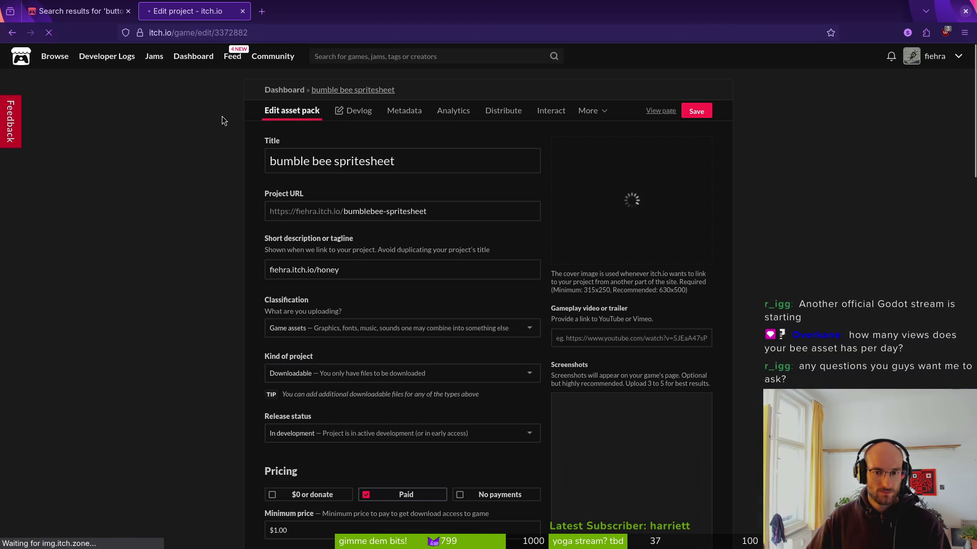
scroll(599, 360, down, 10)
scroll(599, 359, up, 10)
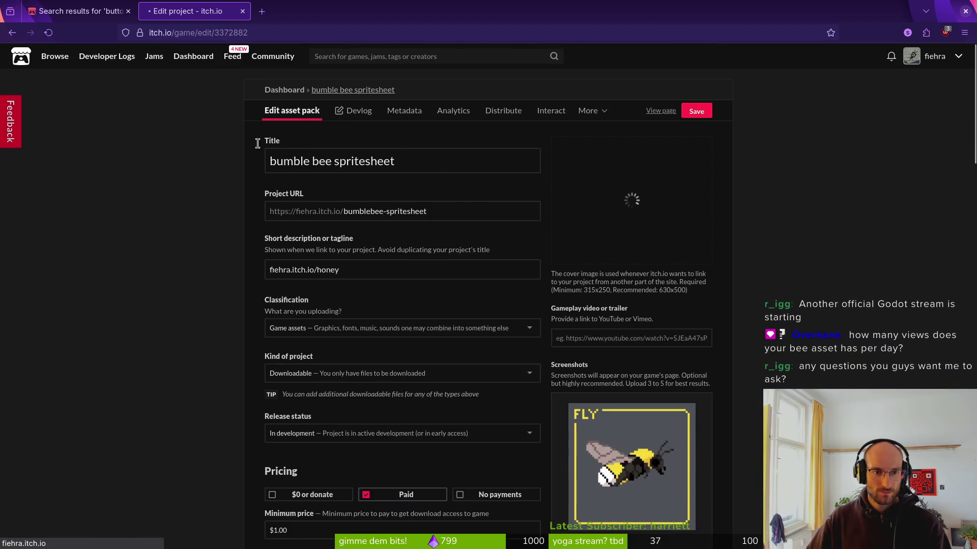
key(alt+Left)
click(225, 63)
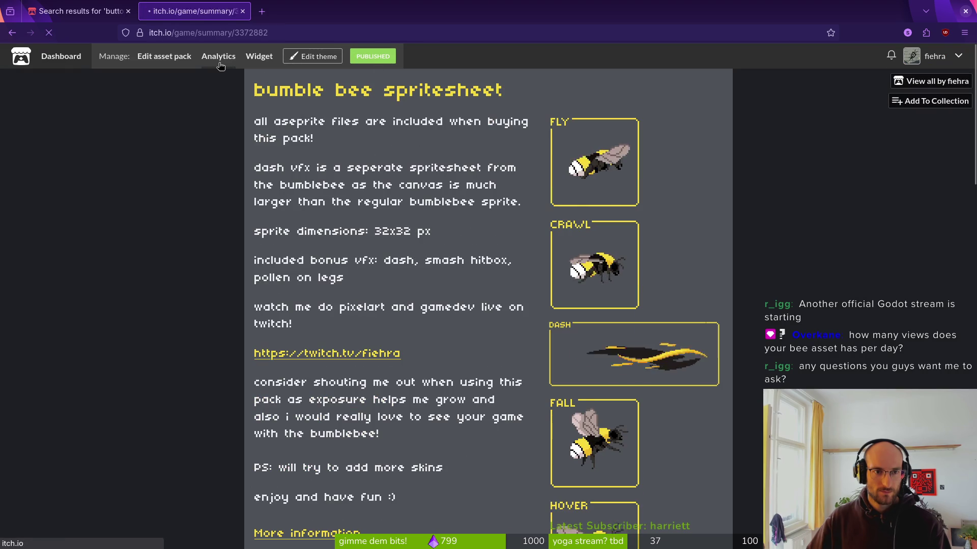
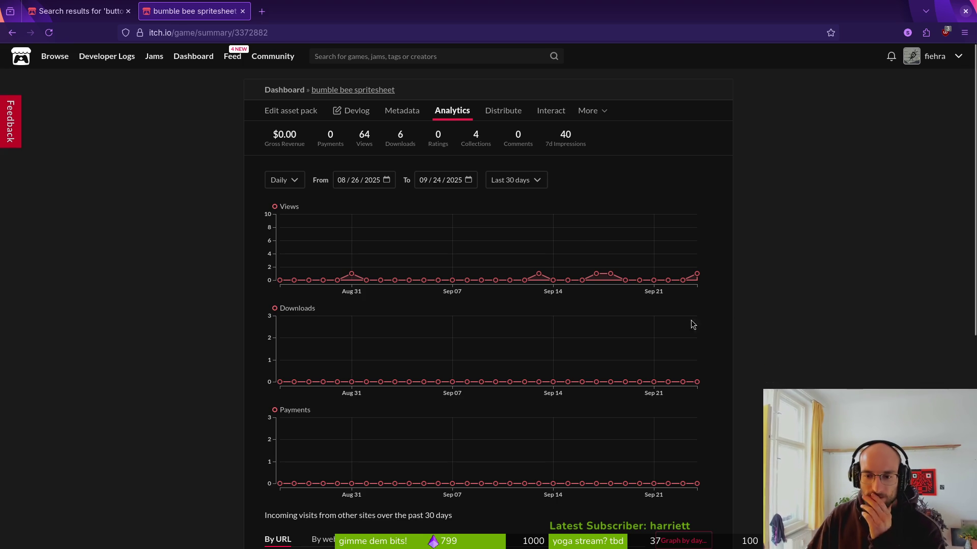
Check the Tiny Prompt pack page from the 'buttons keyboard pixelart' search results
mouse_move(605, 275)
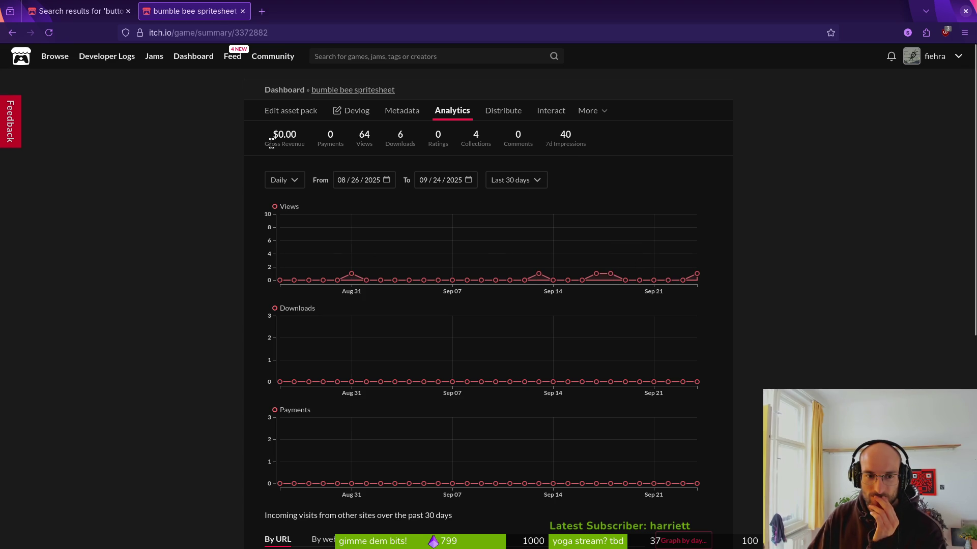
scroll(676, 216, down, 5)
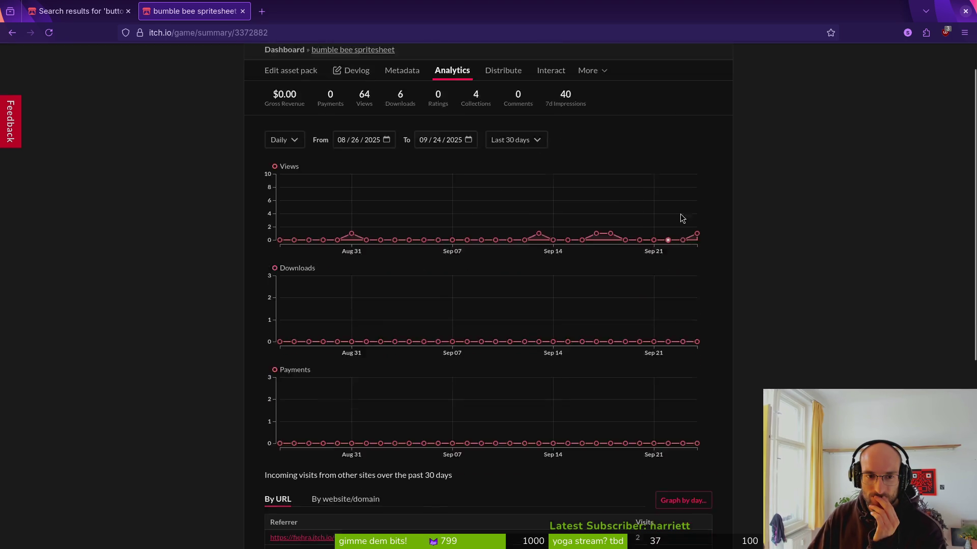
scroll(812, 302, up, 5)
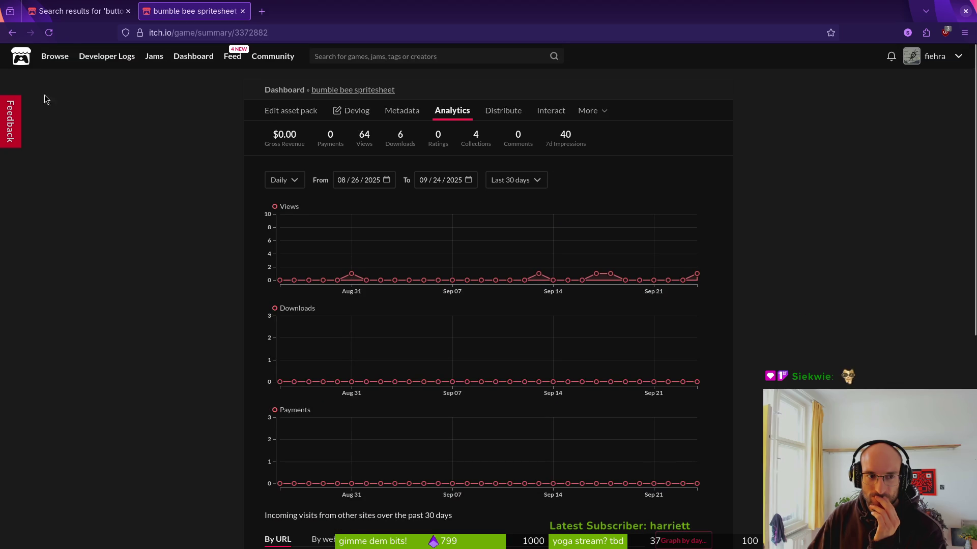
click(122, 11)
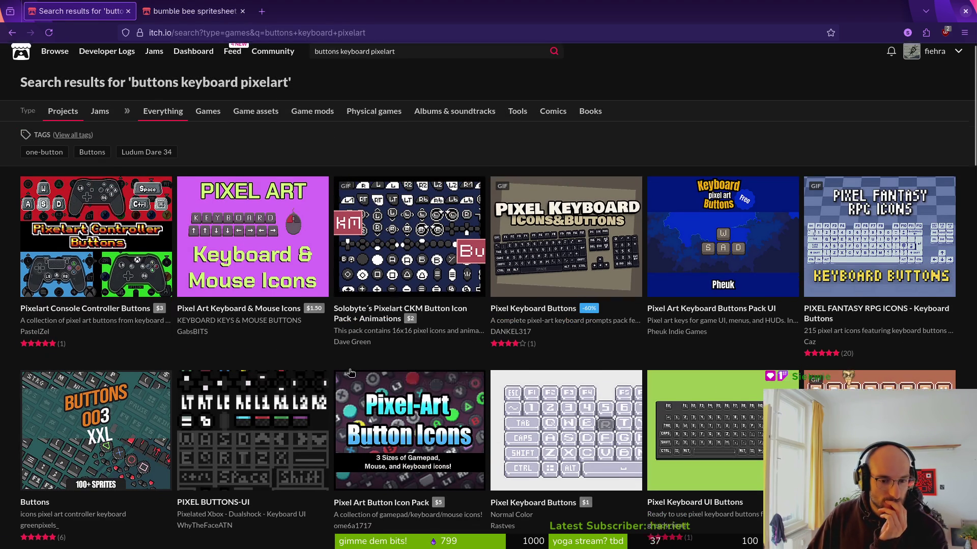
scroll(350, 376, down, 6)
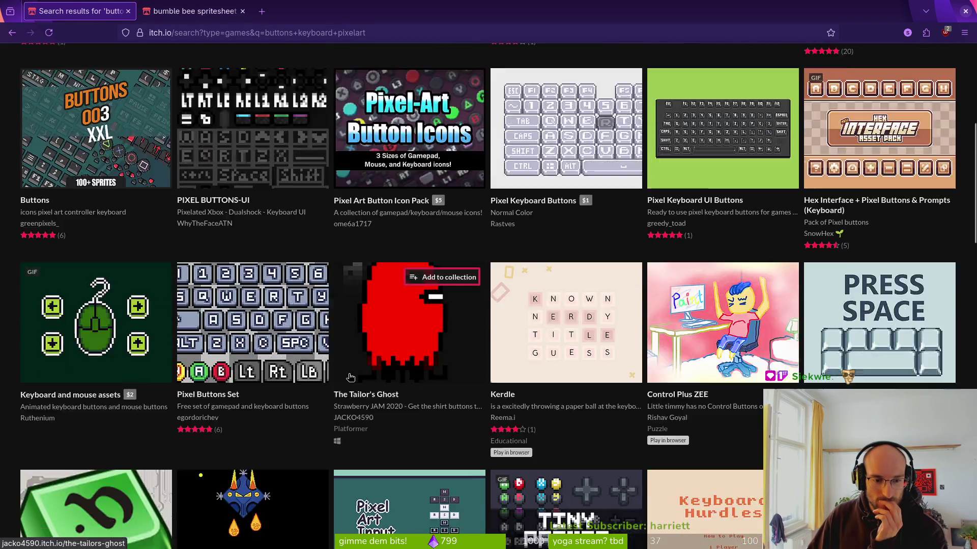
scroll(350, 377, down, 4)
mouse_move(559, 318)
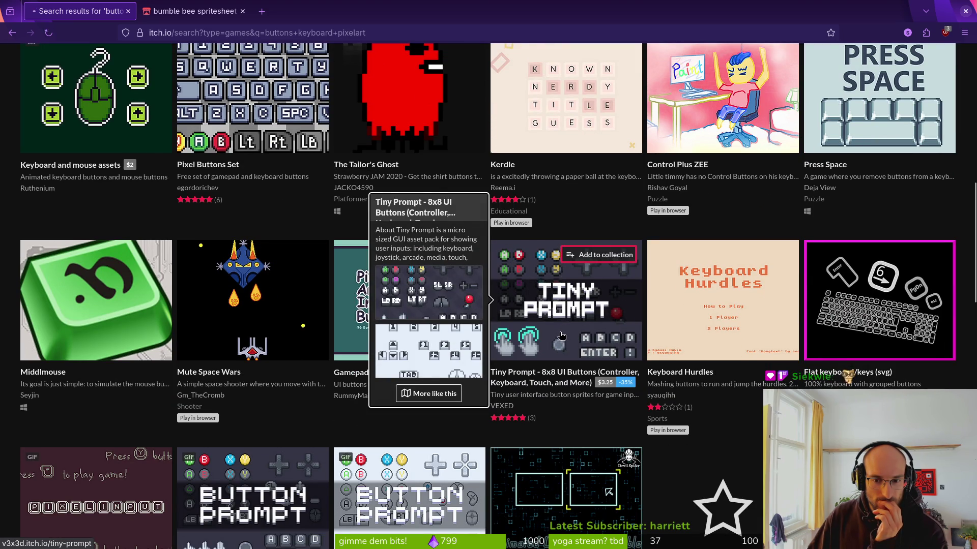
click(561, 336)
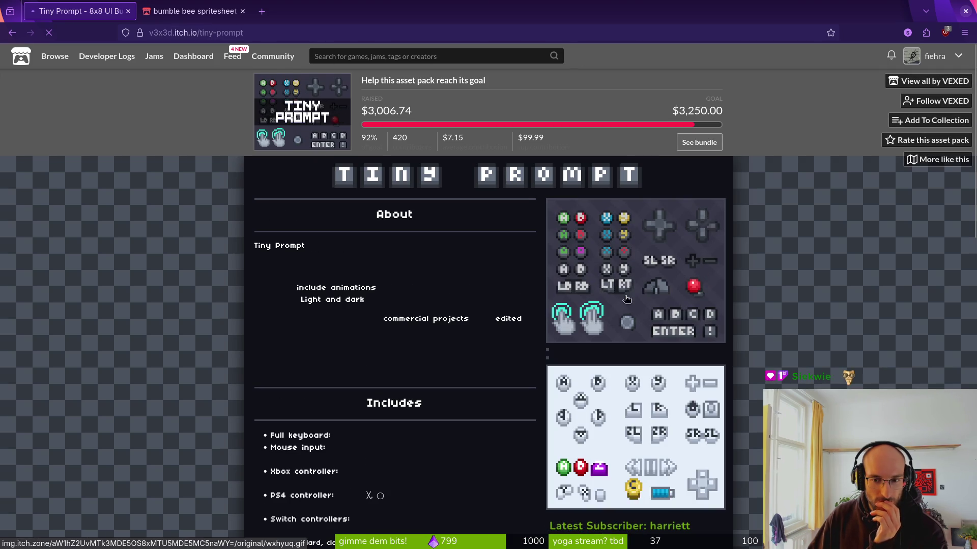
key(alt+Left)
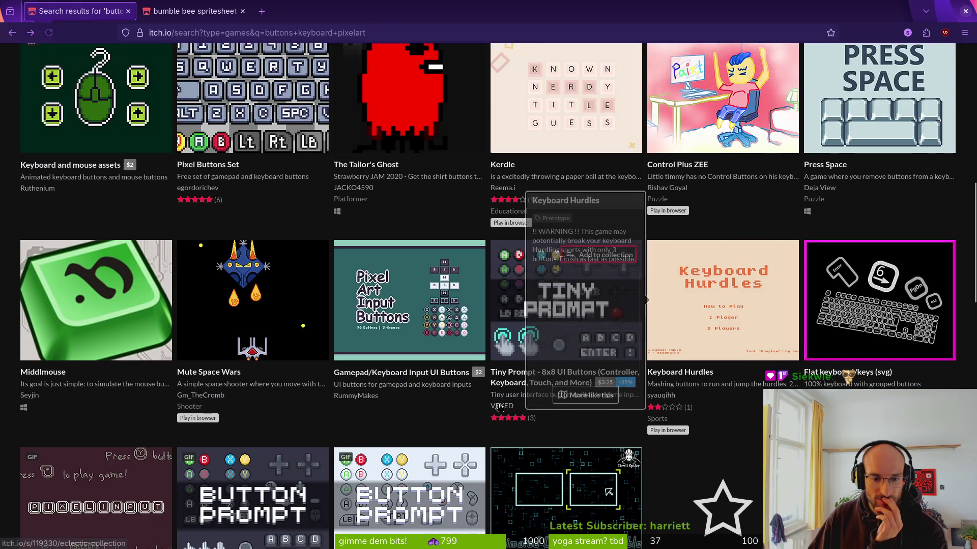
Look through the Button Prompt asset page, then return to the results
scroll(519, 412, down, 4)
click(284, 338)
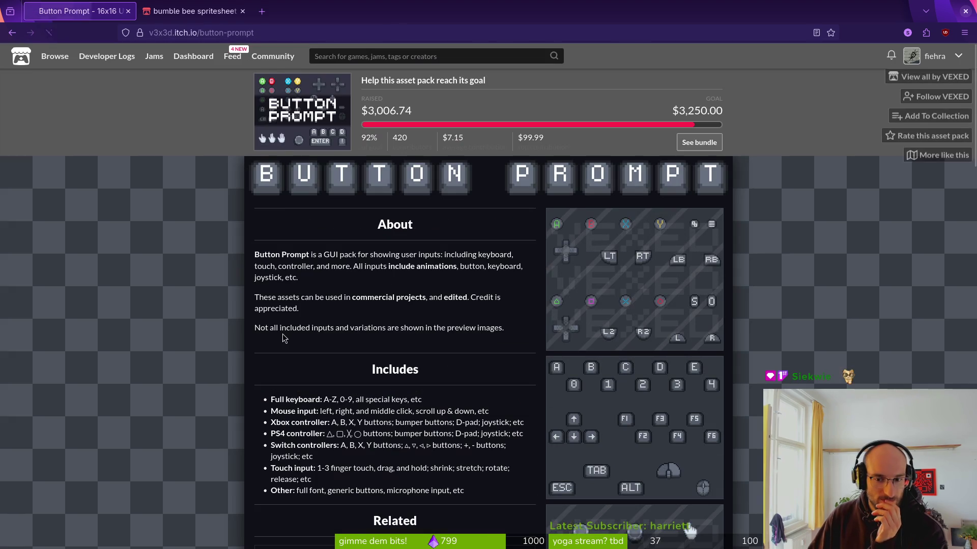
scroll(609, 354, down, 3)
scroll(609, 353, down, 2)
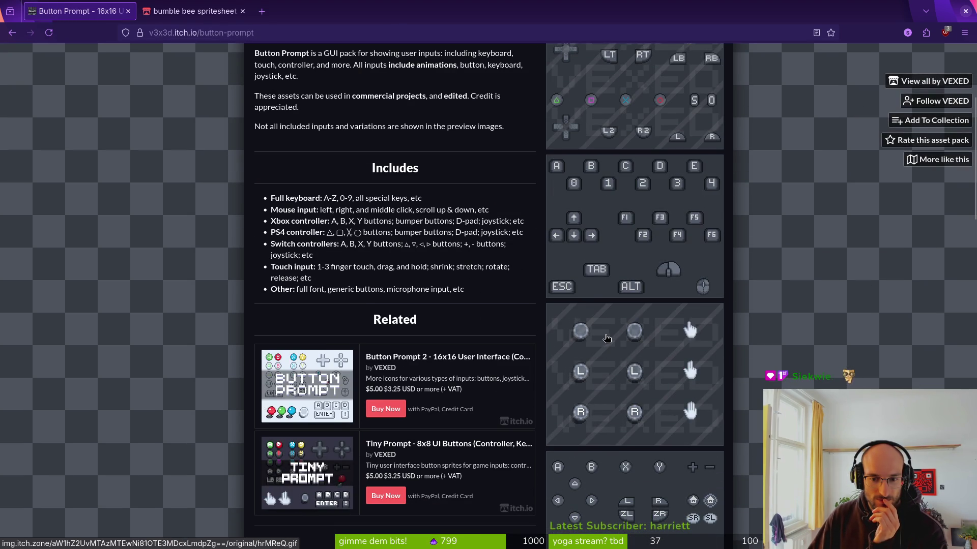
scroll(610, 338, down, 4)
scroll(619, 336, up, 5)
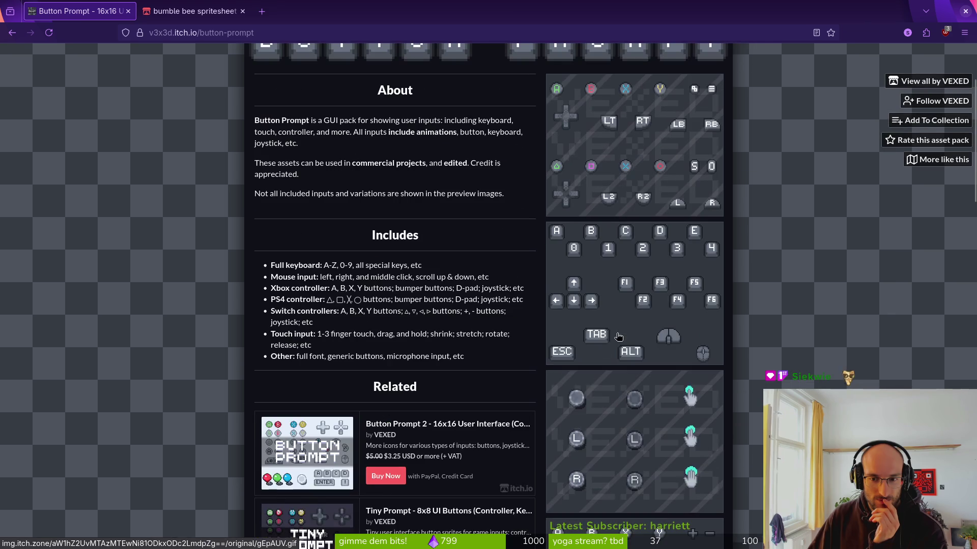
key(alt+Left)
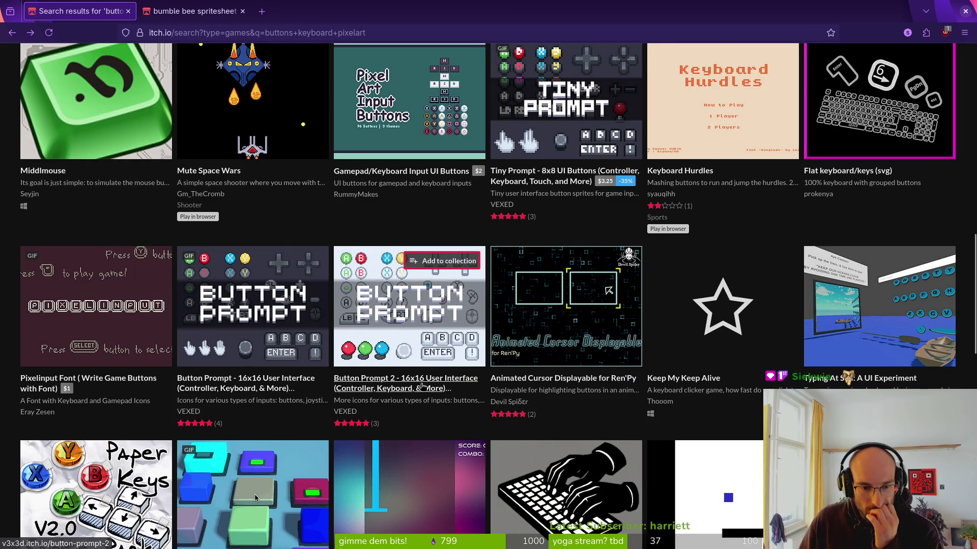
Scroll through the remaining search results and bring up the window overview
mouse_move(421, 386)
scroll(436, 338, down, 1)
scroll(436, 337, down, 7)
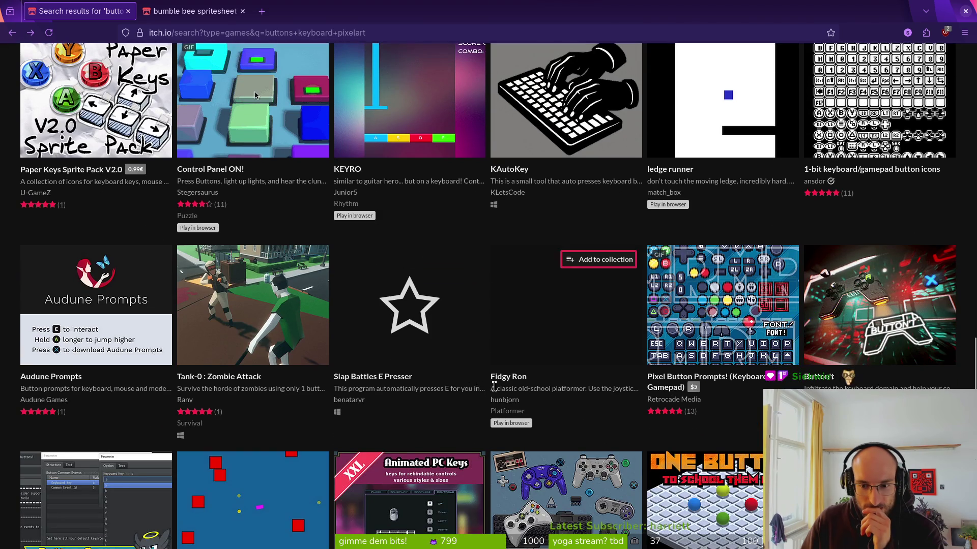
mouse_move(680, 364)
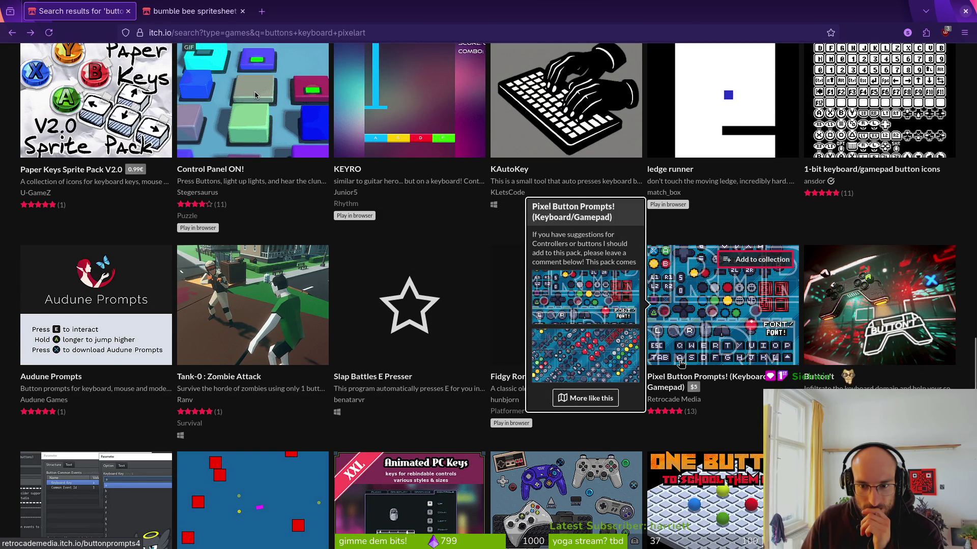
scroll(680, 364, down, 6)
scroll(694, 387, up, 14)
key(super)
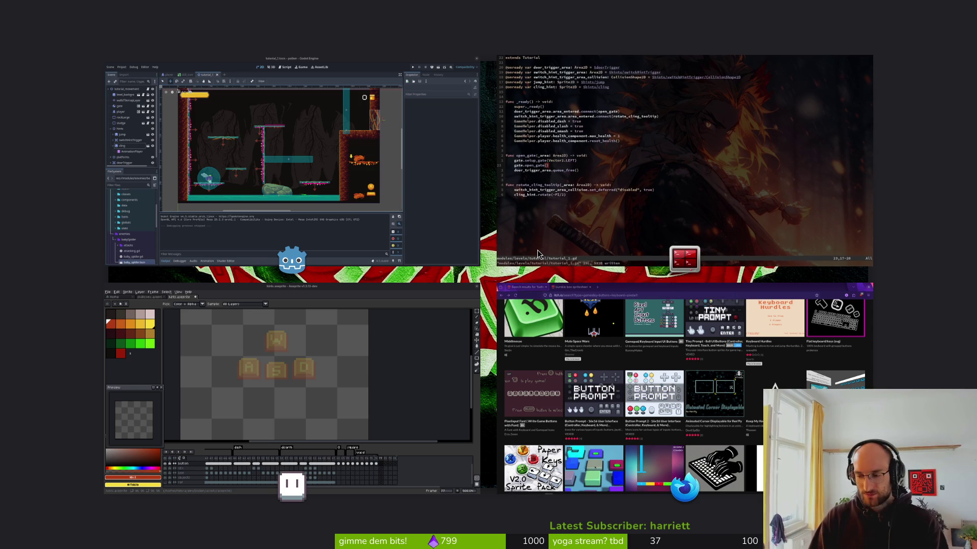
In Files, navigate to the honey project's assets/art/UI folder
key(super)
key(super+e)
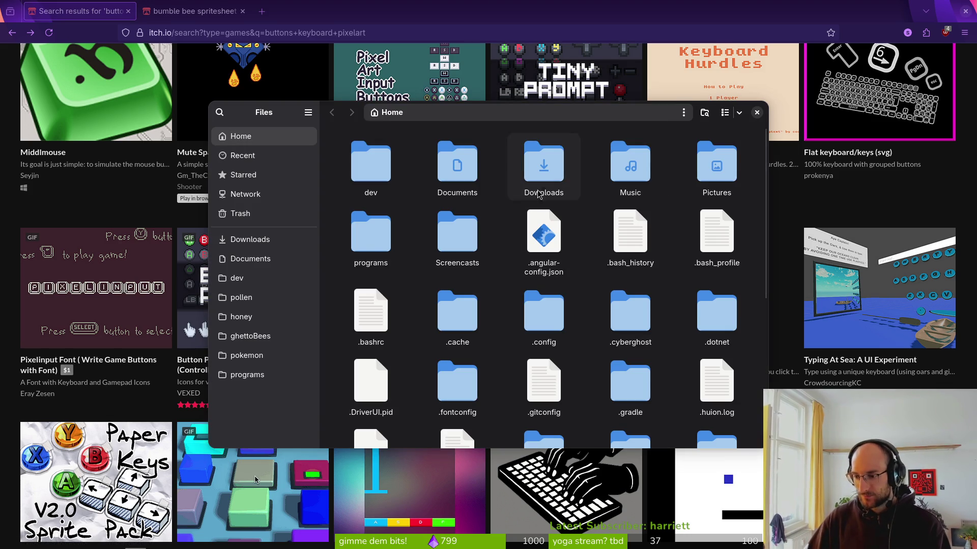
click(241, 297)
click(241, 316)
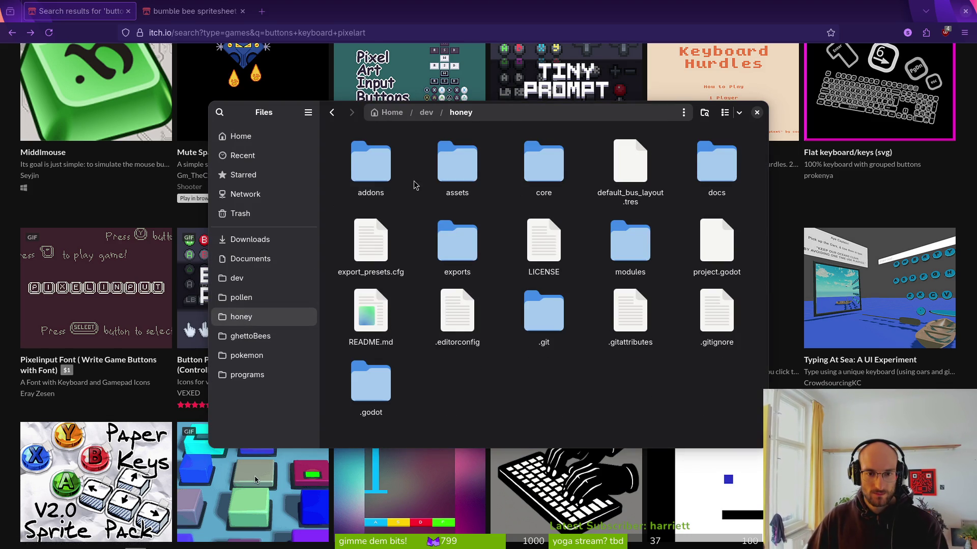
double_click(456, 163)
click(371, 155)
double_click(371, 155)
double_click(377, 235)
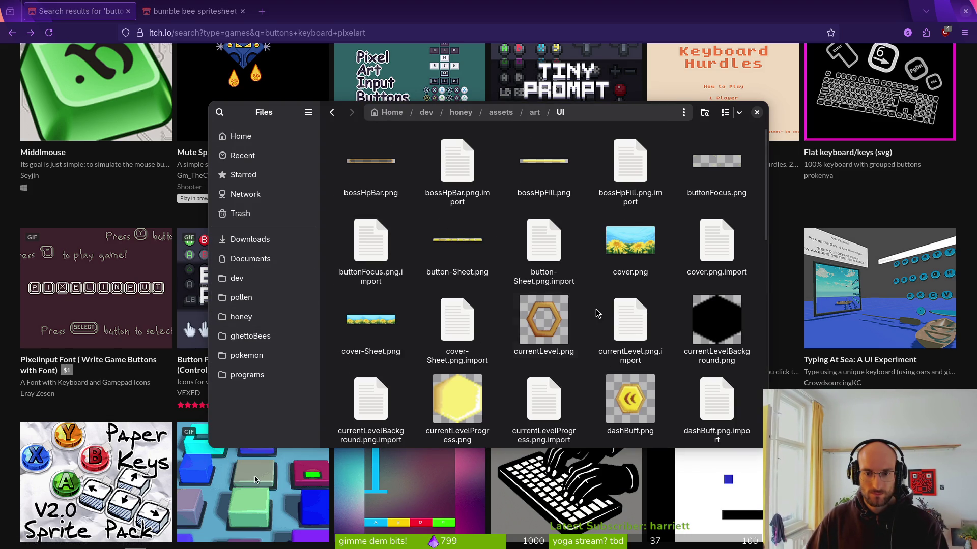
Open tutorialControls-Sheet.png in the image viewer for reference
scroll(584, 317, down, 5)
scroll(580, 323, down, 3)
double_click(635, 377)
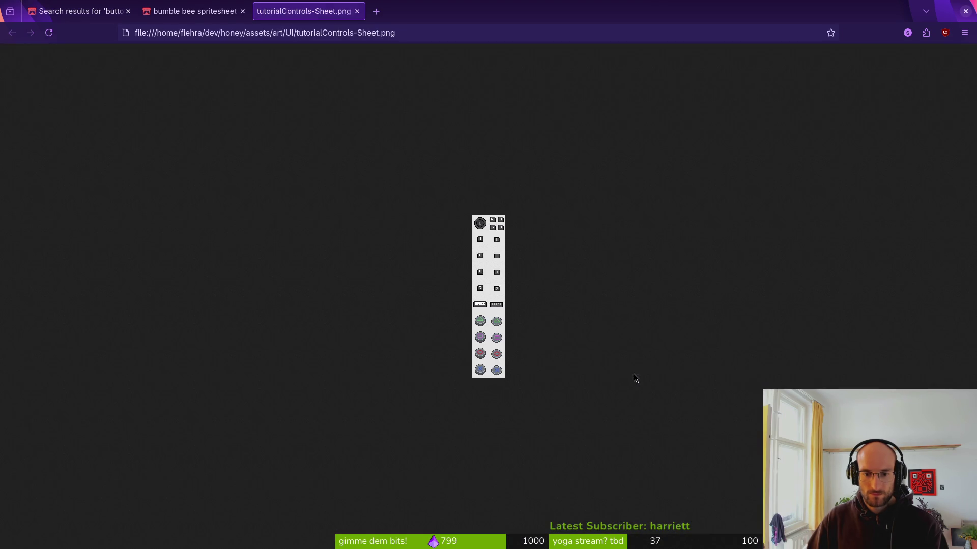
ctrl+scroll(515, 231, up, 8)
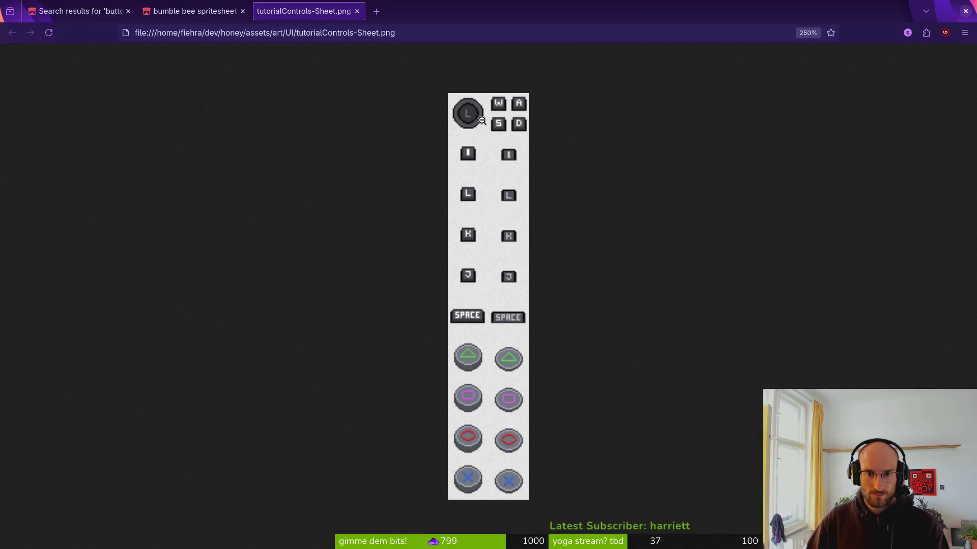
key(alt+Tab)
key(alt+Tab)
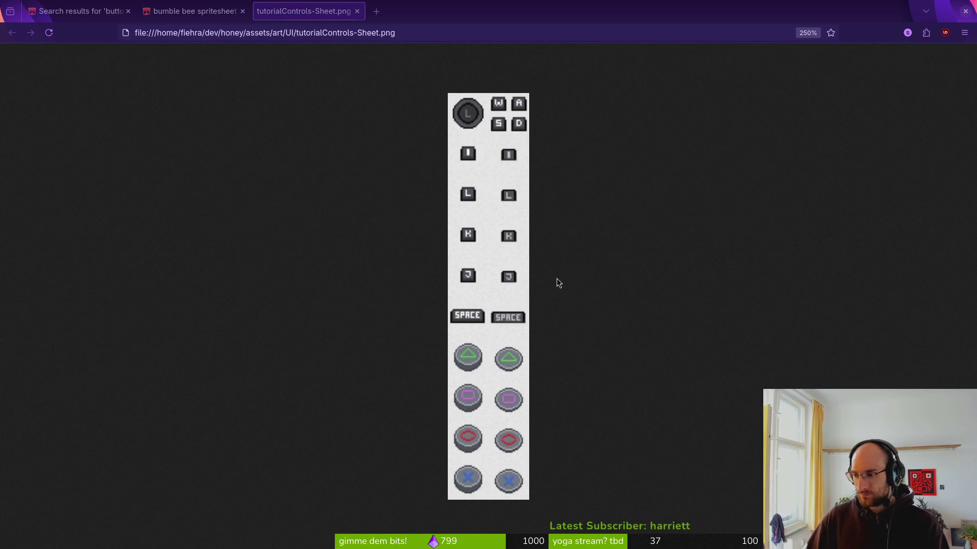
key(alt+Tab)
In hints.aseprite, place two red pencil pixels beside the W key
key(m)
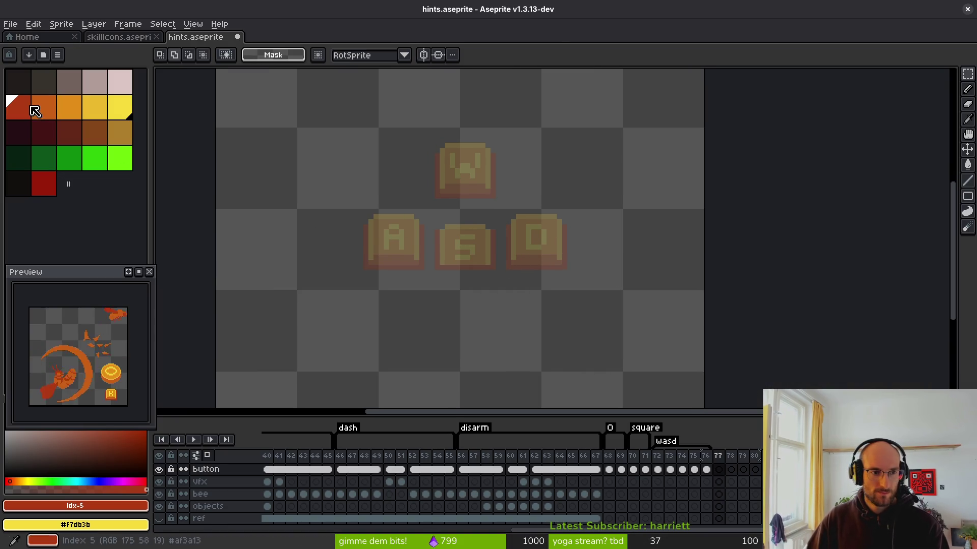
key(alt+Tab)
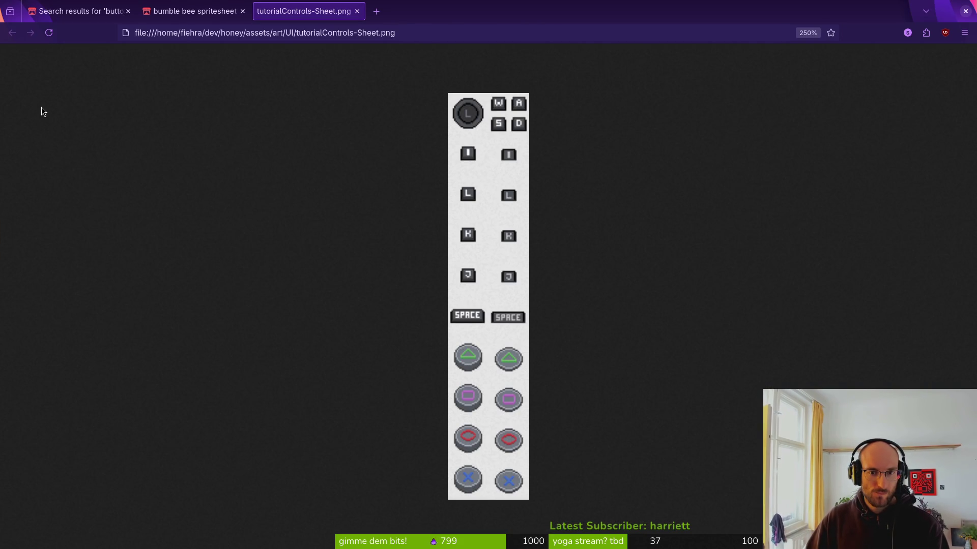
key(alt+Tab)
key(b)
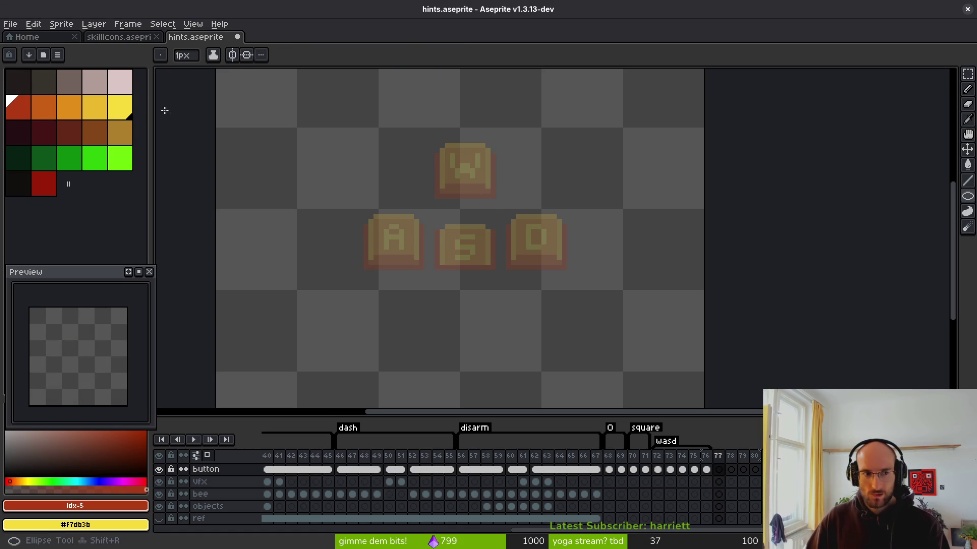
click(19, 107)
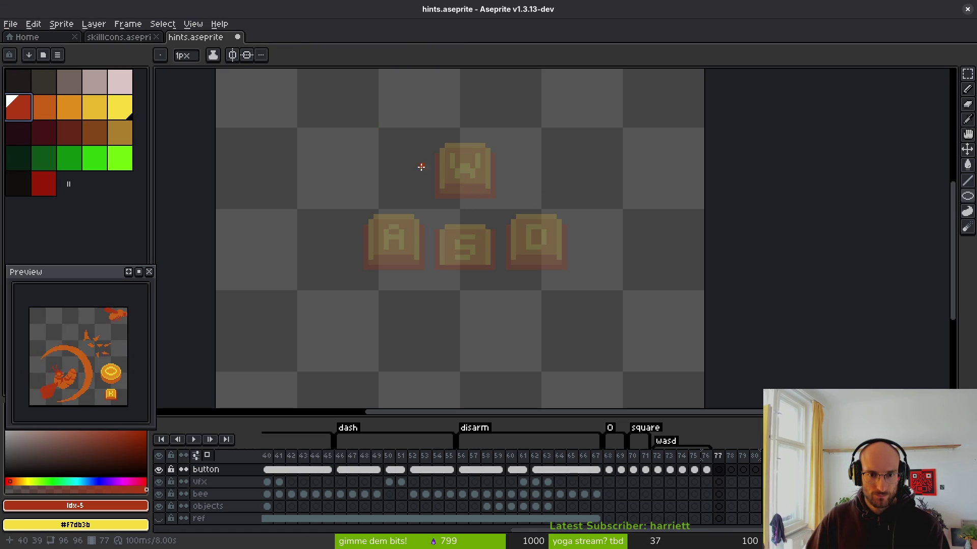
scroll(452, 211, up, 3)
click(450, 187)
click(436, 175)
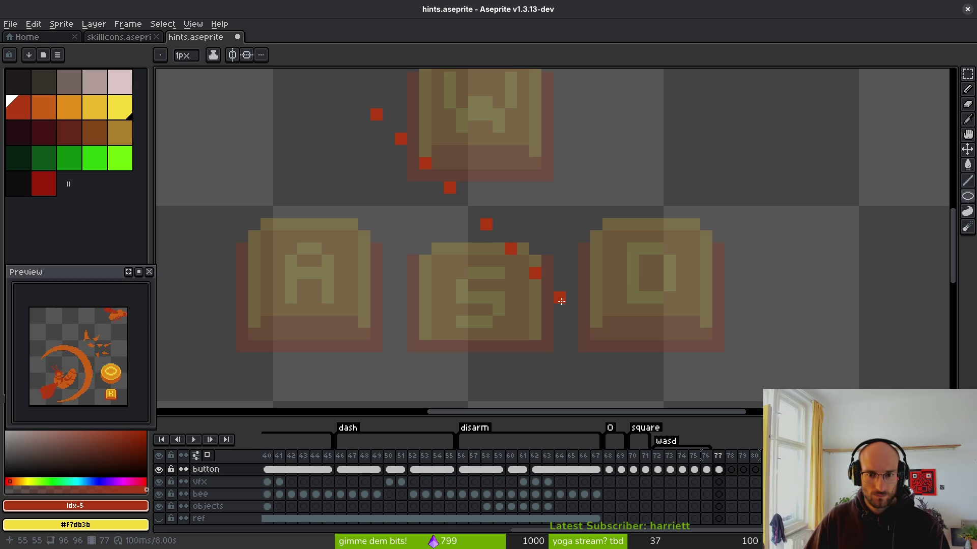
Draw a red ellipse outline around the W and S keys, redoing misplaced attempts
scroll(562, 253, down, 2)
drag(468, 184, 565, 268)
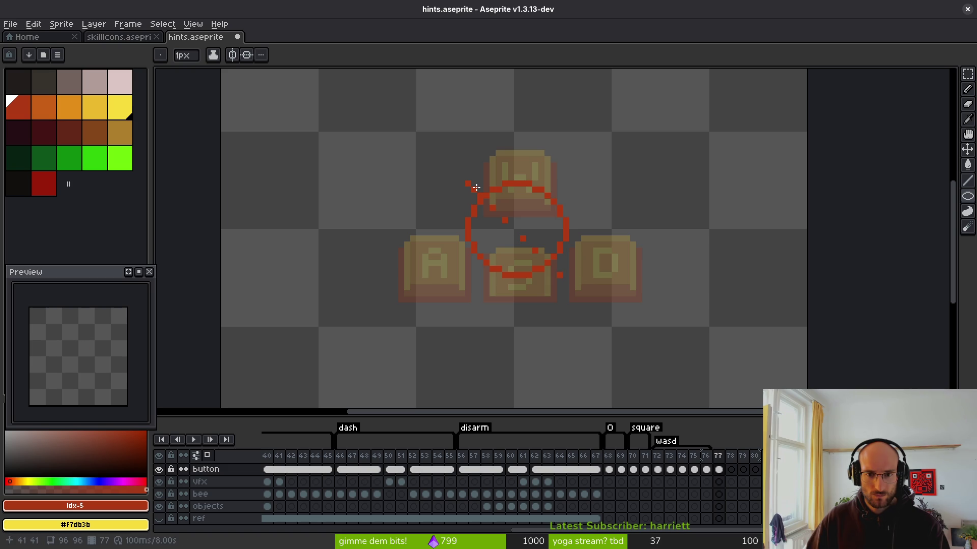
key(ctrl+z)
drag(467, 183, 559, 275)
key(ctrl+z)
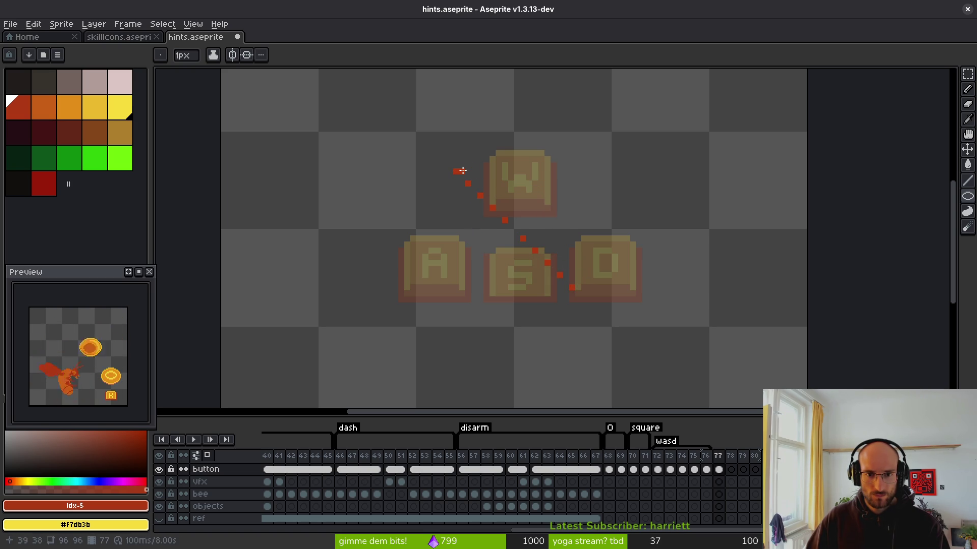
drag(458, 171, 571, 285)
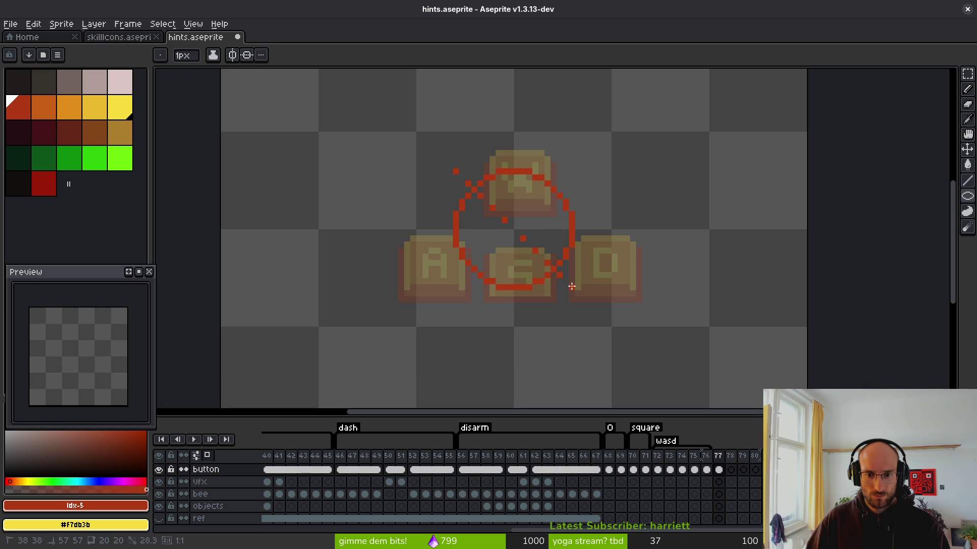
key(ctrl+z)
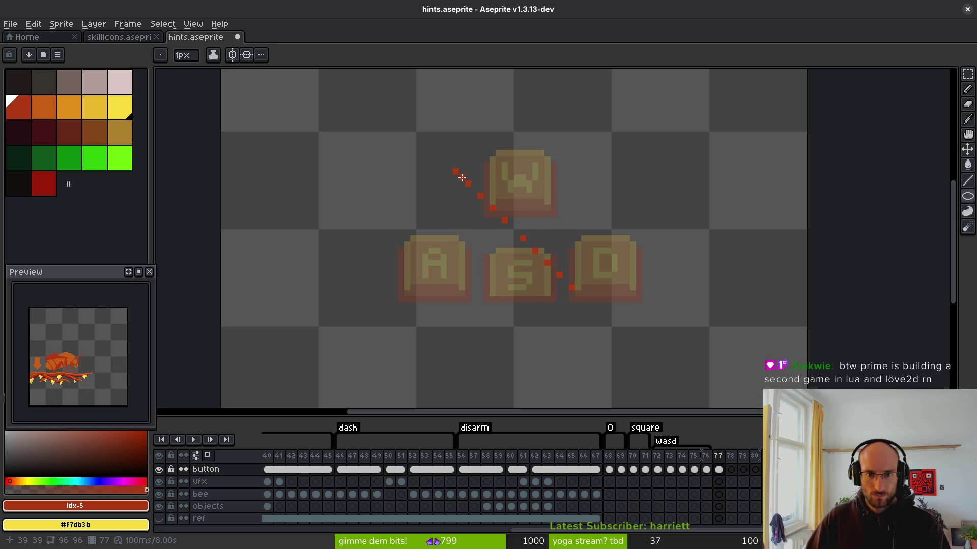
drag(461, 178, 563, 281)
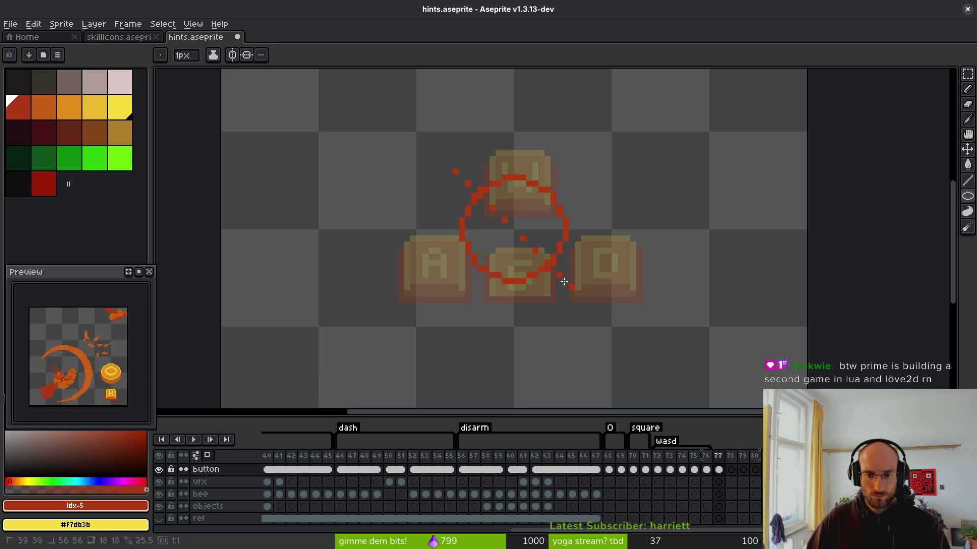
scroll(501, 220, up, 4)
Erase the stray red dots along the diagonal
key(b)
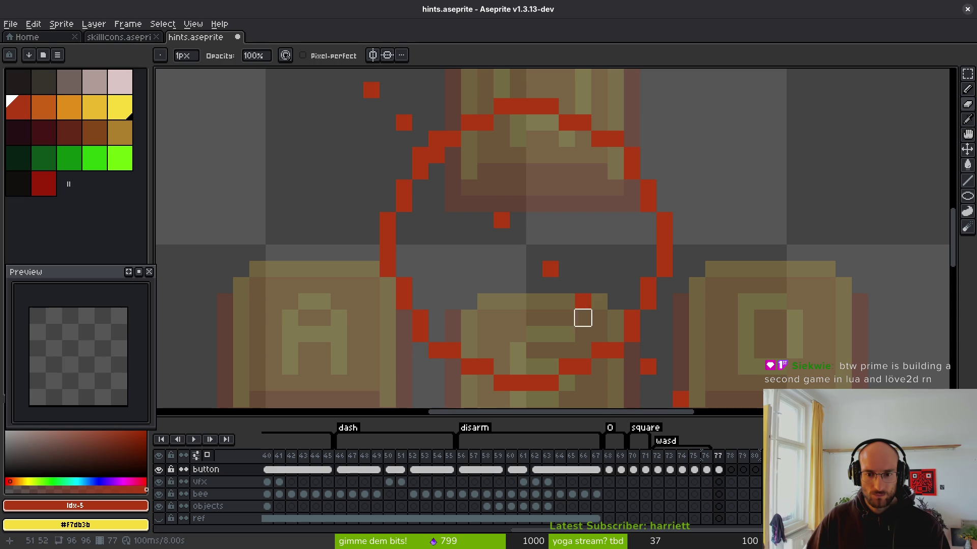
drag(599, 318, 485, 187)
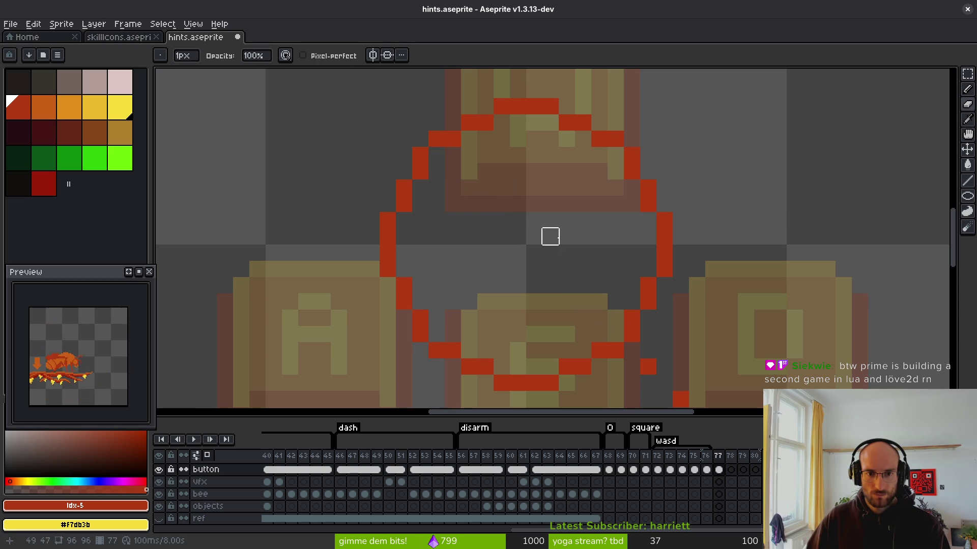
scroll(517, 220, right, 3)
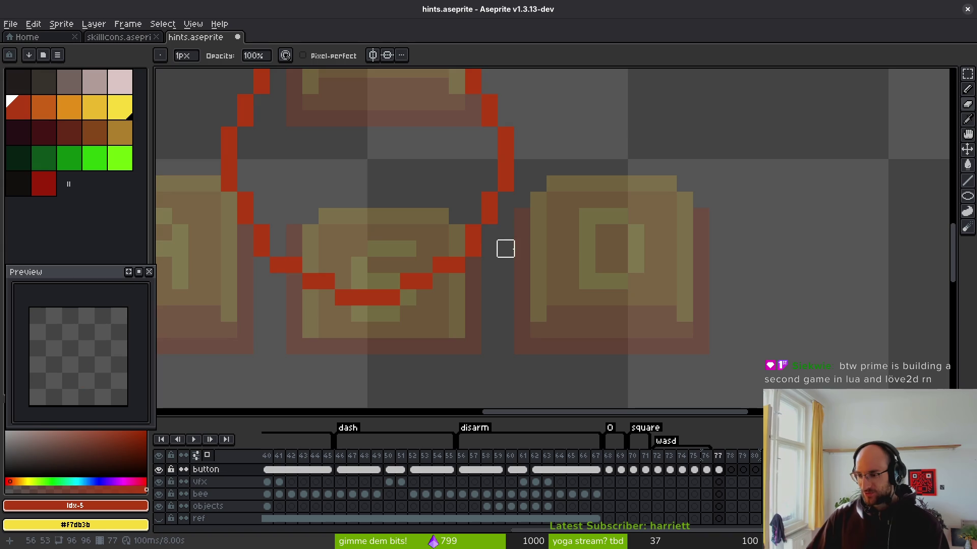
scroll(502, 218, up, 3)
scroll(466, 251, left, 3)
key(f)
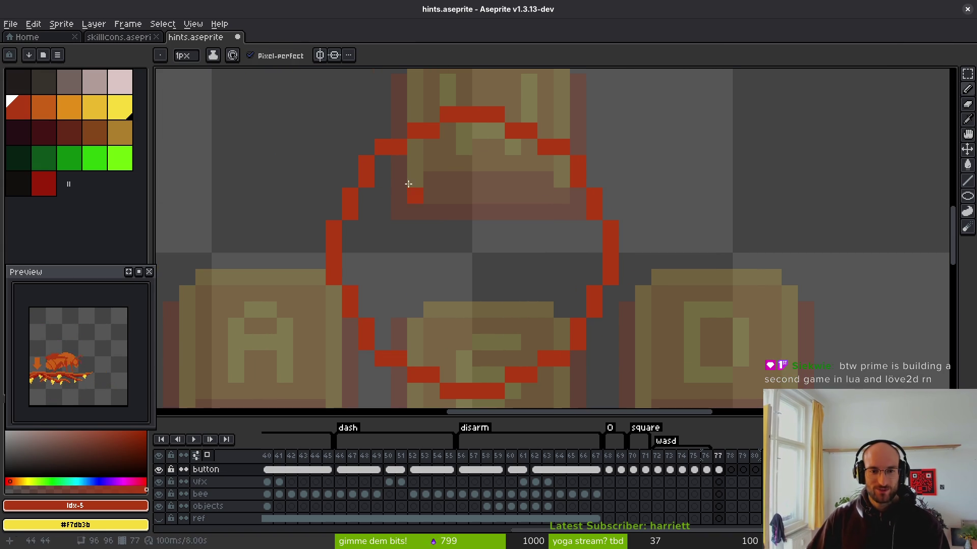
scroll(491, 224, down, 1)
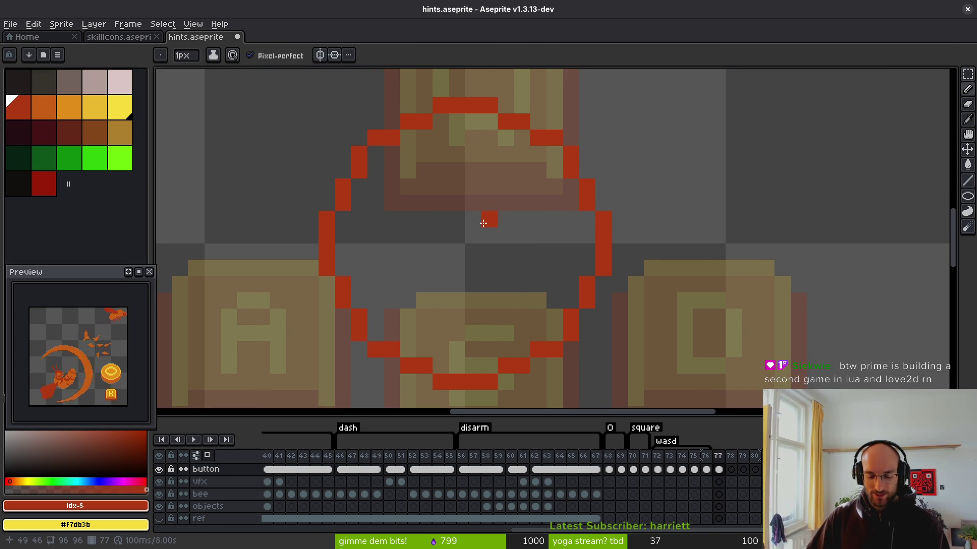
Fill the red circle's interior with orange using the Paint Bucket
key(g)
click(51, 107)
click(475, 250)
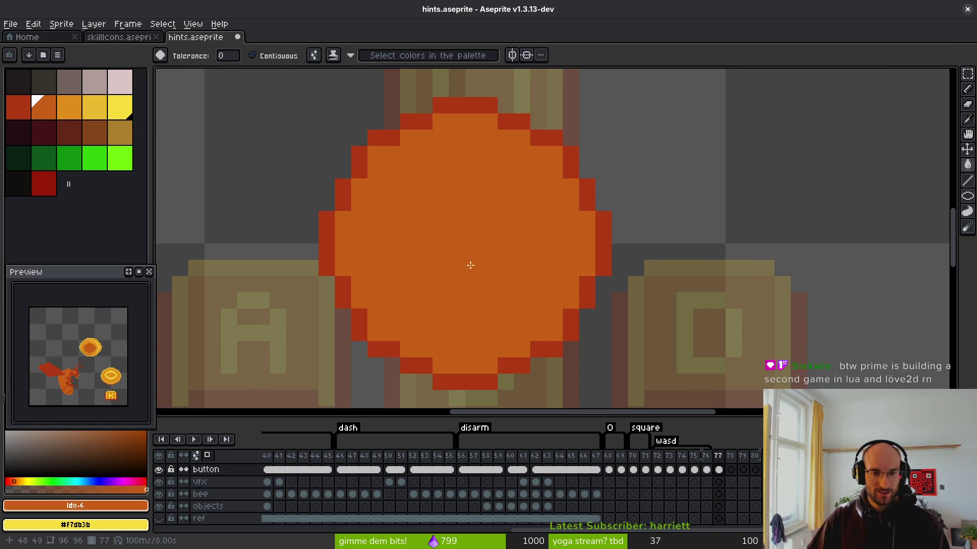
scroll(432, 243, down, 1)
scroll(422, 235, up, 1)
Draw a dark-red ring inside the orange circle
click(20, 107)
click(44, 183)
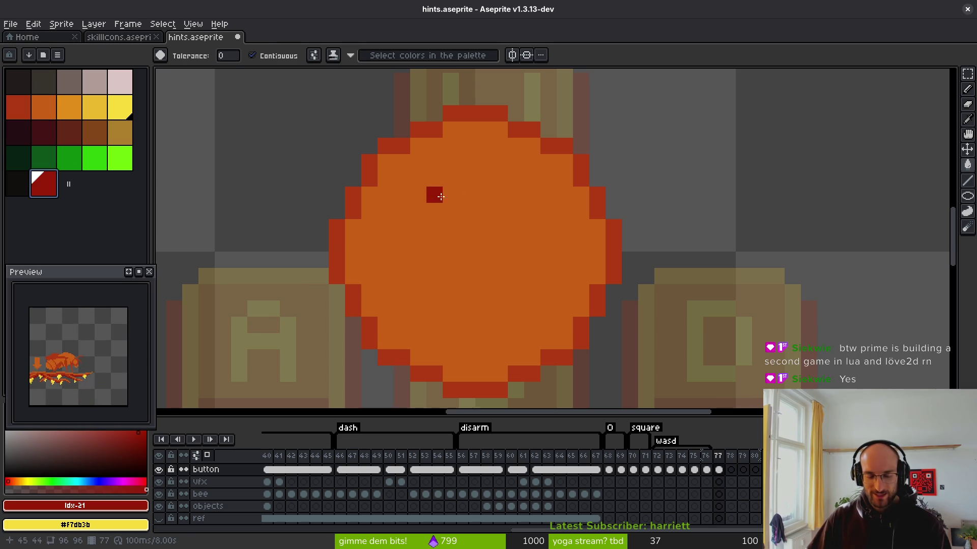
key(b)
drag(404, 184, 554, 330)
key(Escape)
click(369, 158)
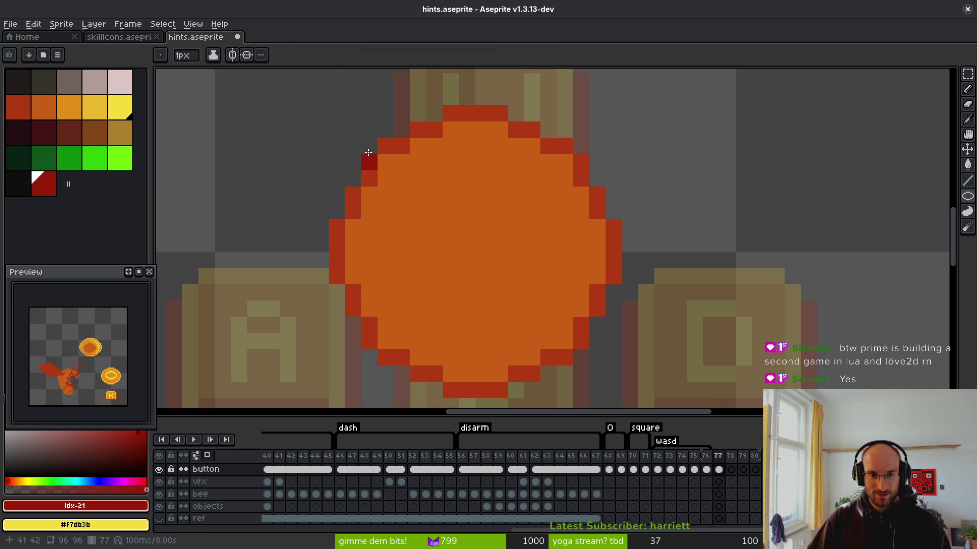
drag(369, 148, 582, 359)
key(Escape)
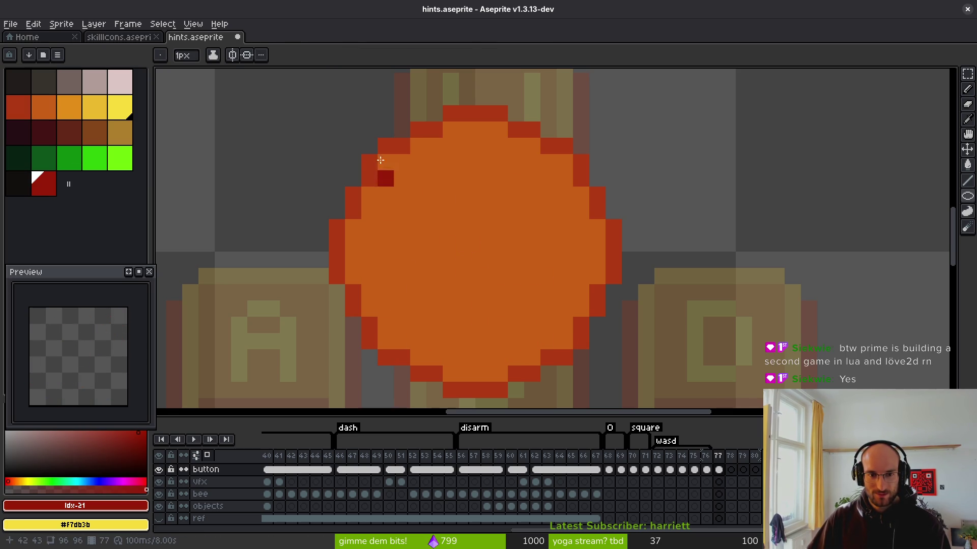
drag(380, 161, 564, 342)
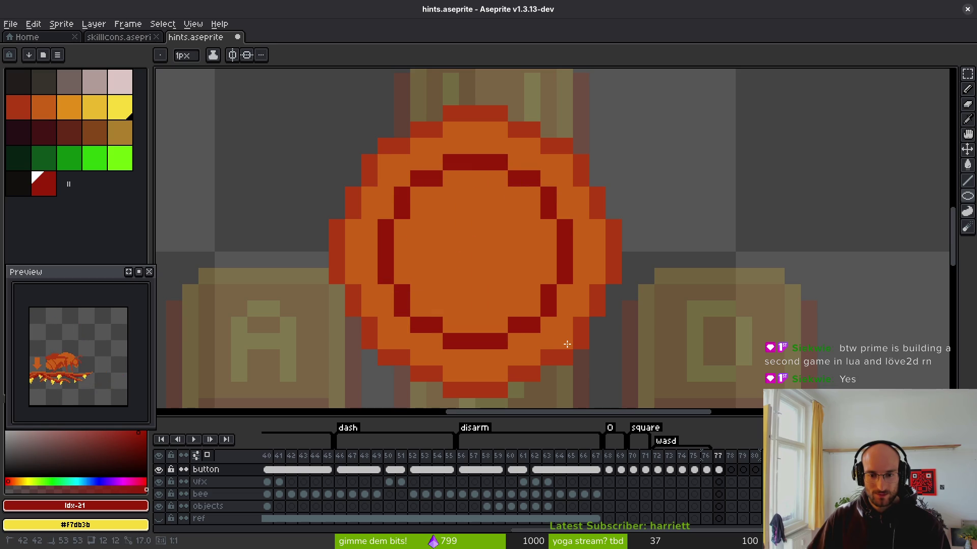
scroll(512, 261, down, 5)
After checking the reference sheet, fill the inner circle yellow
key(alt+Tab)
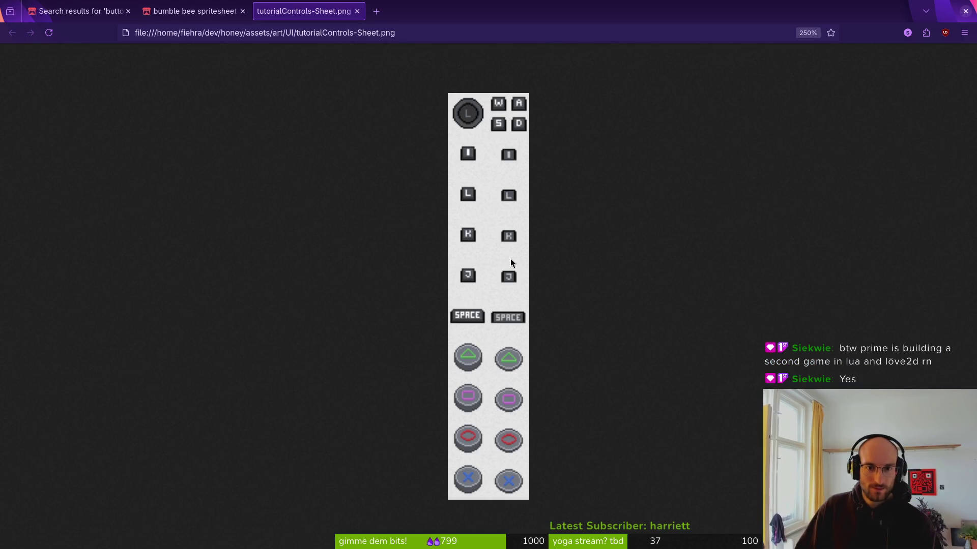
key(alt+Tab)
scroll(475, 231, up, 2)
scroll(475, 231, up, 2)
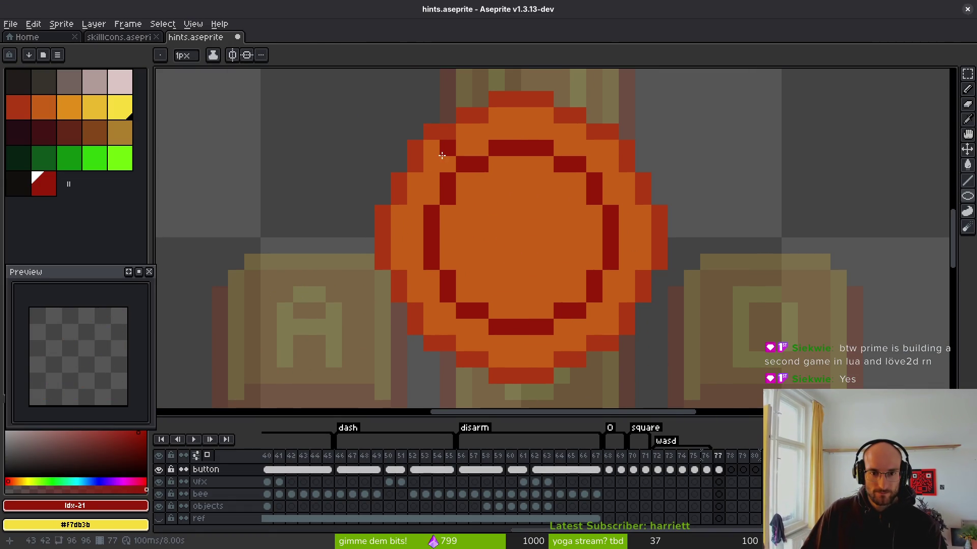
click(120, 107)
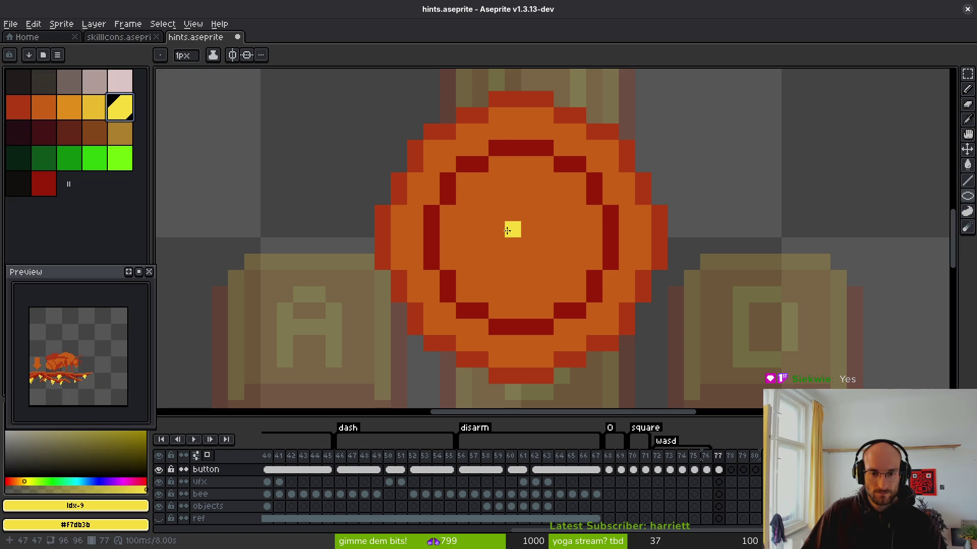
key(g)
click(534, 224)
Paint the inner rim's top and upper-left pixels light orange
key(f)
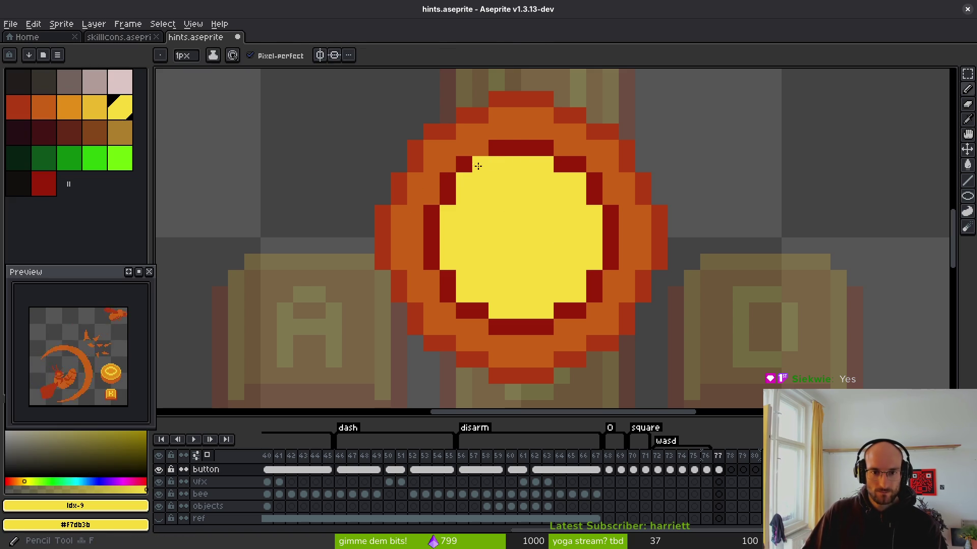
key(g)
click(503, 148)
click(464, 164)
click(449, 188)
key(ctrl+z)
key(ctrl+z)
key(ctrl+z)
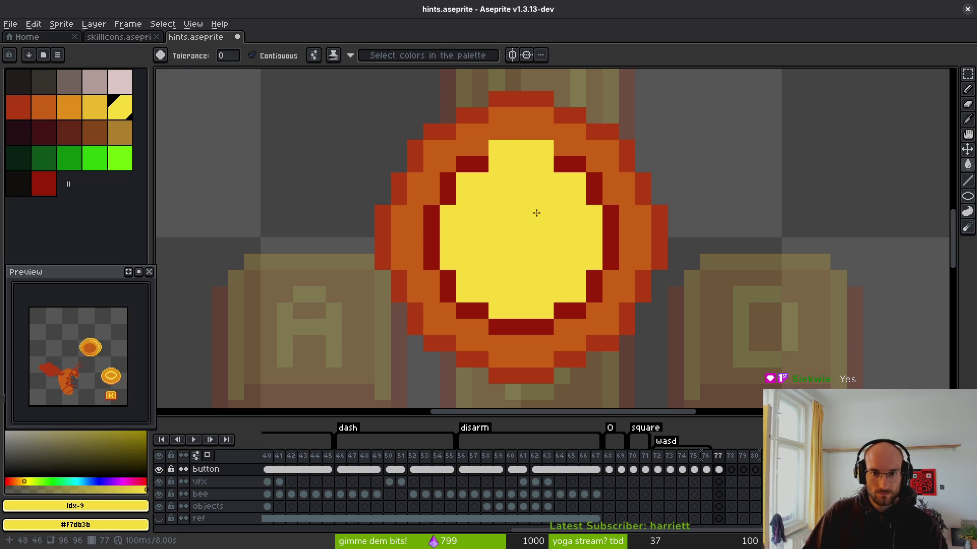
click(46, 108)
key(ctrl+z)
click(69, 108)
click(513, 149)
click(536, 148)
click(496, 148)
click(464, 164)
click(448, 180)
click(448, 197)
Finish the light-orange inner rim along the left, bottom and right sides
click(430, 230)
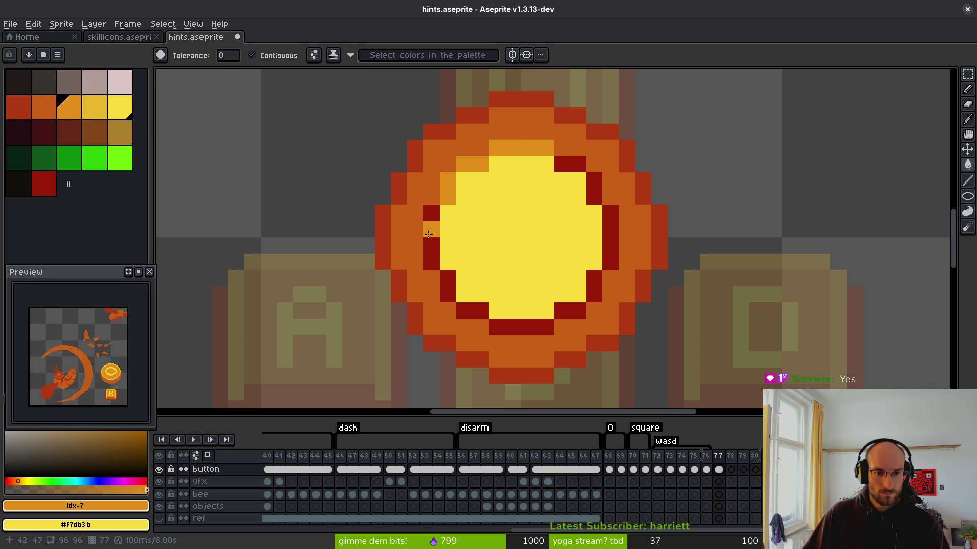
click(431, 213)
click(432, 253)
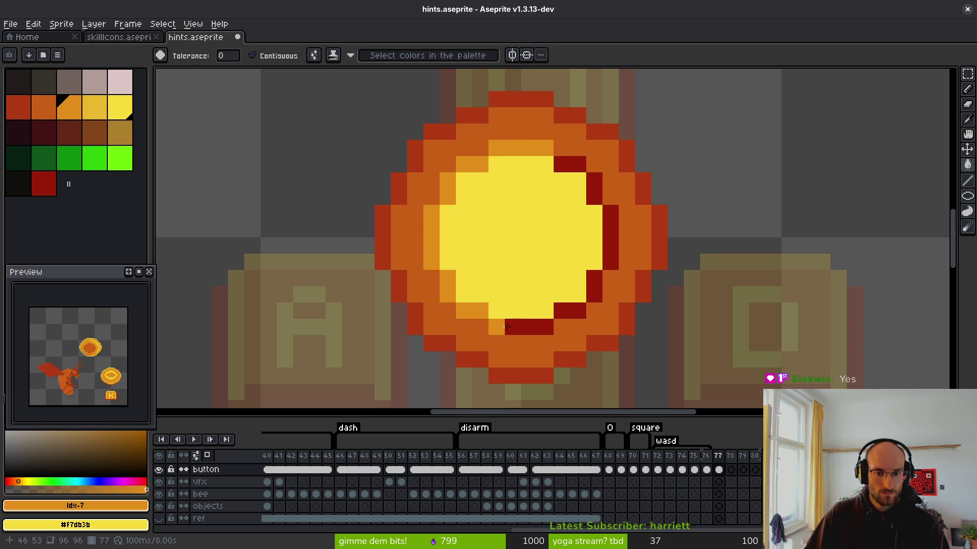
click(509, 327)
click(570, 310)
click(594, 288)
click(611, 244)
click(607, 198)
click(562, 164)
Fill the yellow centre with orange sampled from the coin
alt+click(578, 131)
click(554, 244)
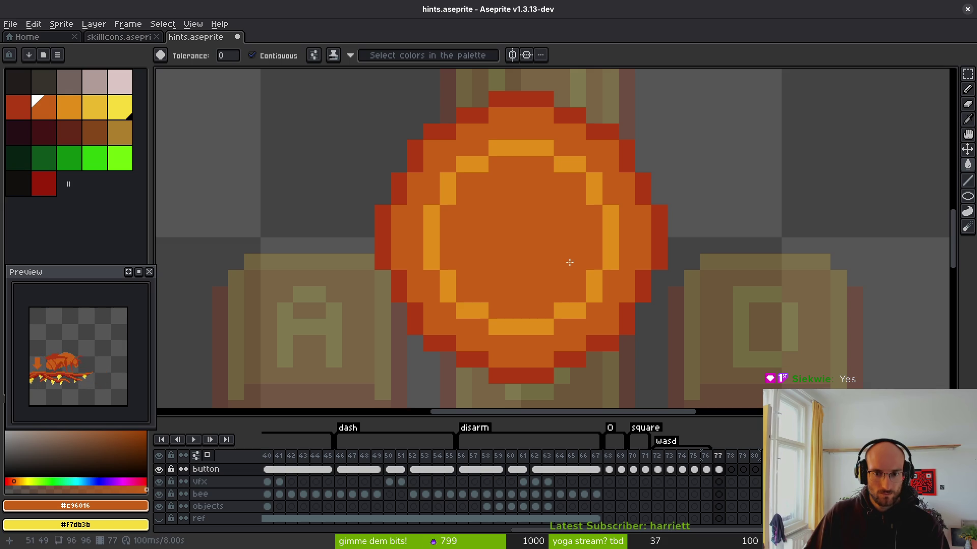
alt+click(447, 132)
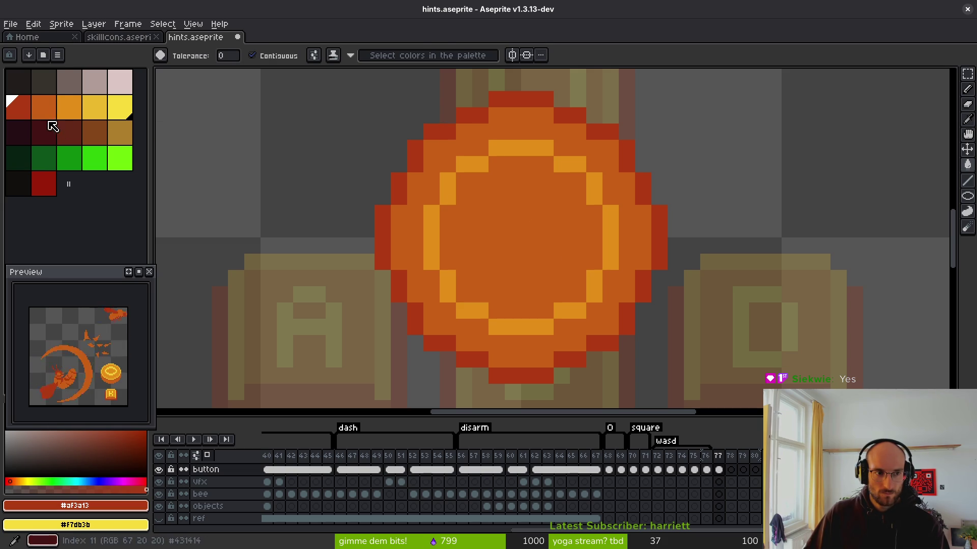
click(53, 187)
click(430, 153)
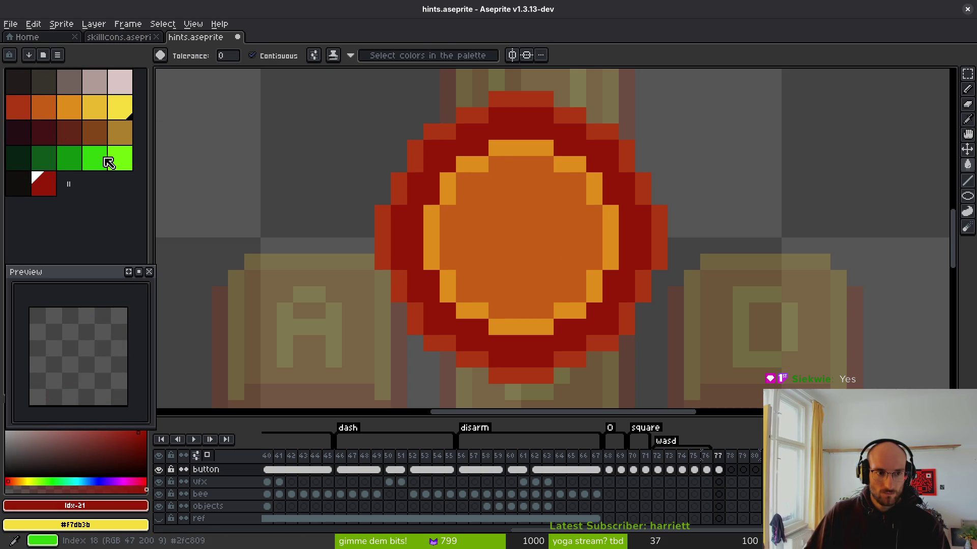
key(ctrl+z)
Colour the coin's outer ring orange-red after trying yellow and dark red
click(119, 107)
click(443, 160)
click(440, 153)
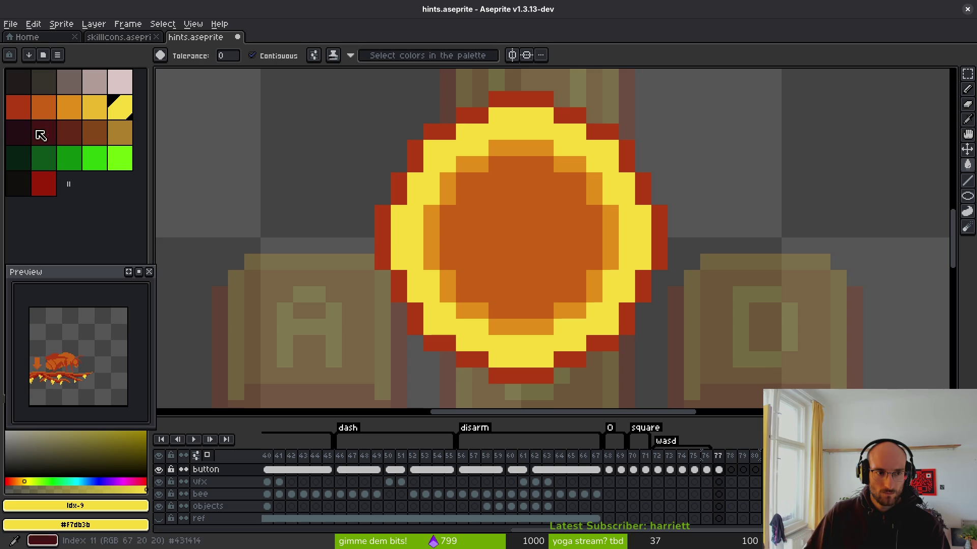
click(21, 107)
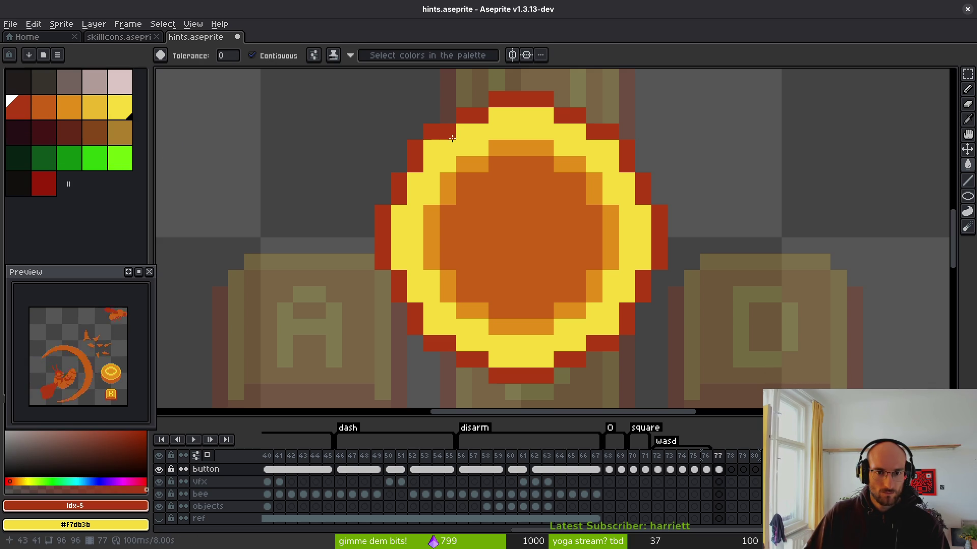
click(44, 183)
click(440, 131)
mouse_move(441, 131)
mouse_down()
mouse_move(412, 153)
mouse_move(384, 255)
mouse_move(434, 344)
mouse_move(520, 375)
mouse_move(603, 343)
mouse_move(642, 307)
mouse_move(660, 251)
mouse_move(623, 150)
mouse_move(574, 117)
mouse_move(464, 109)
mouse_up()
key(ctrl+z)
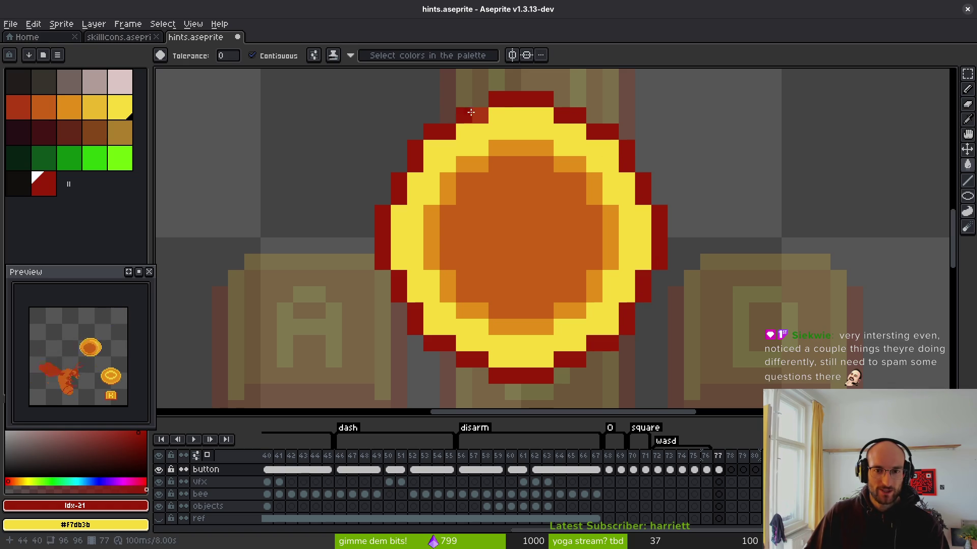
click(18, 106)
click(543, 130)
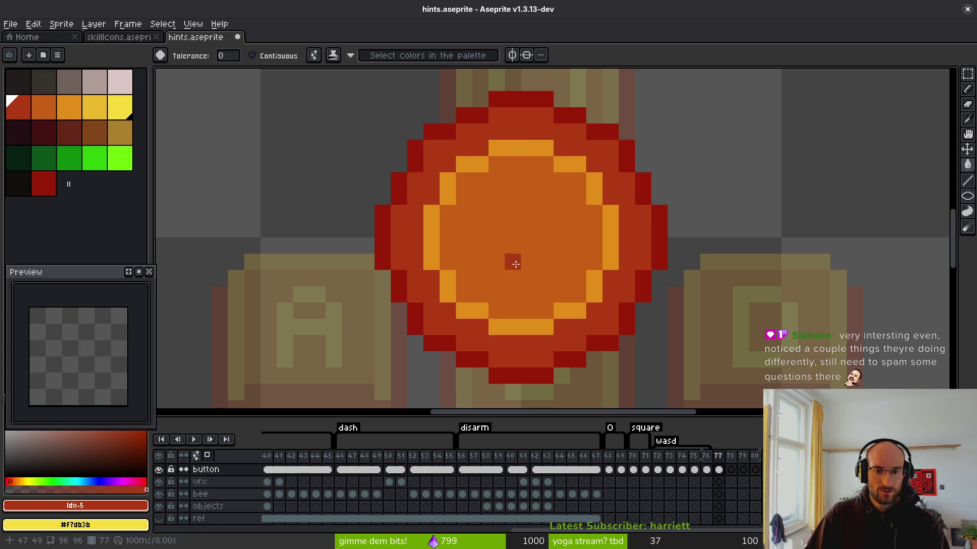
scroll(510, 262, down, 4)
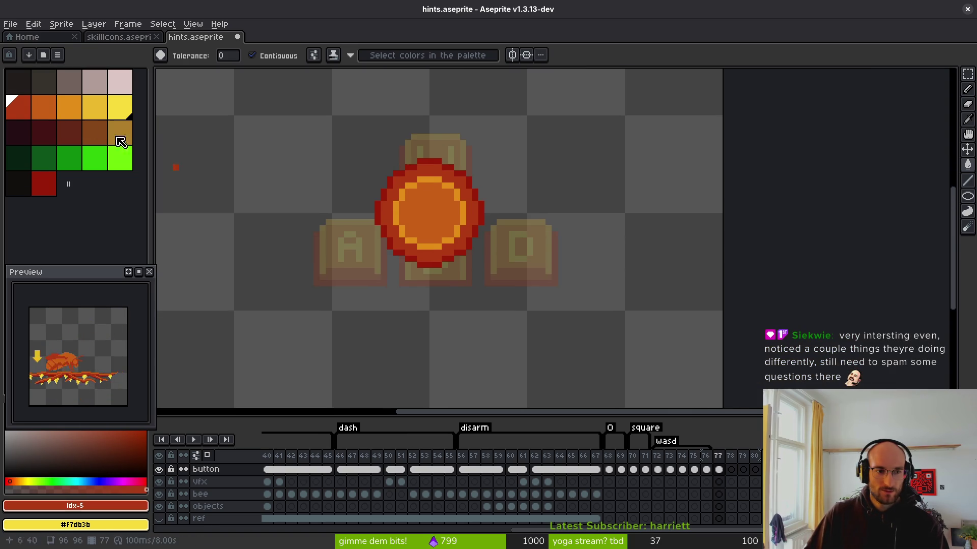
click(120, 107)
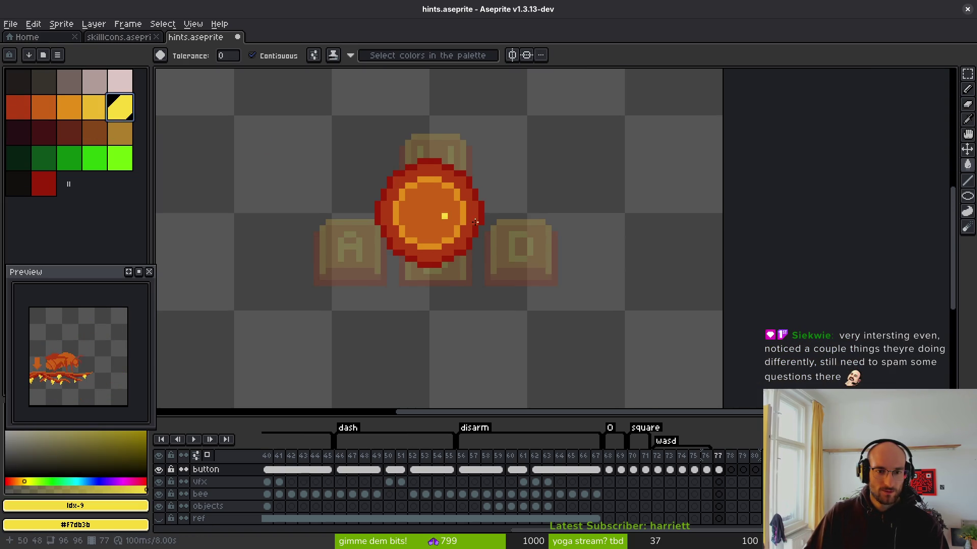
scroll(459, 219, up, 3)
Draw a yellow L on the coin's centre and save the sprite
key(b)
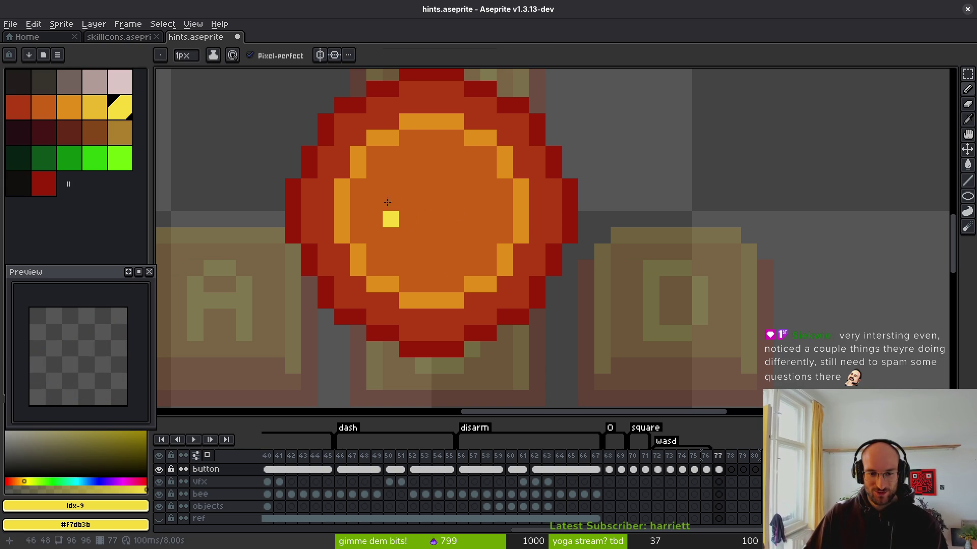
mouse_move(410, 177)
mouse_down()
mouse_move(407, 239)
mouse_move(496, 236)
mouse_up()
scroll(496, 238, down, 5)
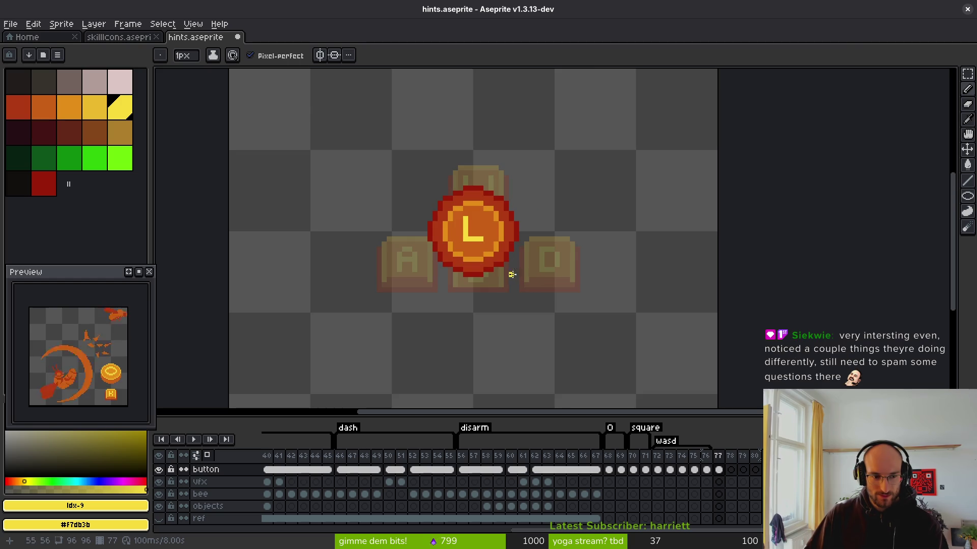
key(ctrl+s)
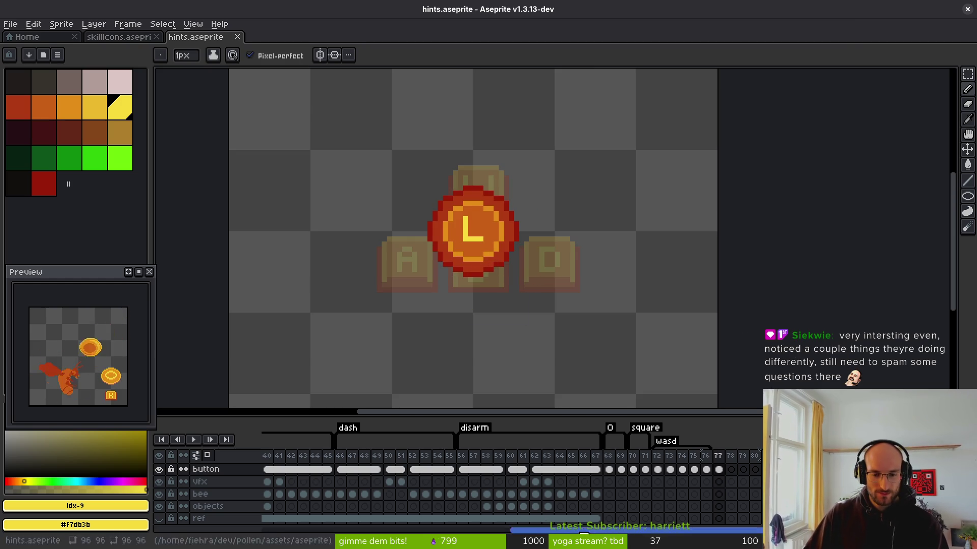
Sample the coin's dark red edge as the drawing colour and go to frame 77
scroll(538, 260, up, 2)
scroll(531, 280, up, 1)
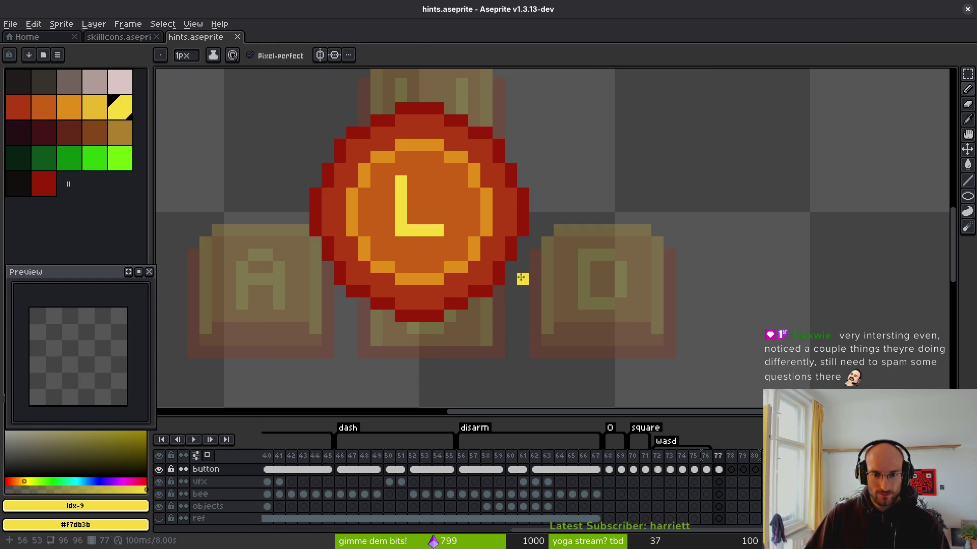
alt+click(519, 220)
click(529, 232)
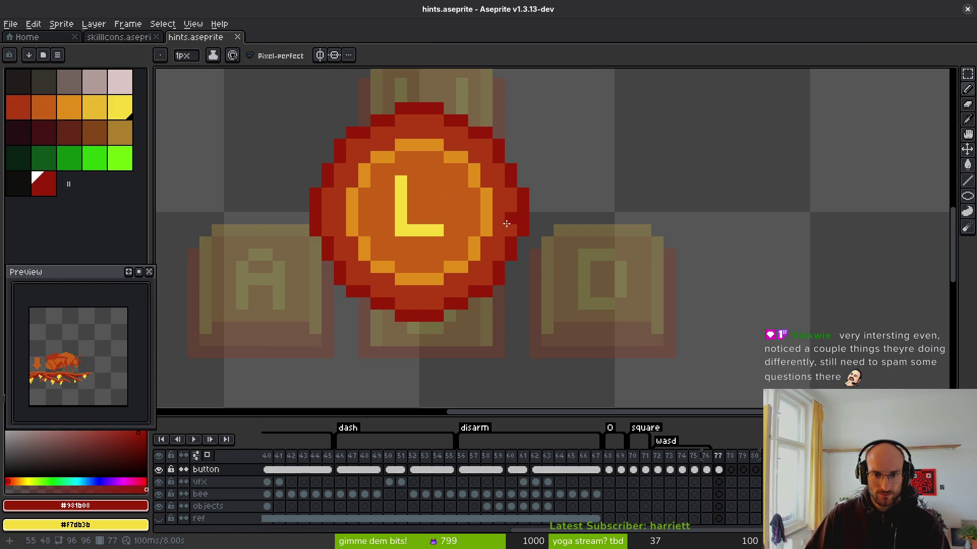
scroll(507, 224, down, 8)
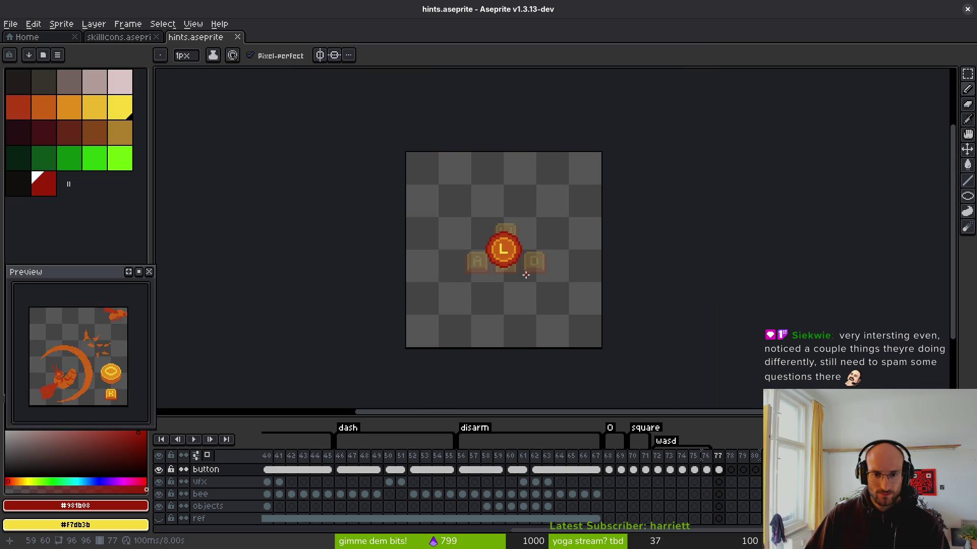
click(723, 472)
On frame 78, draw a dark red circle outline matching the coin's size
scroll(516, 270, up, 3)
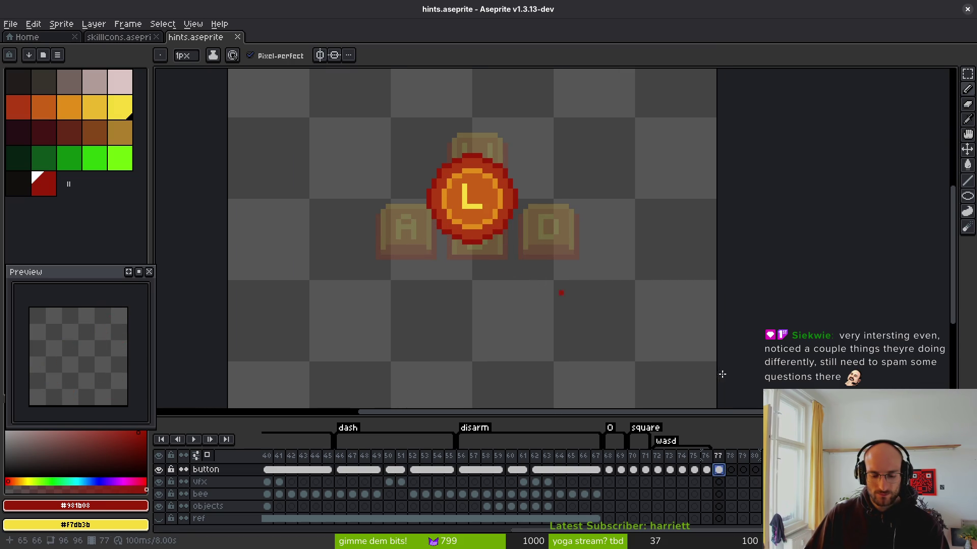
scroll(500, 257, up, 2)
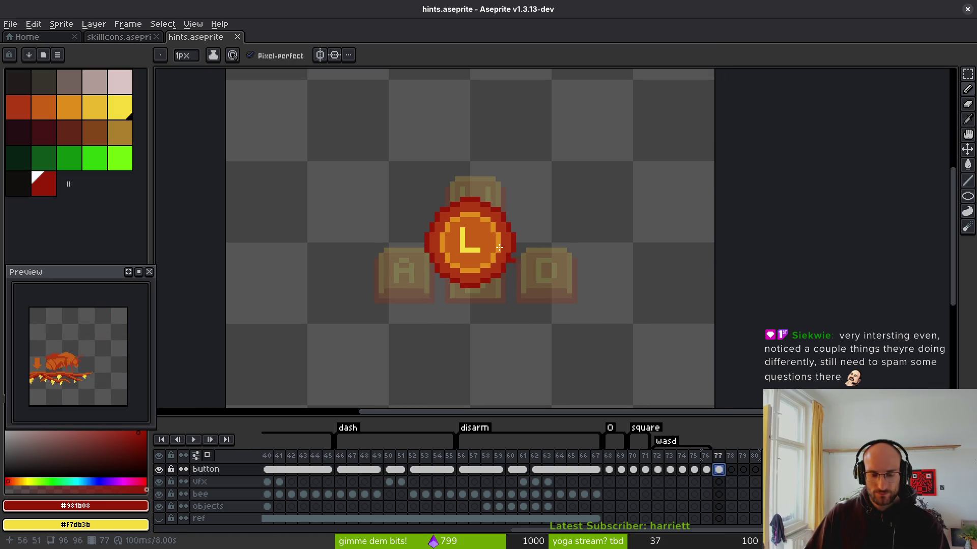
key(period)
scroll(508, 262, up, 1)
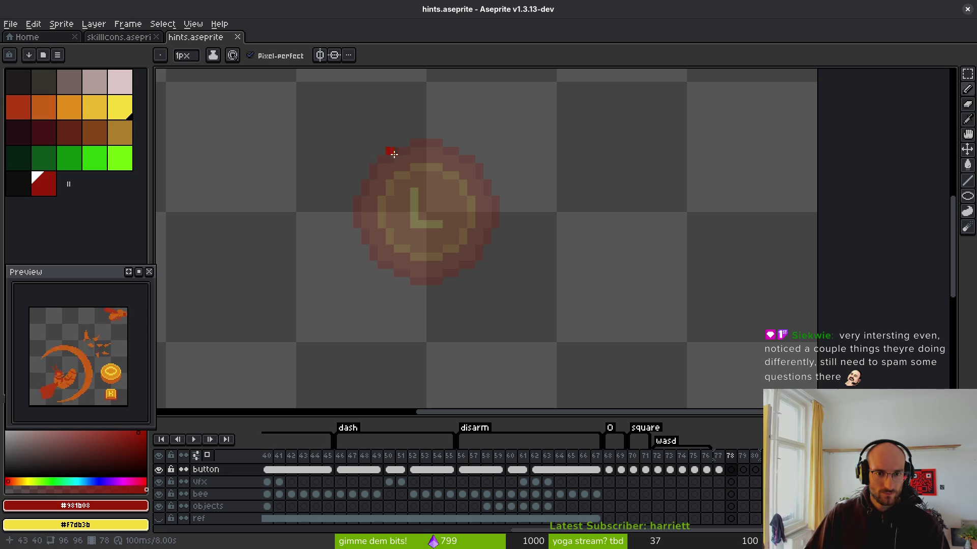
click(373, 174)
key(l)
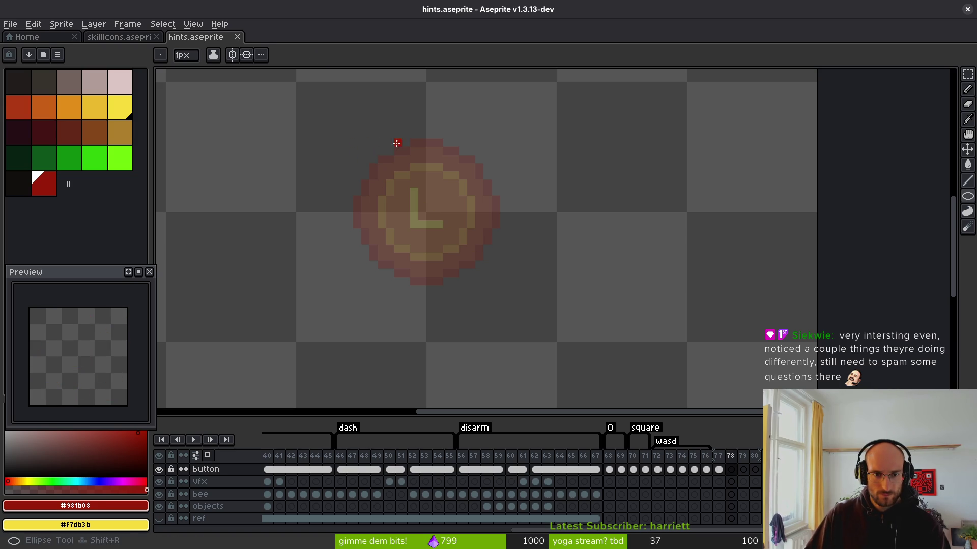
drag(360, 144, 365, 151)
drag(403, 177, 492, 283)
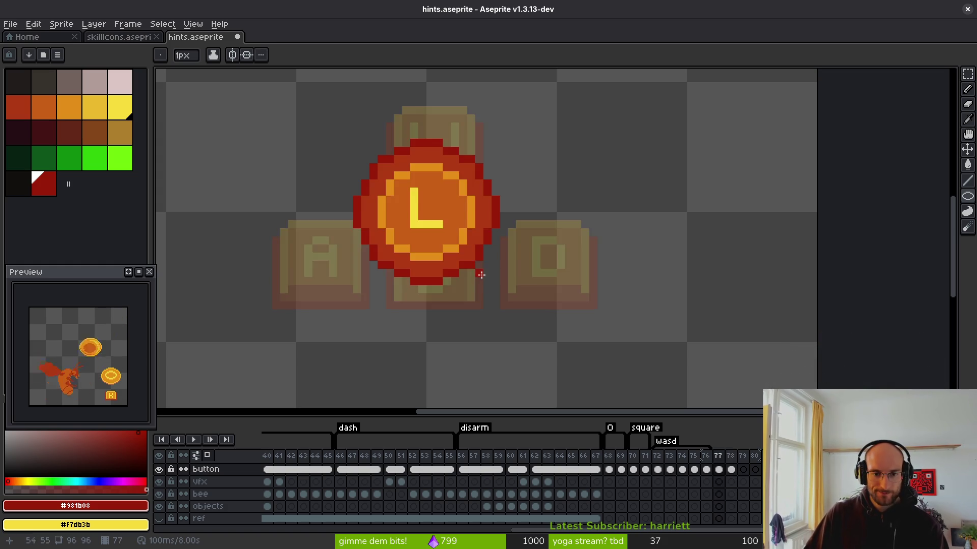
Add a new animation frame with Alt+N, return to frame 78, and pick orange
click(738, 470)
click(742, 471)
click(755, 469)
key(alt+n)
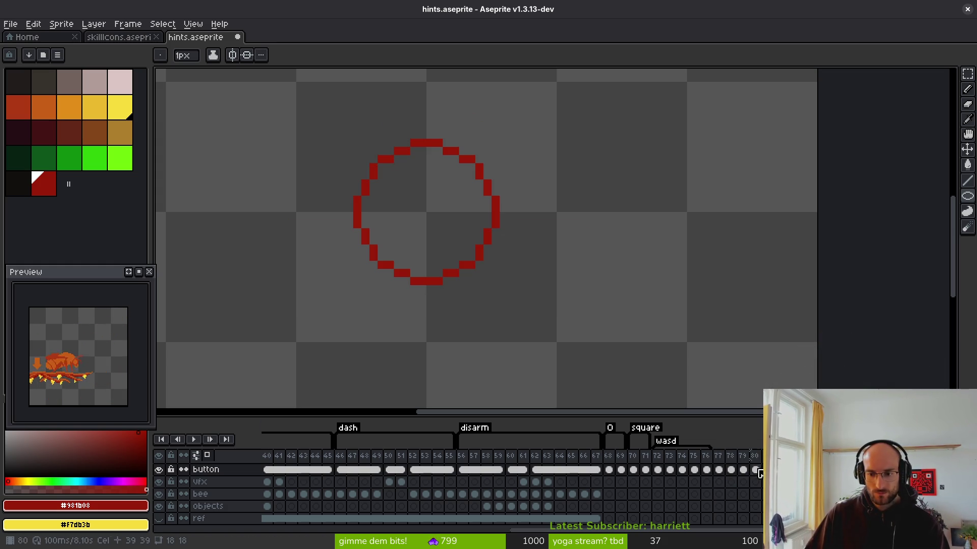
click(757, 475)
click(730, 470)
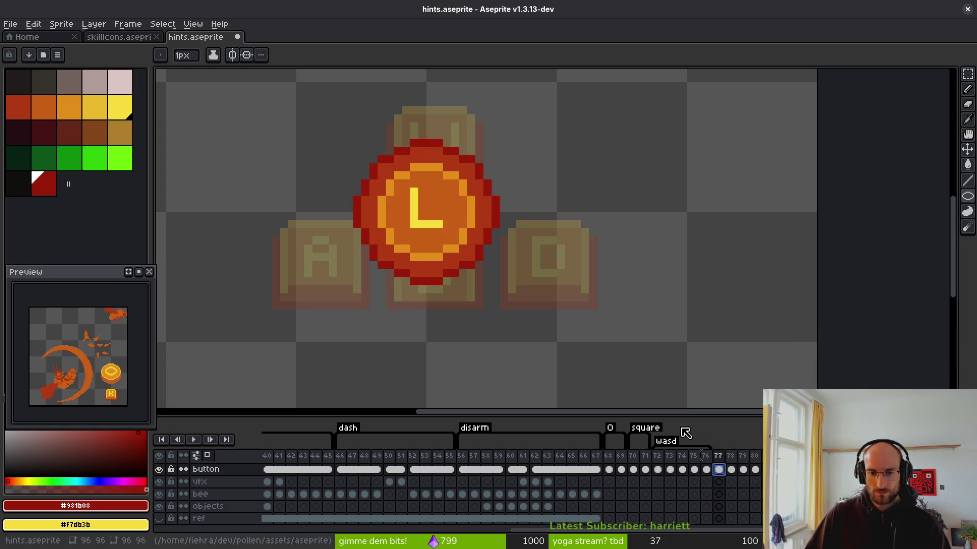
scroll(466, 240, up, 2)
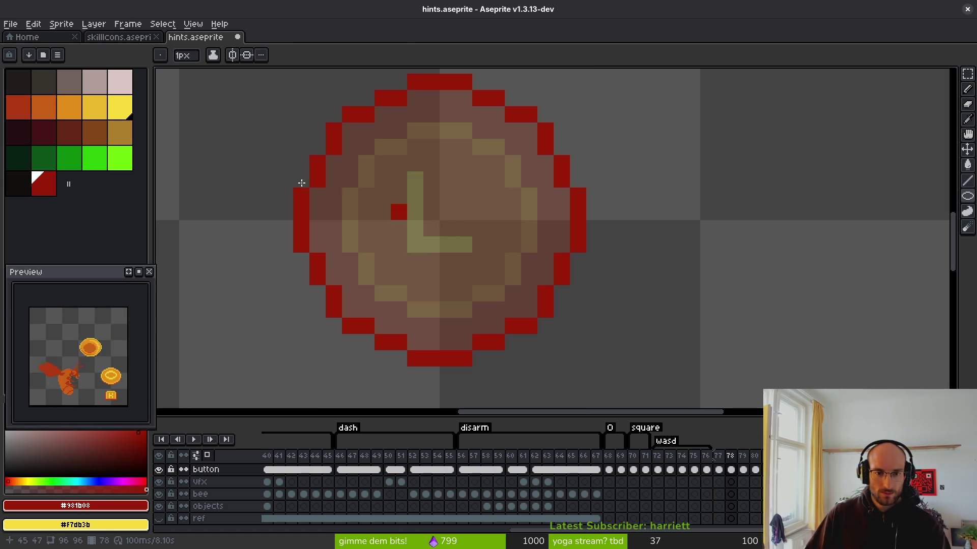
click(72, 114)
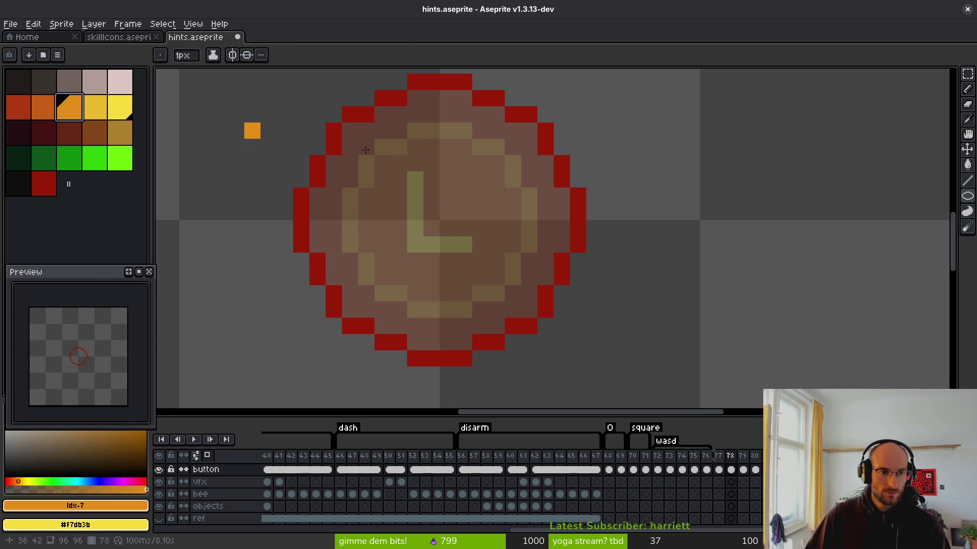
Step through the frames to compare coin frame 77 with the red circle on frame 78
key(End)
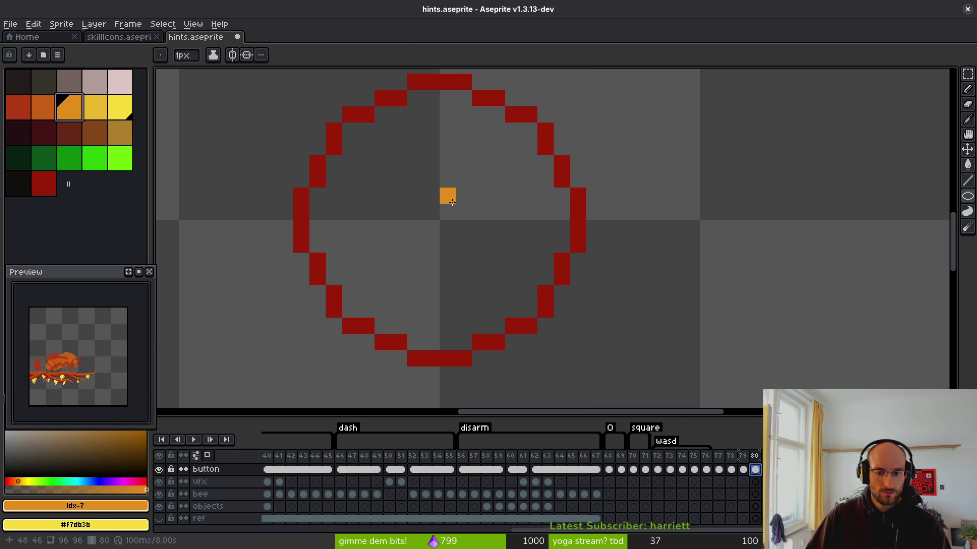
key(Home)
key(End)
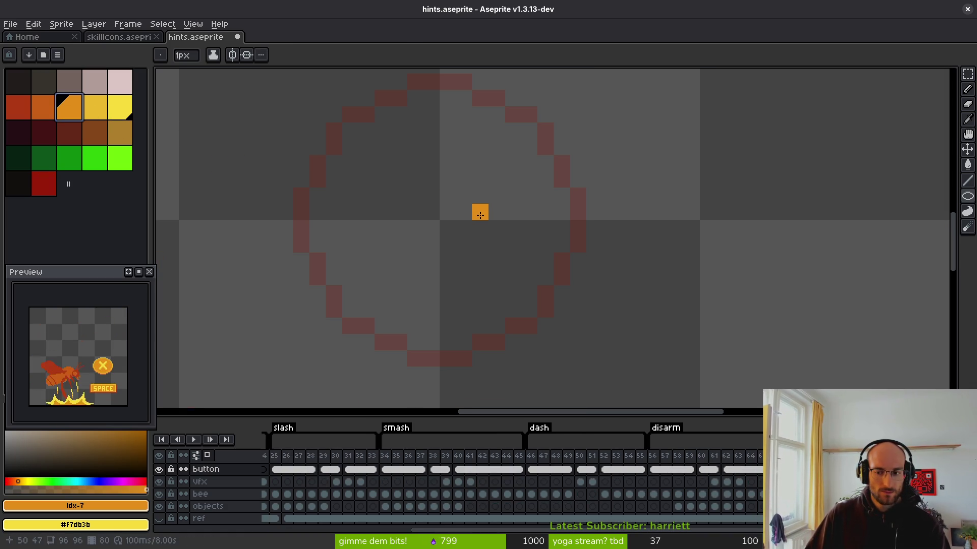
key(Left)
key(Left)
key(Left)
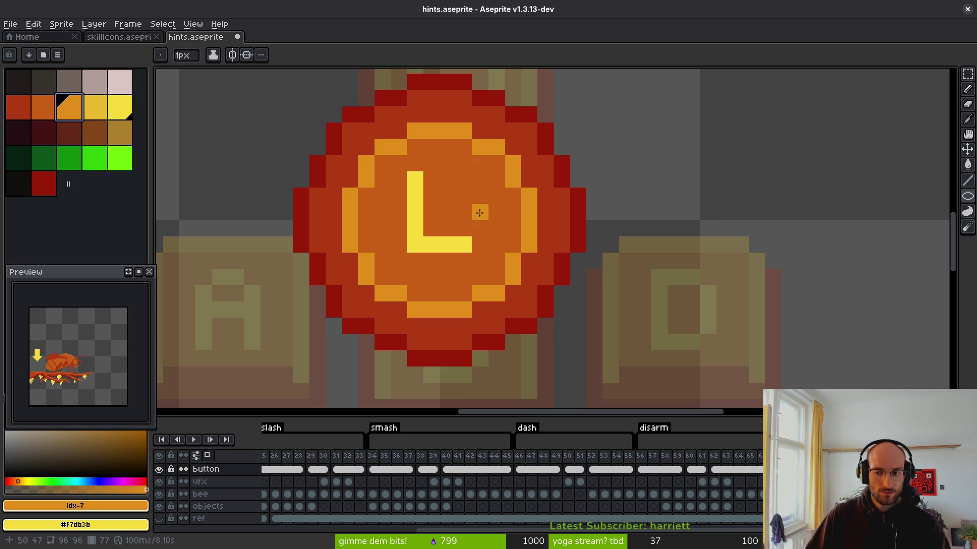
key(Right)
key(Right)
scroll(484, 229, down, 1)
key(Left)
key(Left)
key(Right)
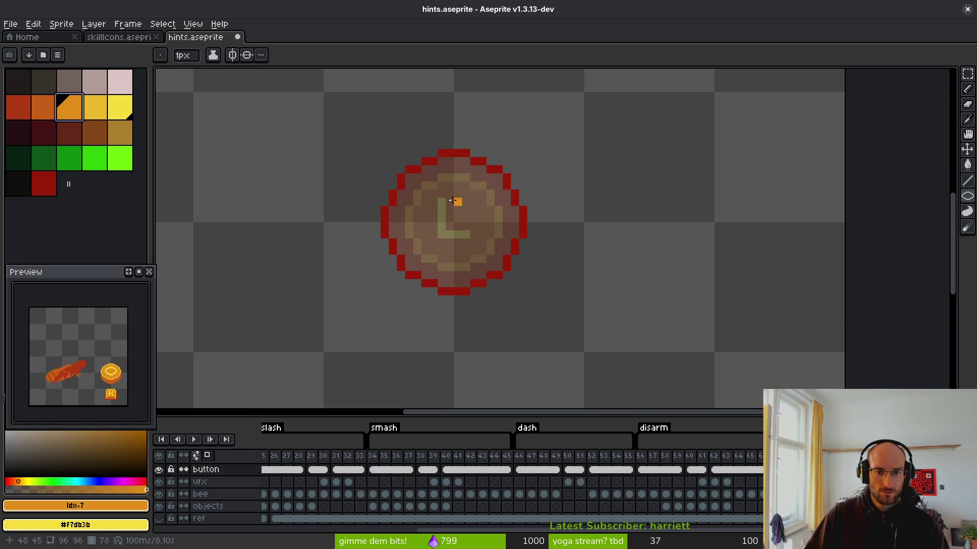
scroll(430, 180, up, 1)
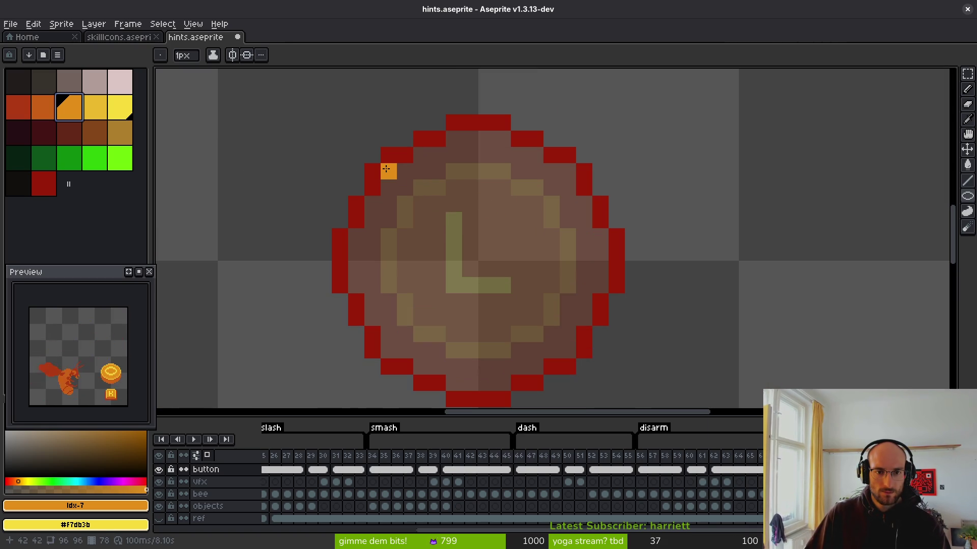
Redraw a correctly sized orange ring inside the red circle, then place an orange pixel on frame 79
mouse_move(372, 153)
mouse_down()
mouse_move(428, 193)
mouse_move(536, 334)
mouse_move(519, 316)
mouse_up()
key(ctrl+z)
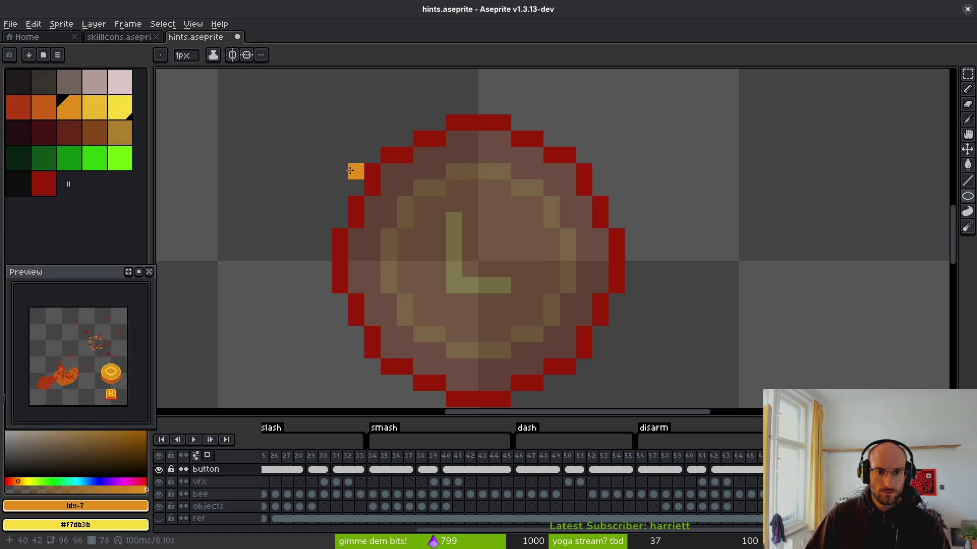
mouse_move(350, 170)
mouse_down()
mouse_move(492, 312)
mouse_move(516, 349)
mouse_move(530, 350)
mouse_up()
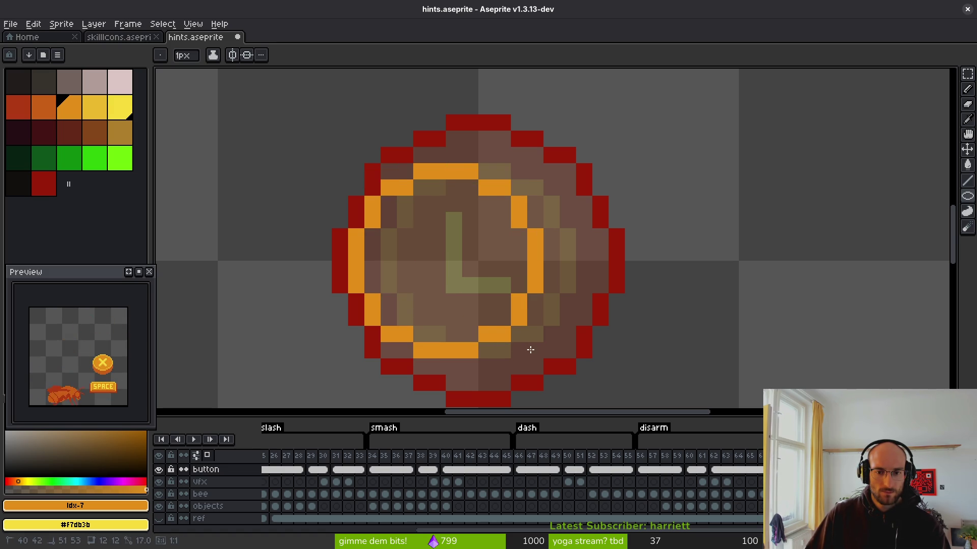
scroll(446, 244, down, 2)
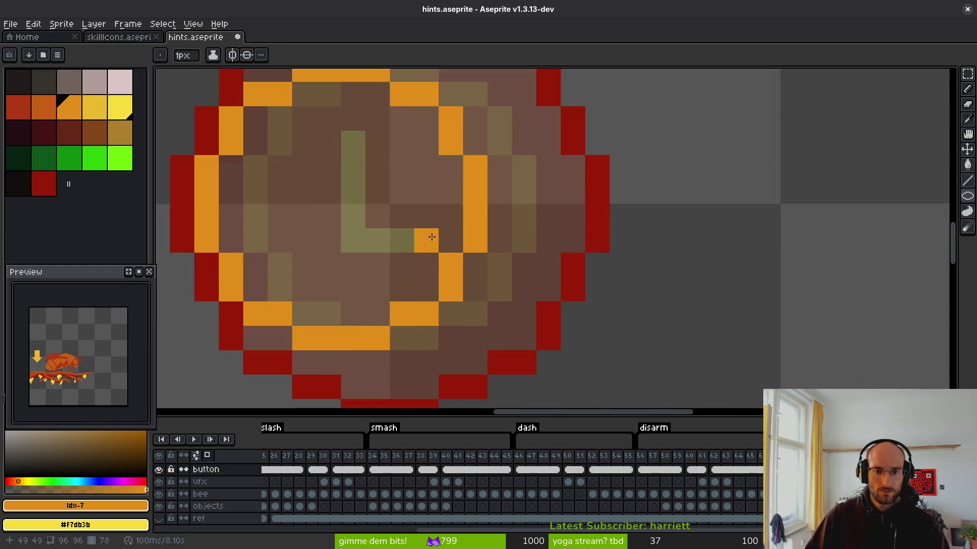
key(.)
scroll(427, 188, up, 1)
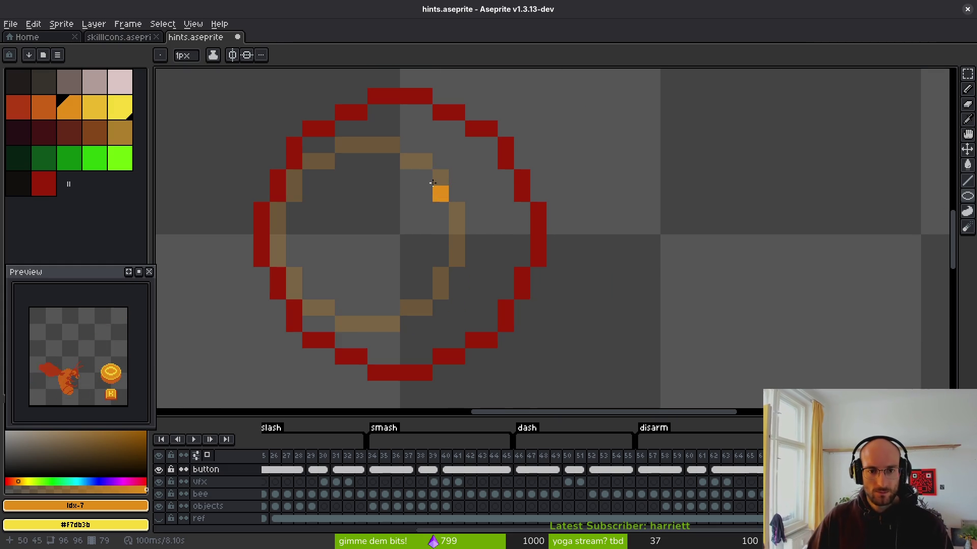
drag(425, 175, 447, 232)
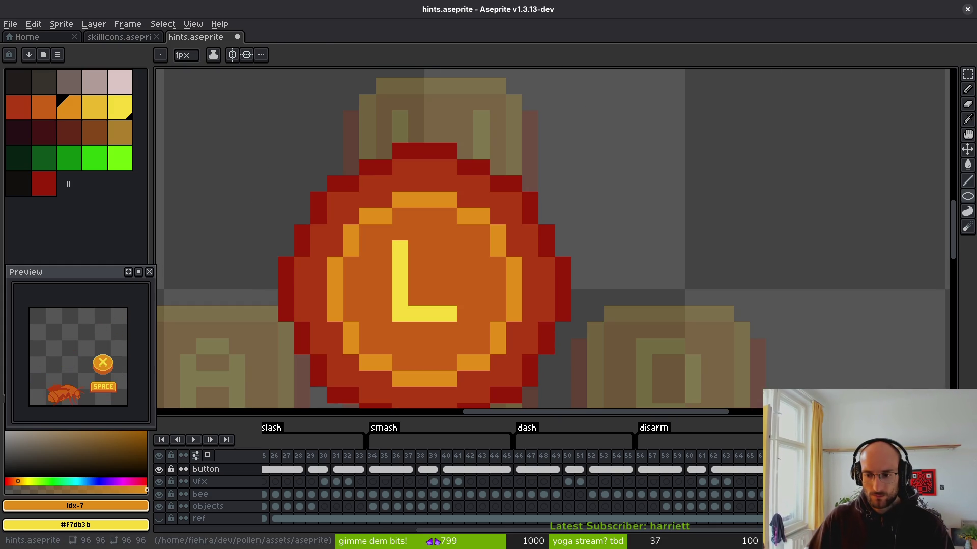
click(446, 240)
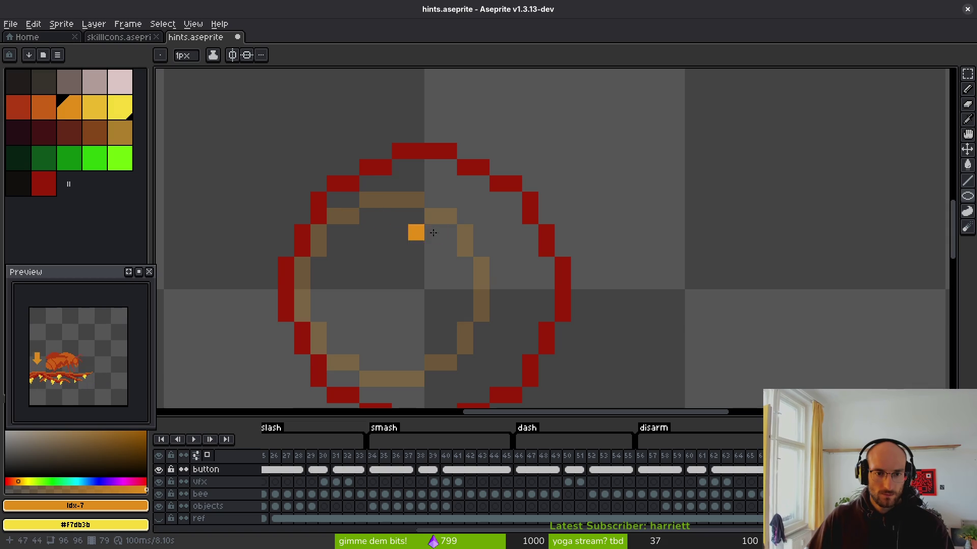
Draw an orange ring inside the red circle on frame 79, sized 12x13
key(Left)
key(Left)
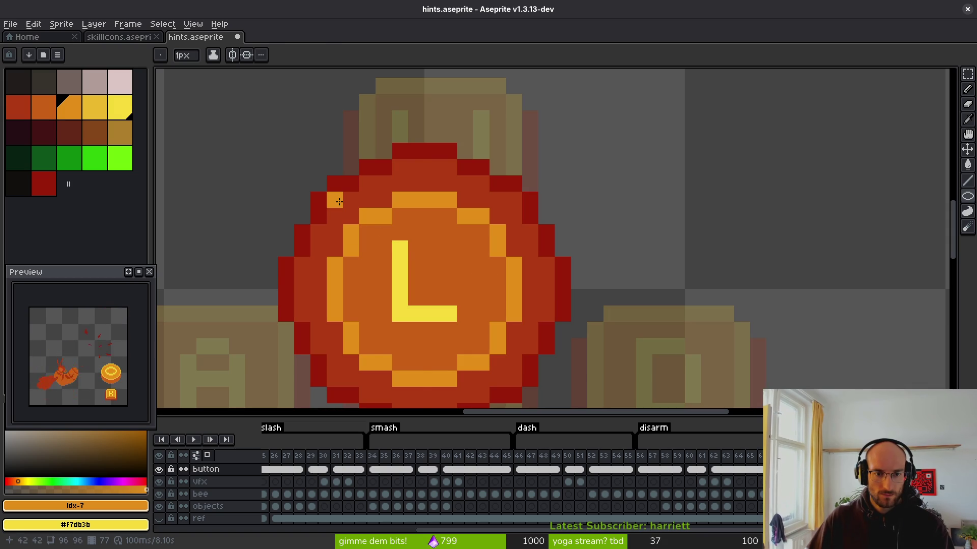
key(Right)
key(Right)
mouse_move(337, 170)
mouse_down()
mouse_move(425, 277)
mouse_move(529, 360)
mouse_up()
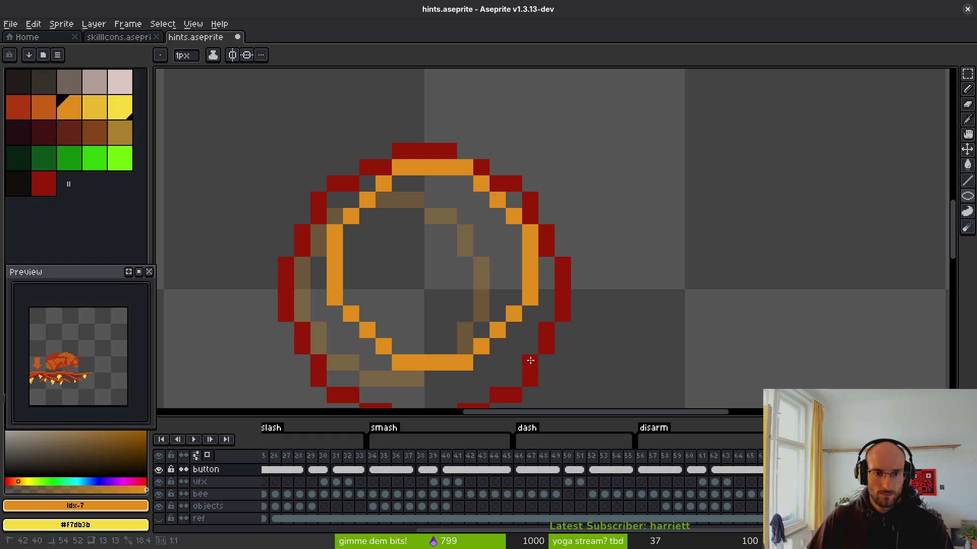
mouse_move(527, 359)
mouse_down()
mouse_move(512, 355)
mouse_move(513, 342)
mouse_up()
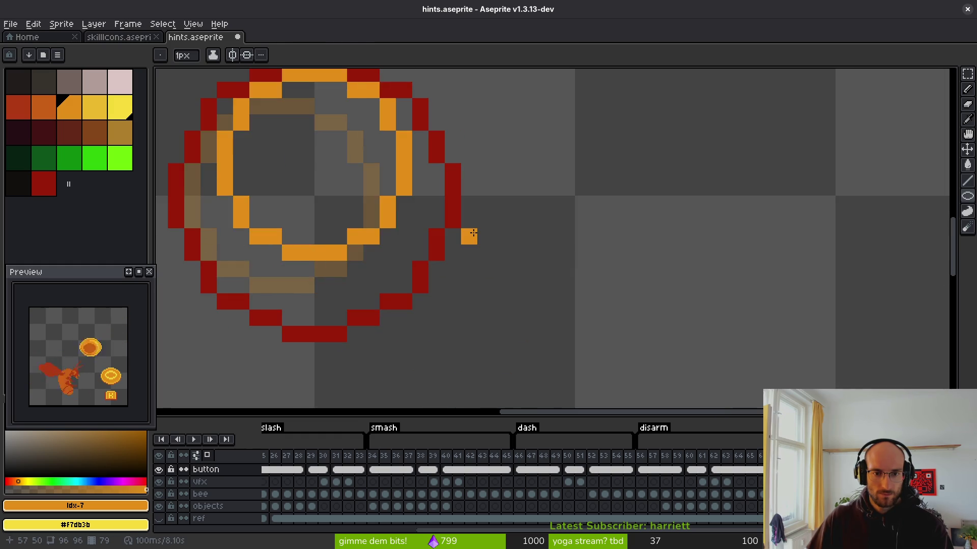
Draw and enlarge the orange ring on frame 80, then open tag properties for frames 77–81
key(Left)
key(Left)
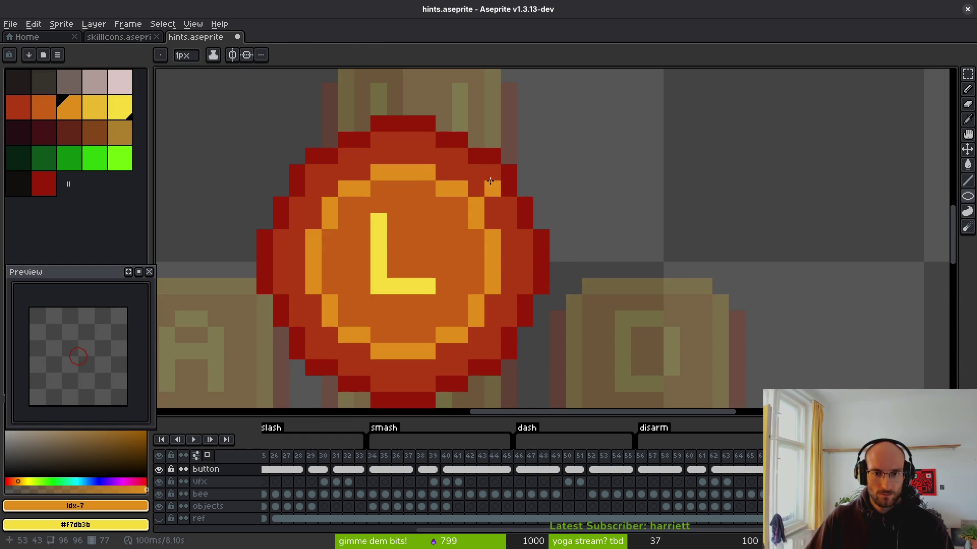
key(Right)
key(Right)
key(Right)
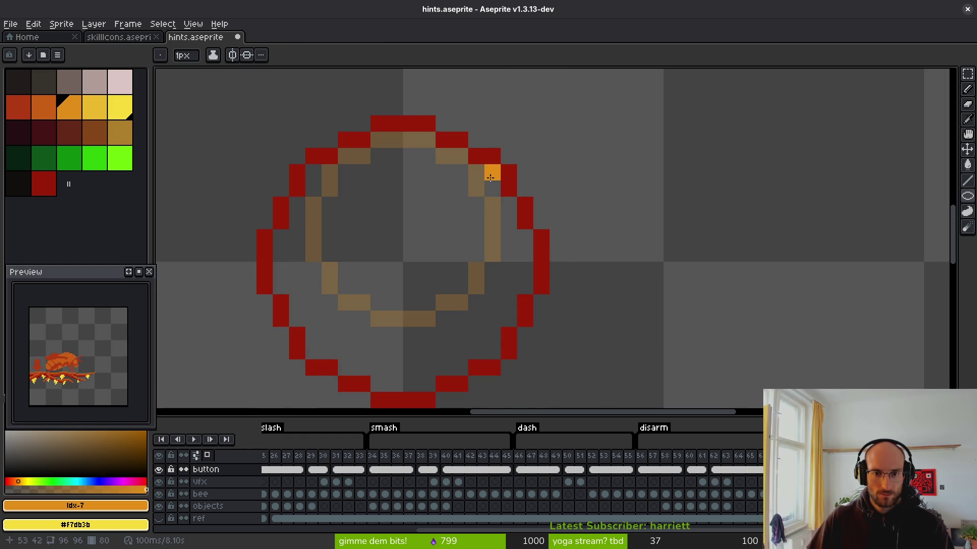
mouse_move(529, 177)
mouse_down()
mouse_move(483, 263)
mouse_move(370, 327)
mouse_move(342, 309)
mouse_move(342, 346)
mouse_up()
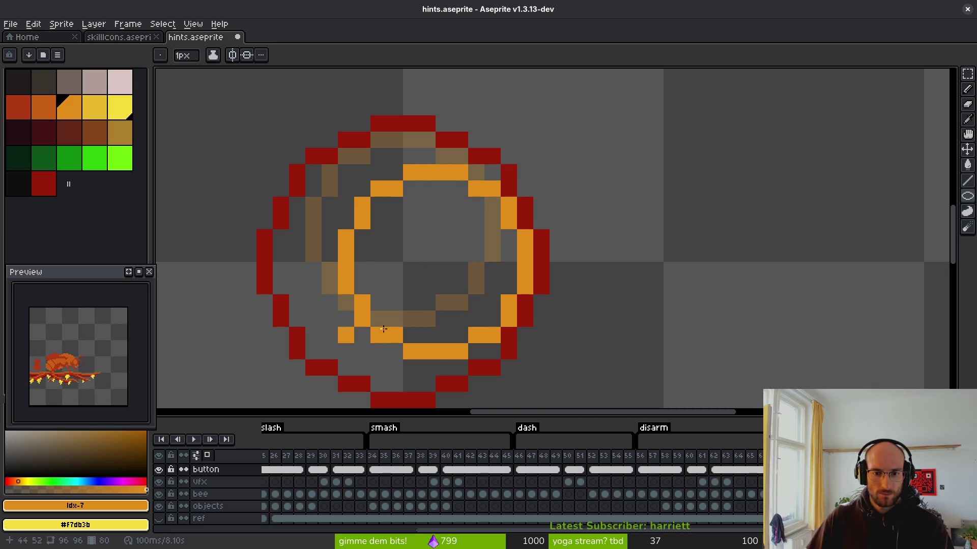
scroll(462, 291, down, 3)
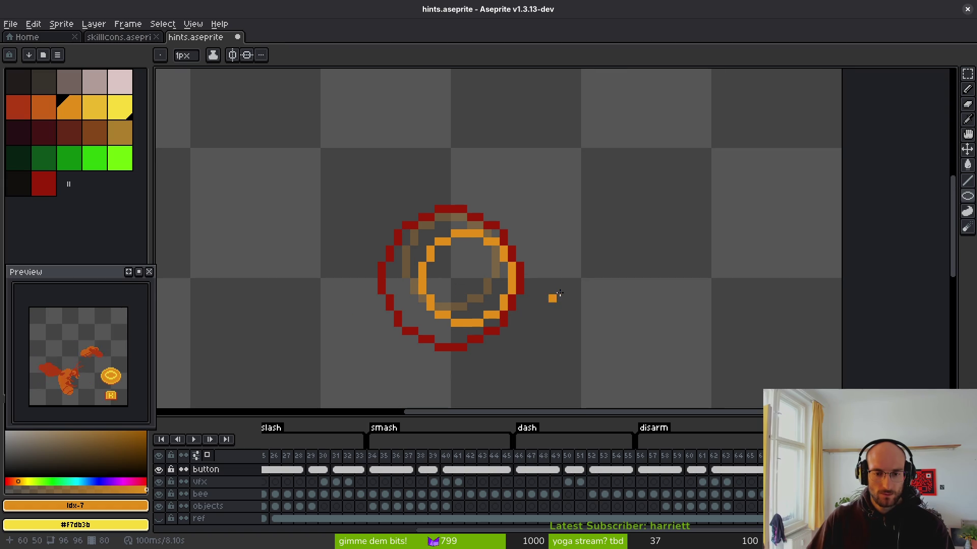
drag(509, 262, 490, 224)
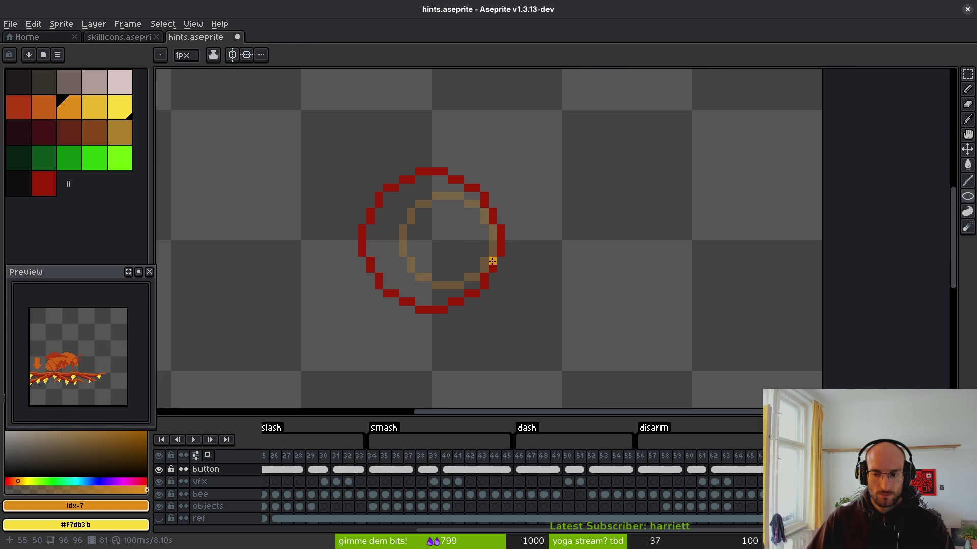
scroll(492, 261, up, 1)
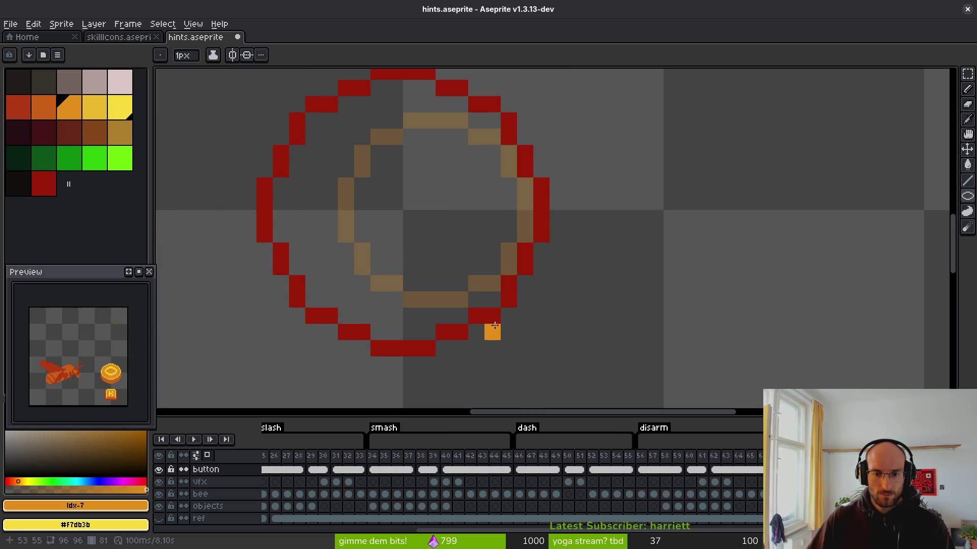
mouse_move(492, 331)
mouse_down()
mouse_move(344, 192)
mouse_move(354, 168)
mouse_move(318, 157)
mouse_move(337, 168)
mouse_up()
scroll(408, 211, down, 3)
scroll(434, 256, down, 1)
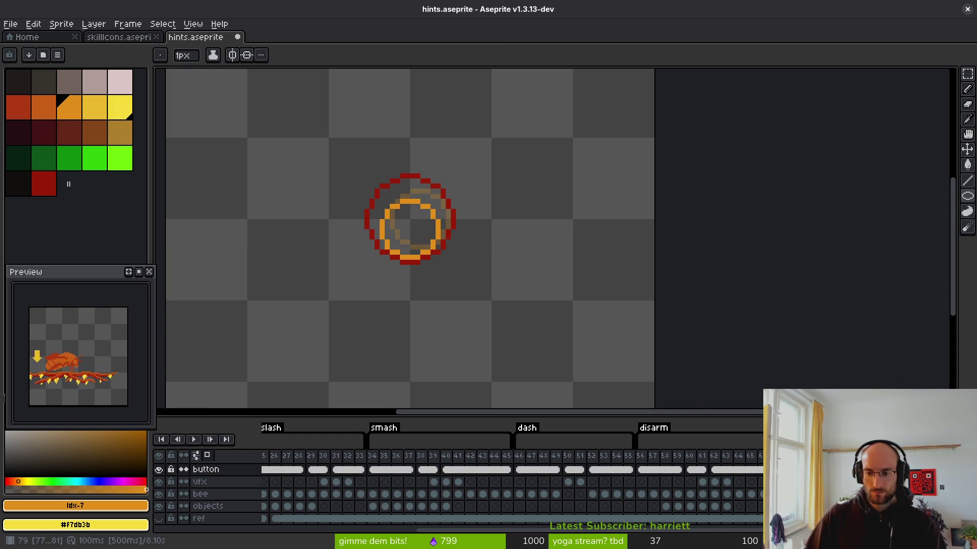
key(F2)
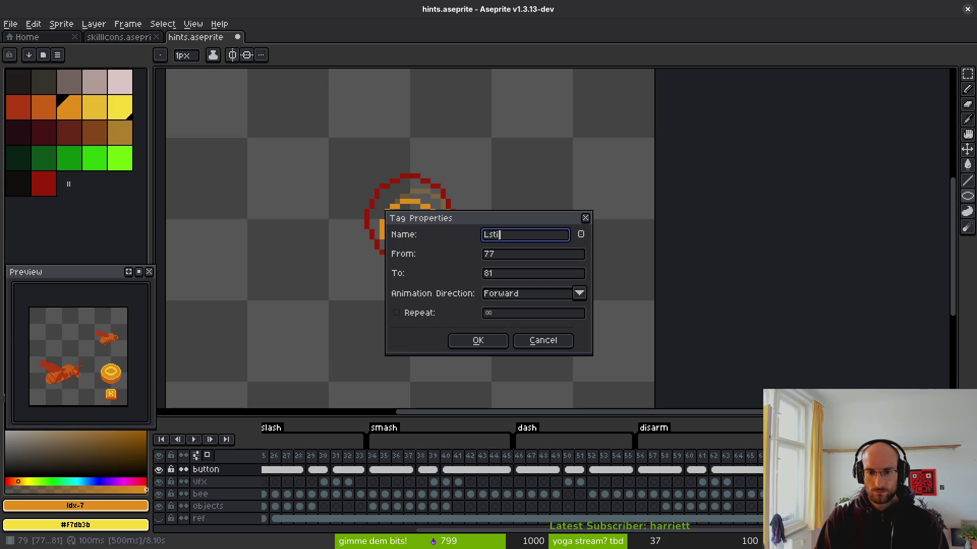
Confirm the Lstick tag name, save the sprite, and double-check the tag's settings
key(Return)
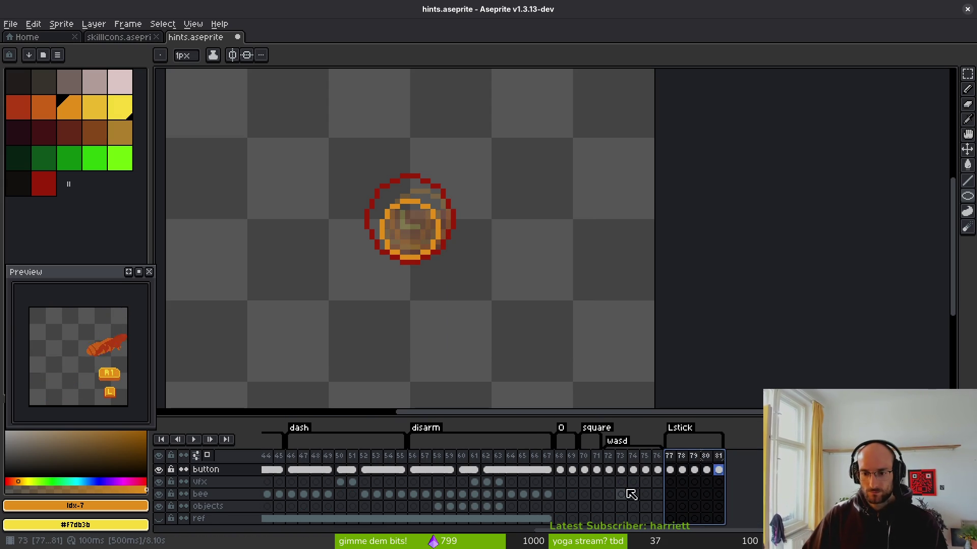
key(ctrl+s)
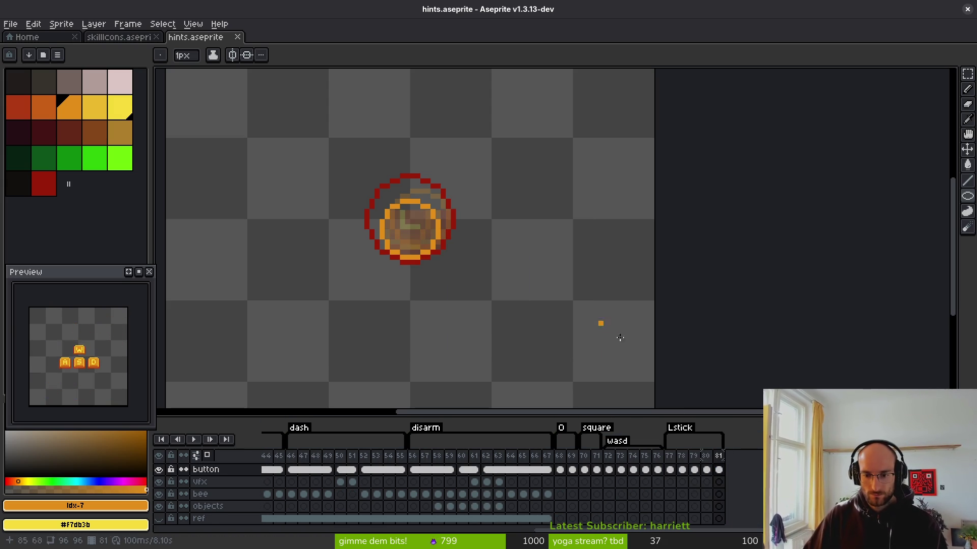
double_click(680, 434)
key(Return)
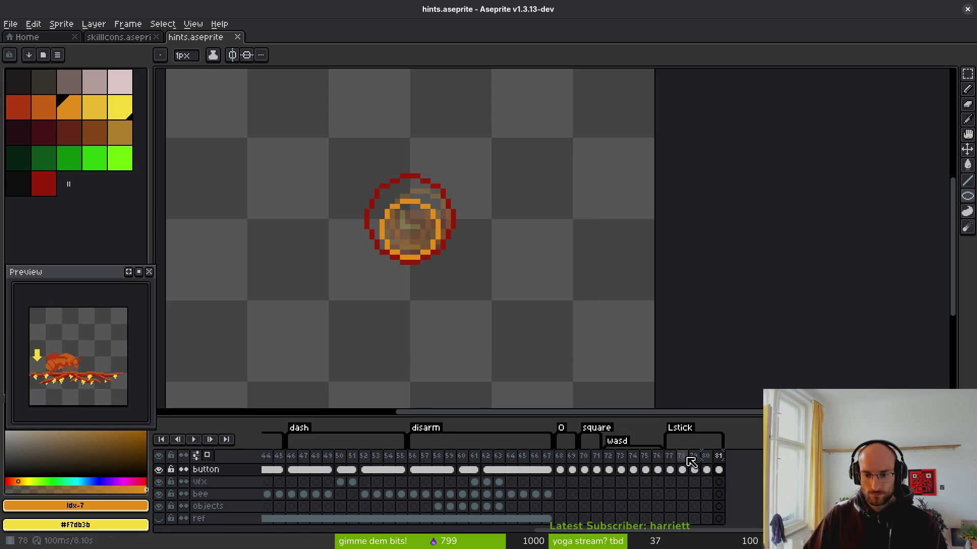
Flood-fill frame 78 with an orange centre and red rim, fixing stray rim pixels
mouse_move(432, 276)
mouse_down()
mouse_move(473, 277)
mouse_move(457, 279)
mouse_up()
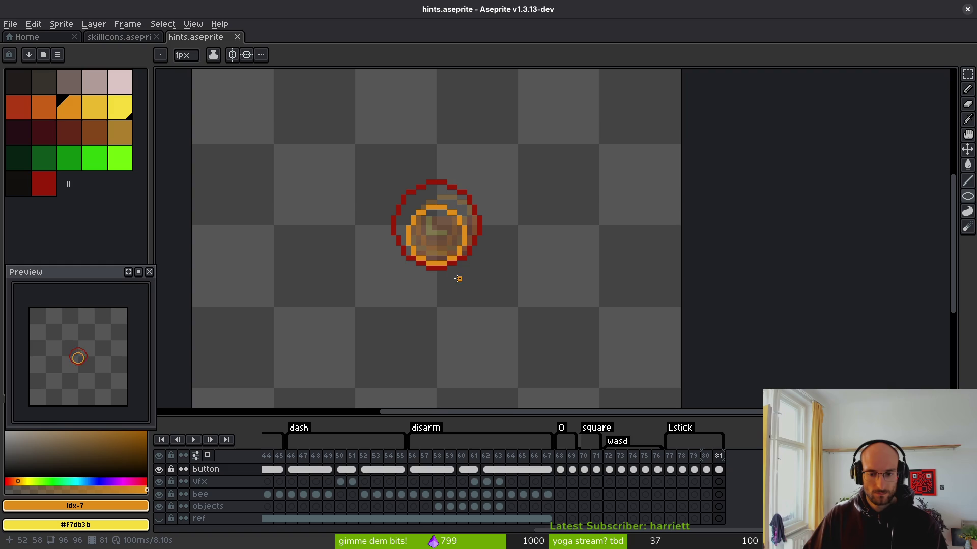
scroll(453, 248, up, 3)
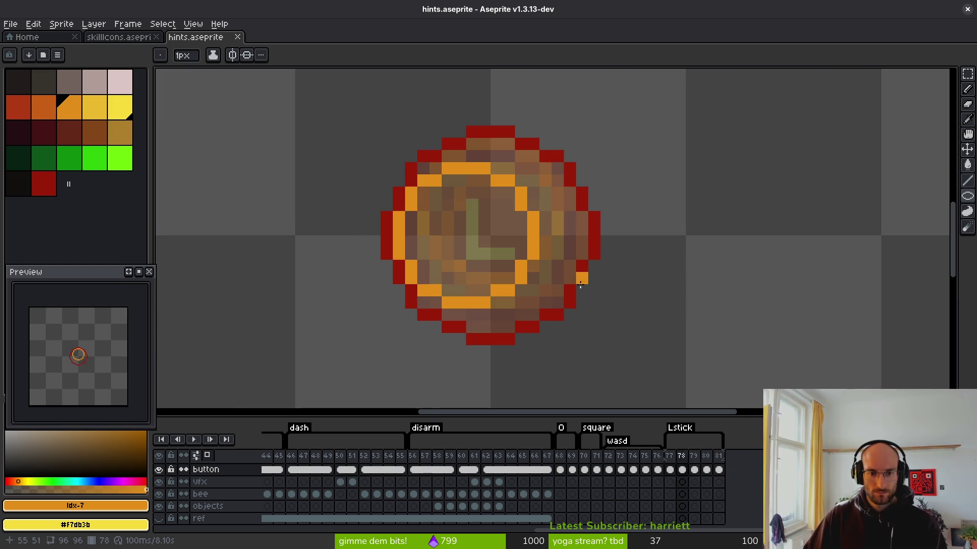
click(44, 106)
right_click(20, 111)
key(Right)
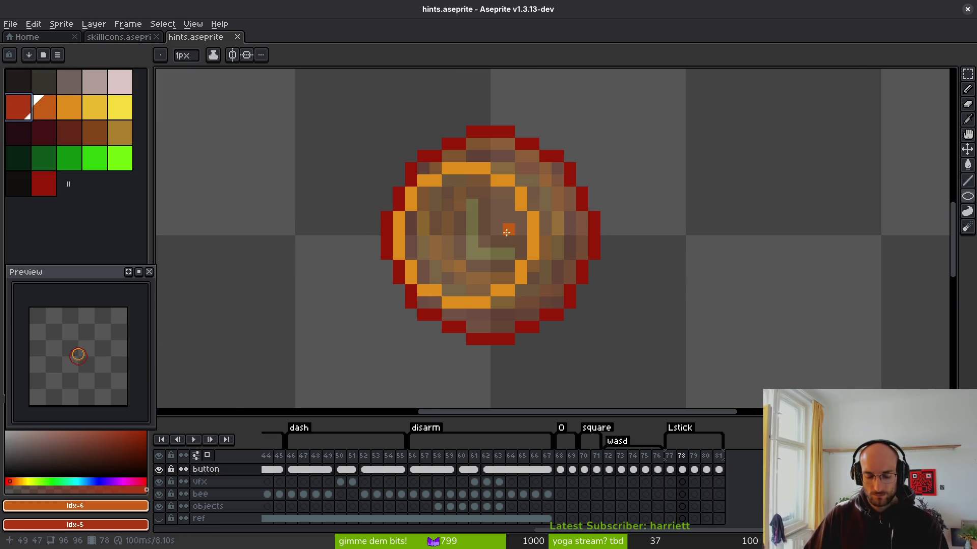
key(g)
click(502, 230)
right_click(554, 254)
click(581, 283)
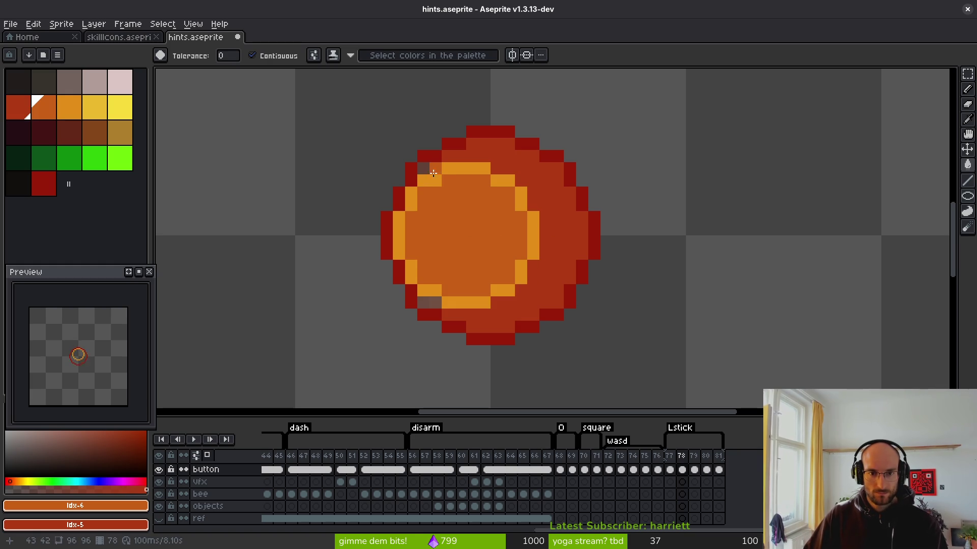
click(507, 327)
click(423, 302)
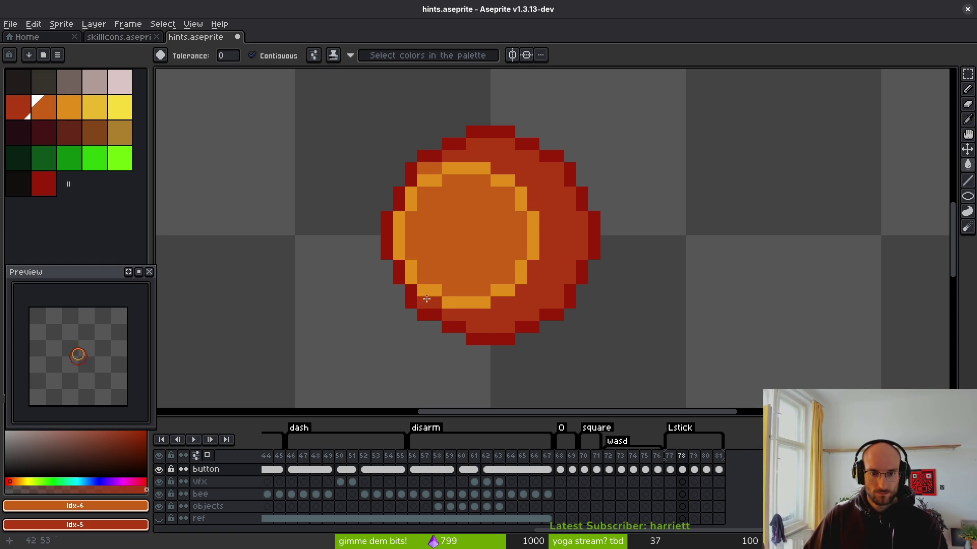
click(427, 168)
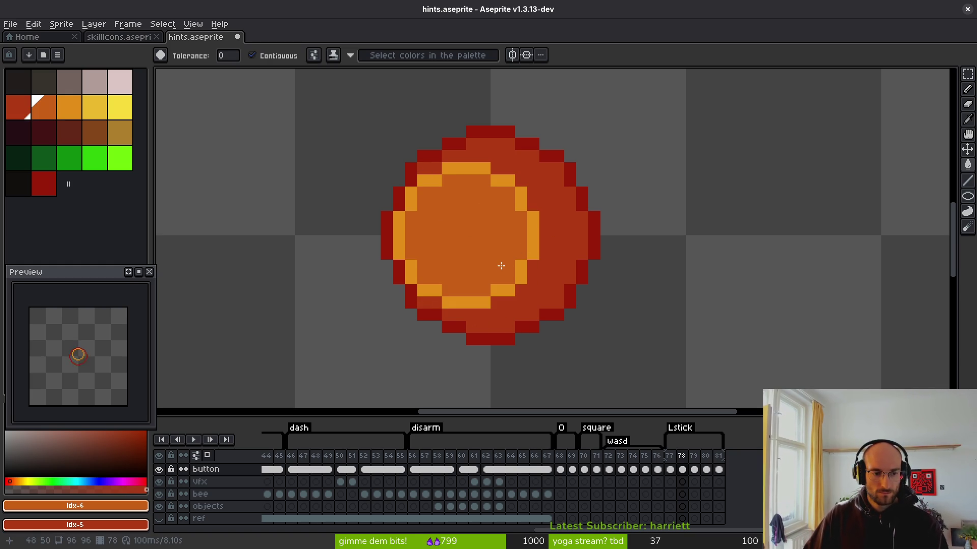
Flat-fill red rims and orange centres on frames 80 and 81, then preview the animation
key(Right)
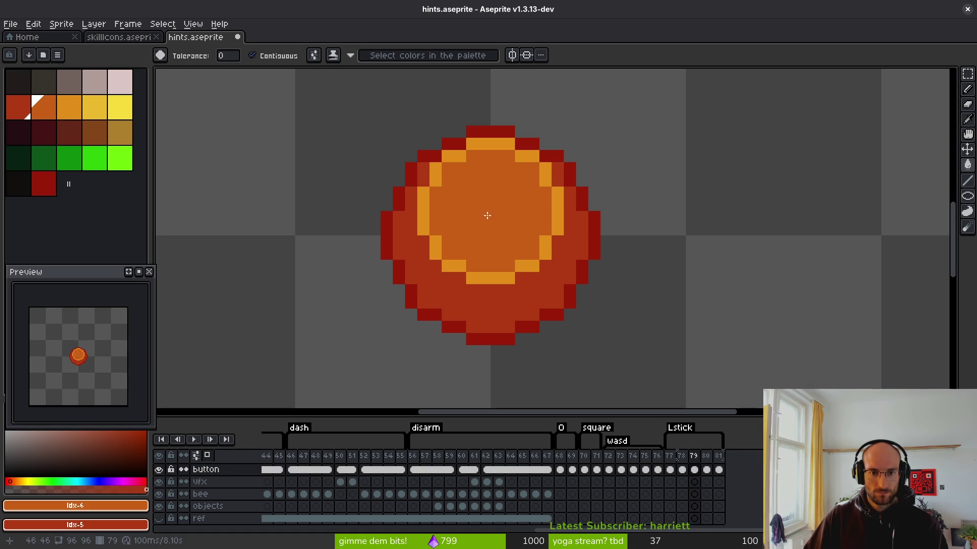
key(Right)
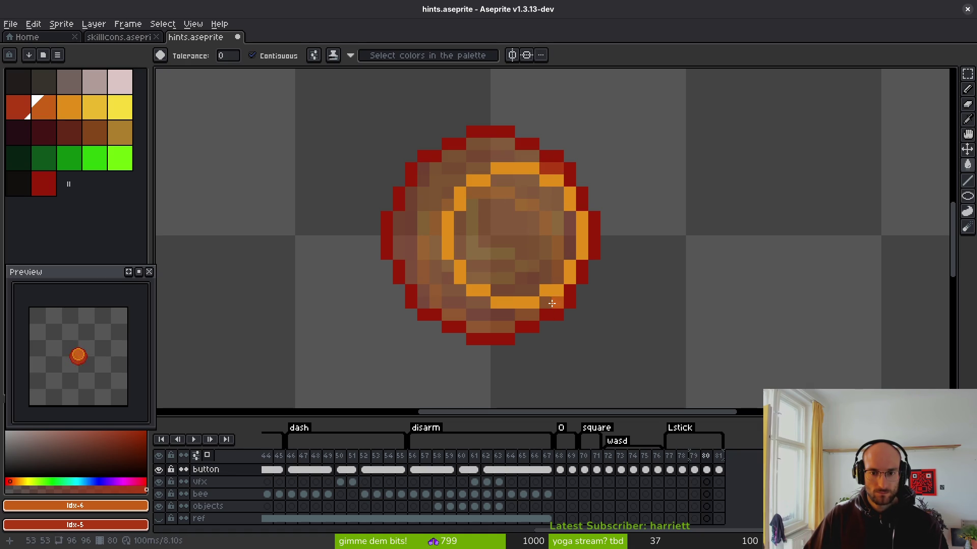
right_click(471, 315)
click(519, 233)
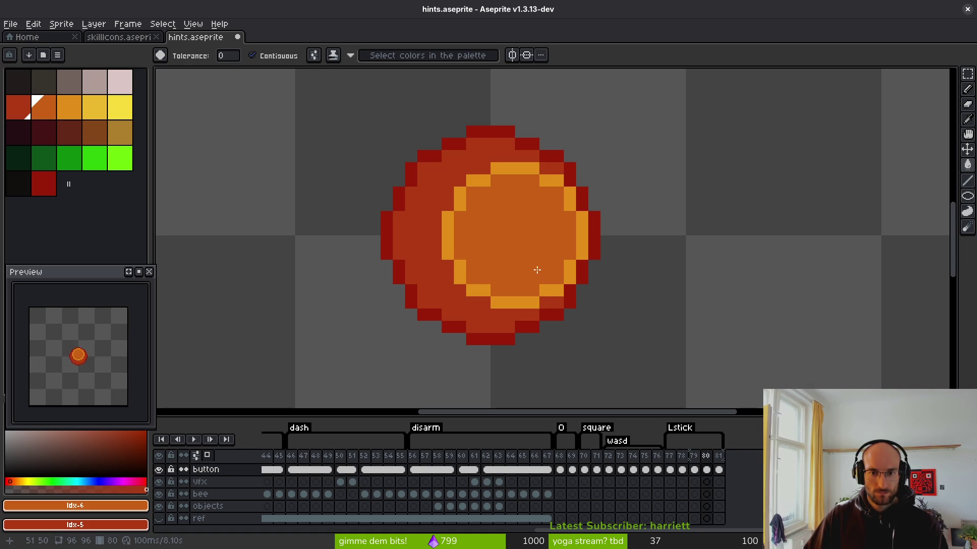
key(Right)
right_click(502, 186)
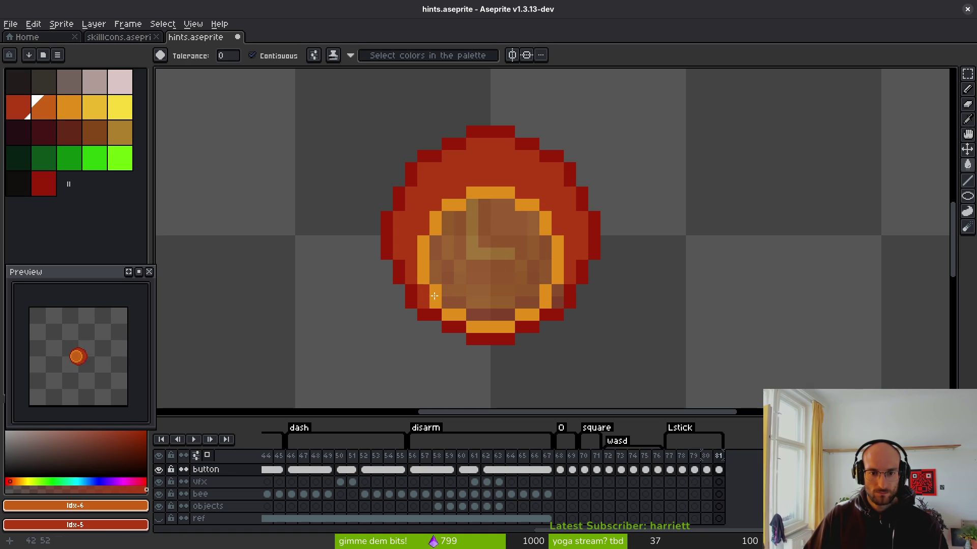
click(529, 285)
key(Return)
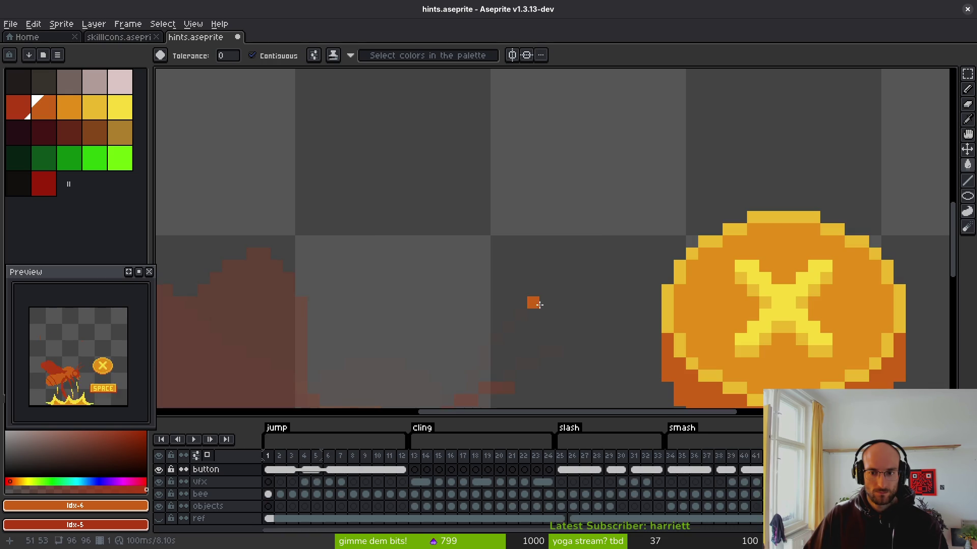
key(Return)
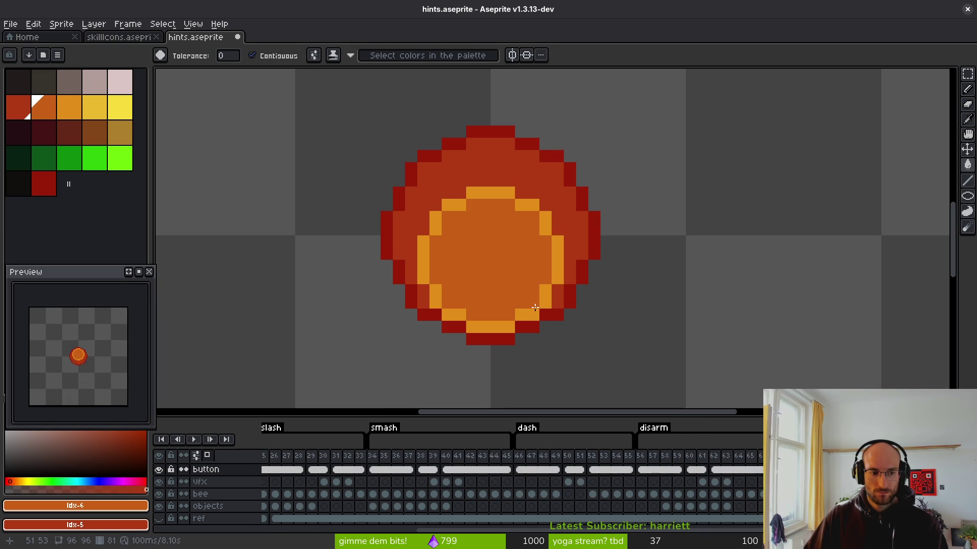
Pick yellow and draw the L's vertical stroke on frame 78 with the pencil
key(Left)
key(Left)
key(Left)
click(112, 106)
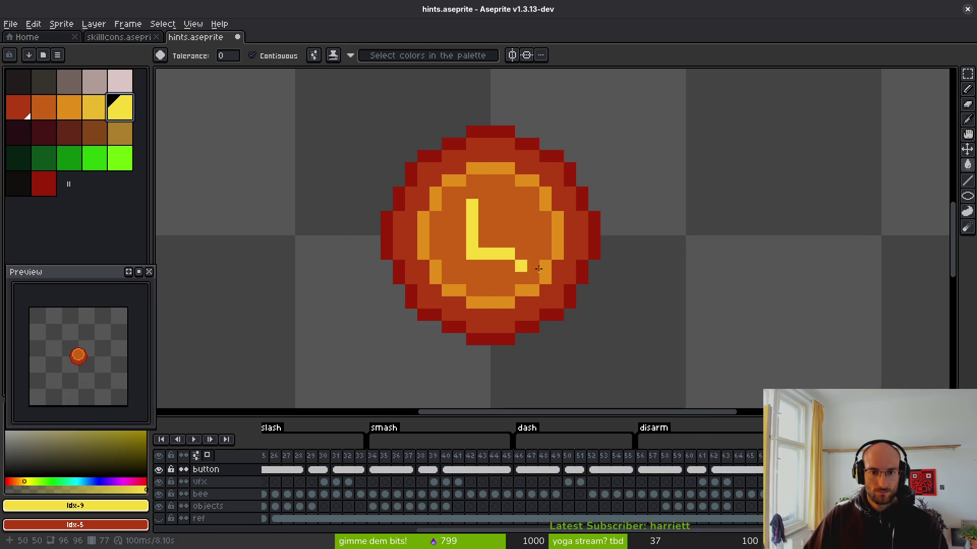
key(Right)
click(447, 236)
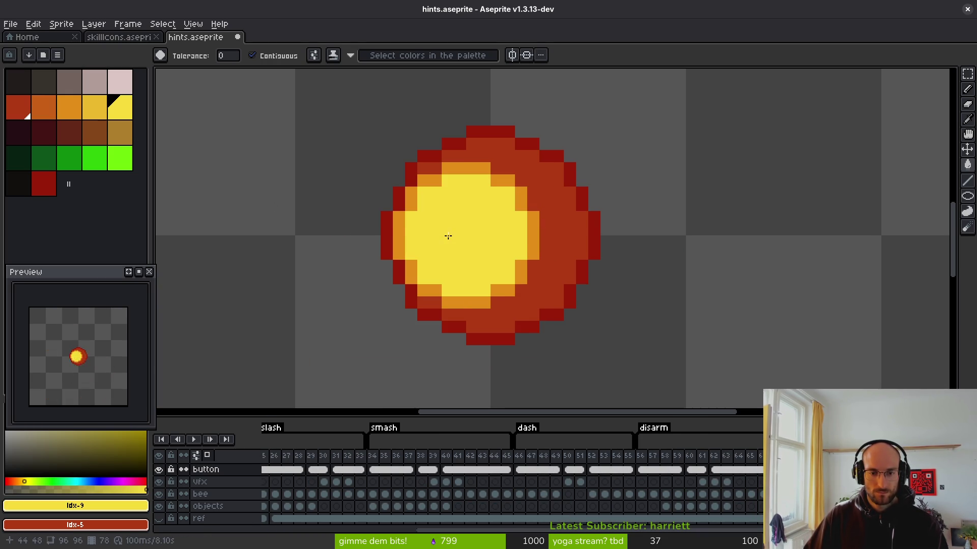
key(Left)
key(Right)
key(ctrl+z)
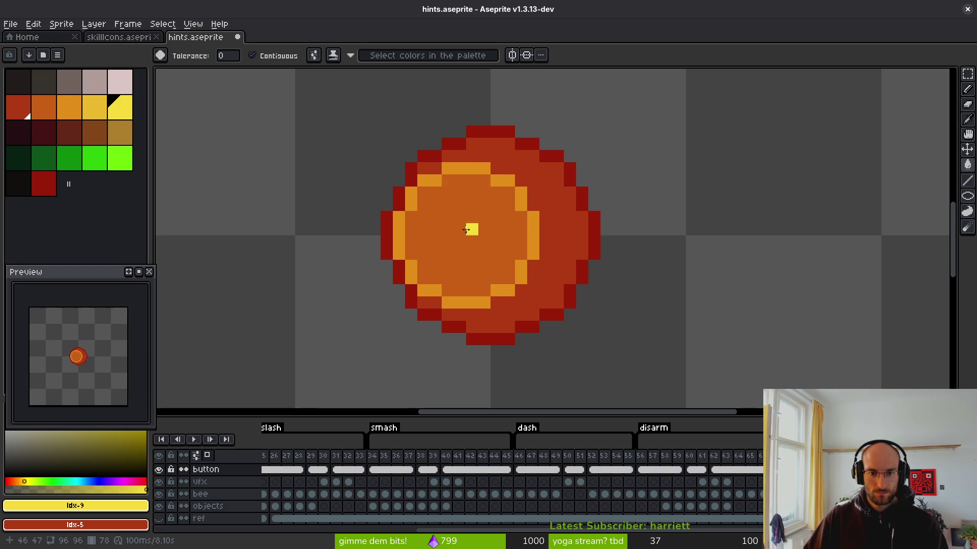
key(b)
drag(449, 208, 446, 237)
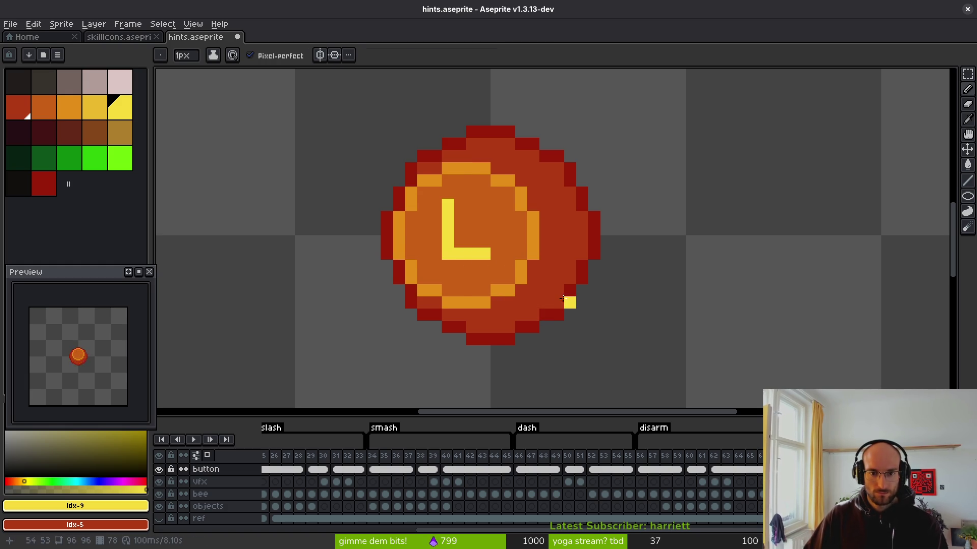
Draw the yellow L on frame 79 and repaint a stray dark-red pixel orange
key(Right)
key(Left)
key(Right)
mouse_move(472, 179)
mouse_down()
mouse_move(468, 238)
mouse_move(509, 229)
mouse_up()
right_click(472, 242)
alt+right_click(490, 255)
right_click(472, 241)
key(Left)
key(Right)
Draw the yellow L on the remaining coin frames 80 and 81
key(Right)
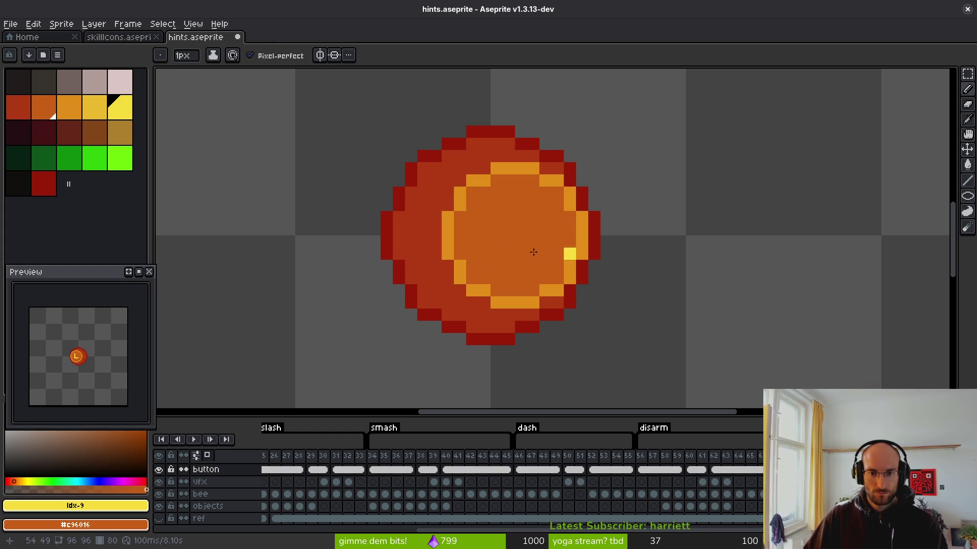
mouse_move(496, 204)
mouse_down()
mouse_move(495, 254)
mouse_move(547, 255)
mouse_up()
key(Right)
click(466, 245)
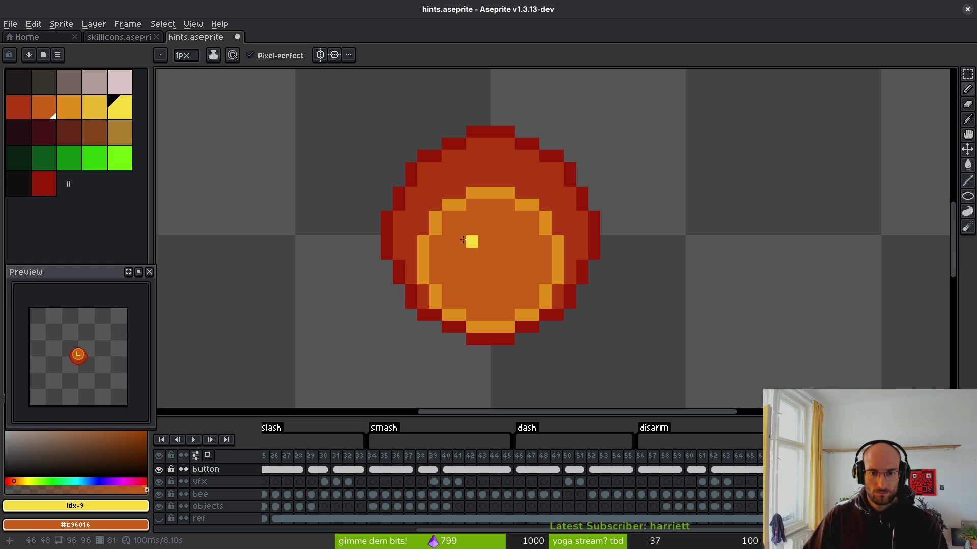
mouse_move(472, 230)
mouse_down()
mouse_move(472, 279)
mouse_move(513, 278)
mouse_up()
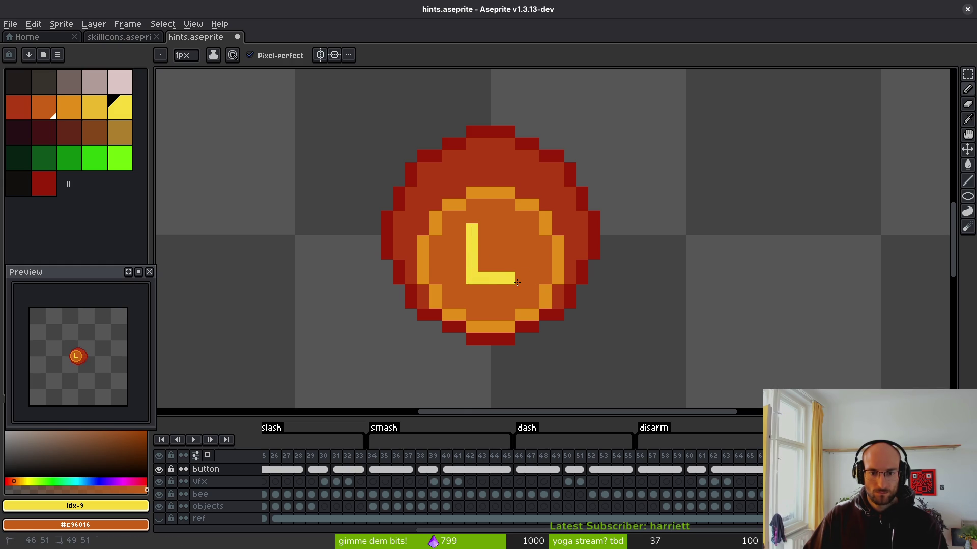
scroll(593, 317, down, 3)
scroll(593, 317, down, 1)
key(Left)
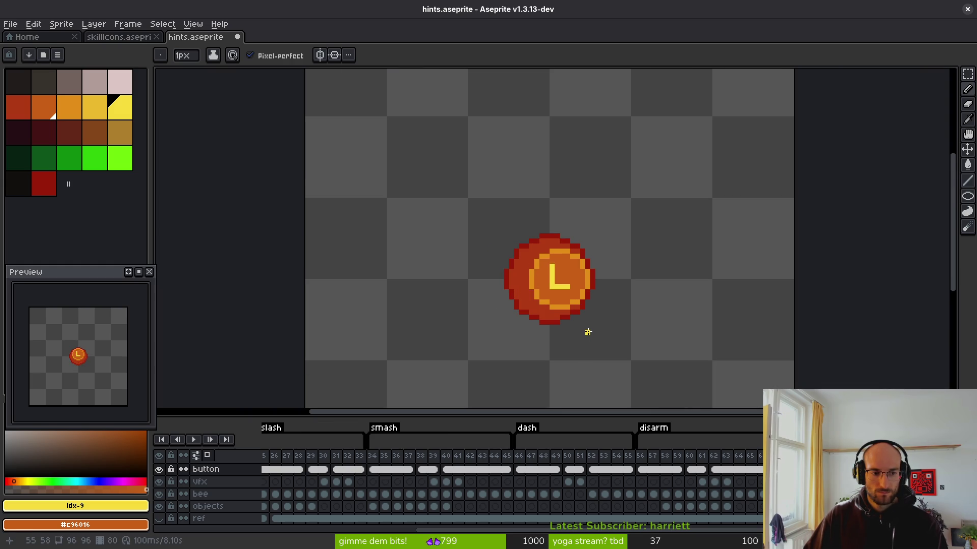
Step back and forth through the L coin animation frames to review them
key(Left)
key(Left)
key(Left)
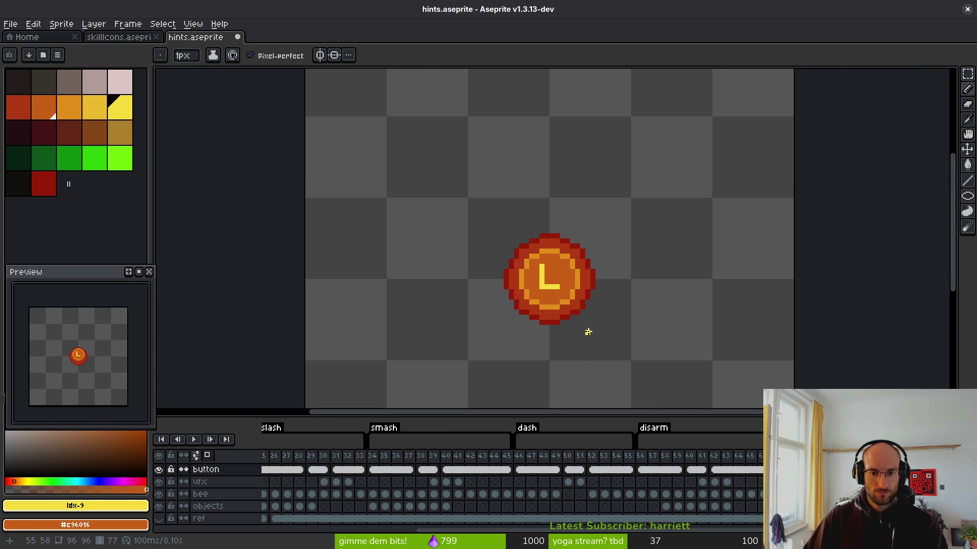
key(Left)
key(Left)
key(Left)
key(Home)
key(Left)
key(Left)
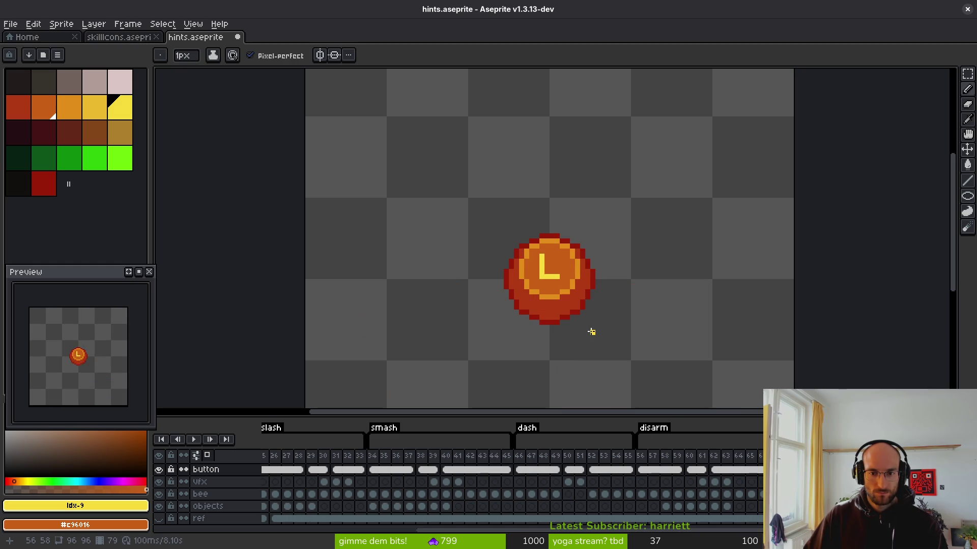
key(Left)
key(Left)
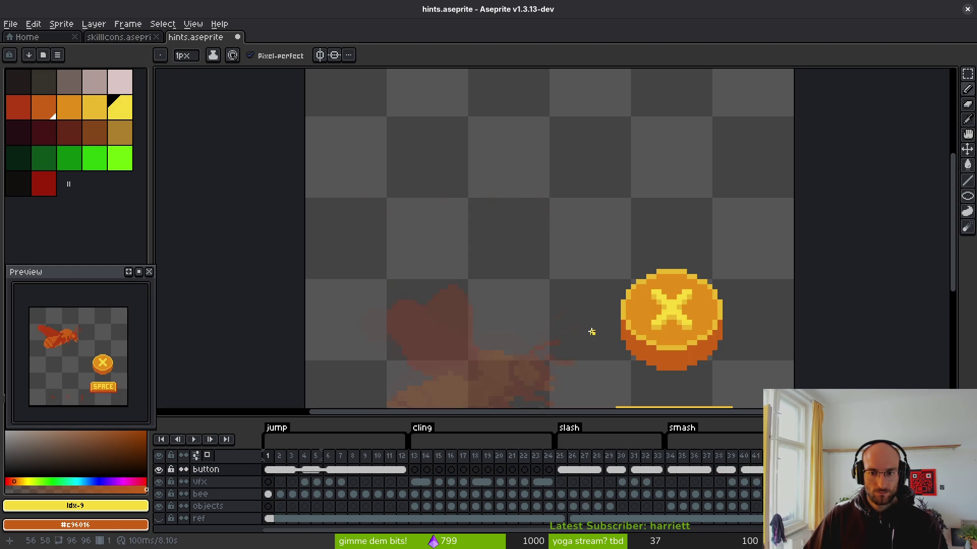
key(Right)
key(Left)
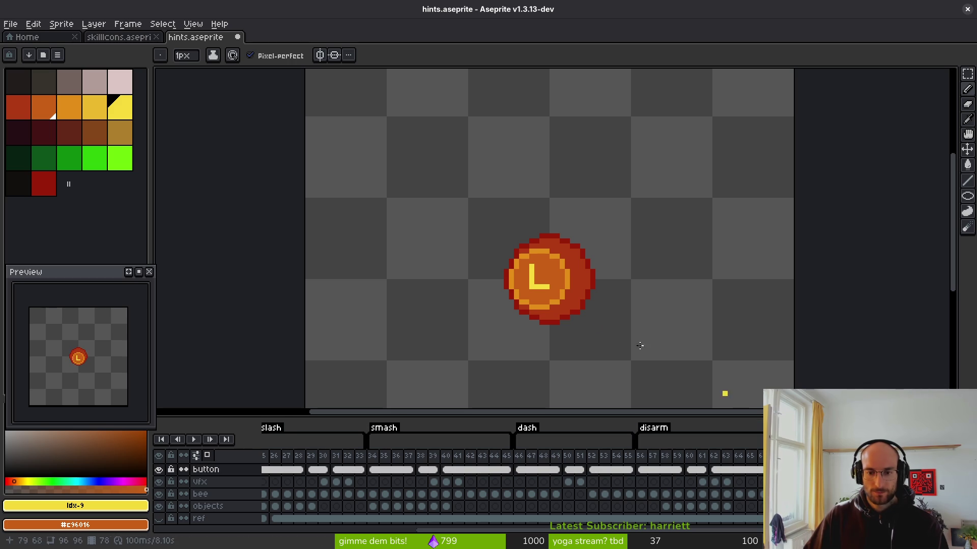
Save hints.aseprite and recentre the view on the L coin
scroll(580, 290, down, 1)
key(ctrl+s)
scroll(499, 272, down, 3)
mouse_move(571, 305)
mouse_down()
mouse_move(491, 277)
mouse_move(471, 285)
mouse_up()
Export a sprite sheet of visible layers and all frames as a new hints-Sheet document
key(ctrl+e)
scroll(538, 326, down, 1)
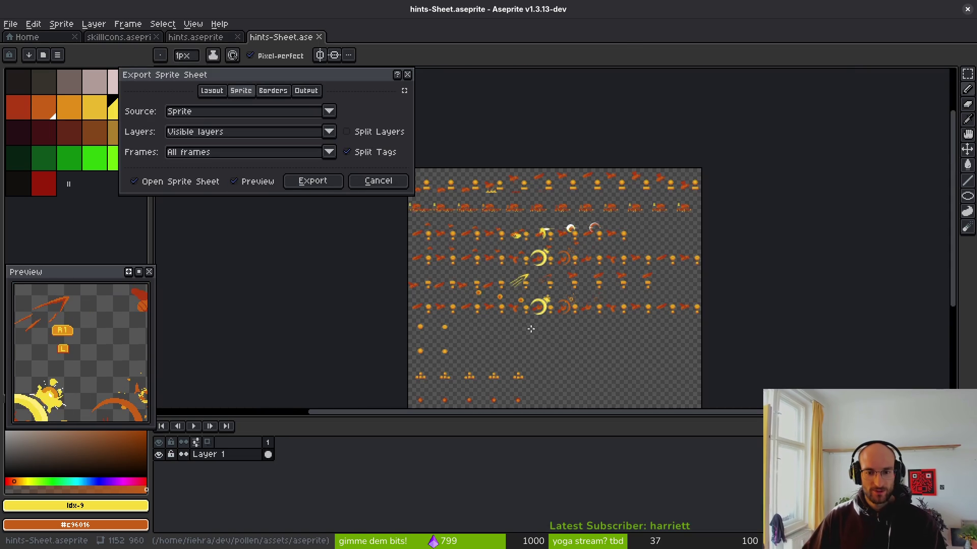
drag(537, 326, 491, 265)
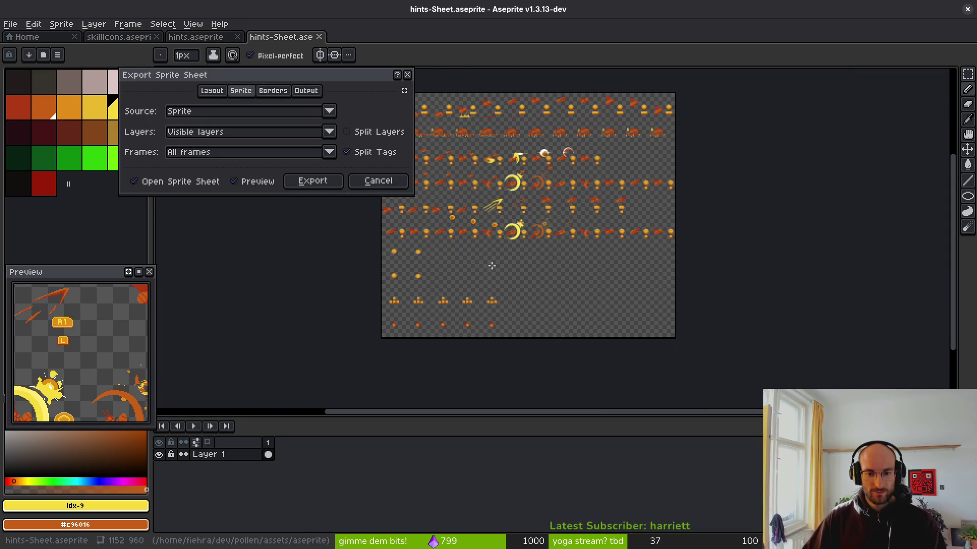
click(314, 182)
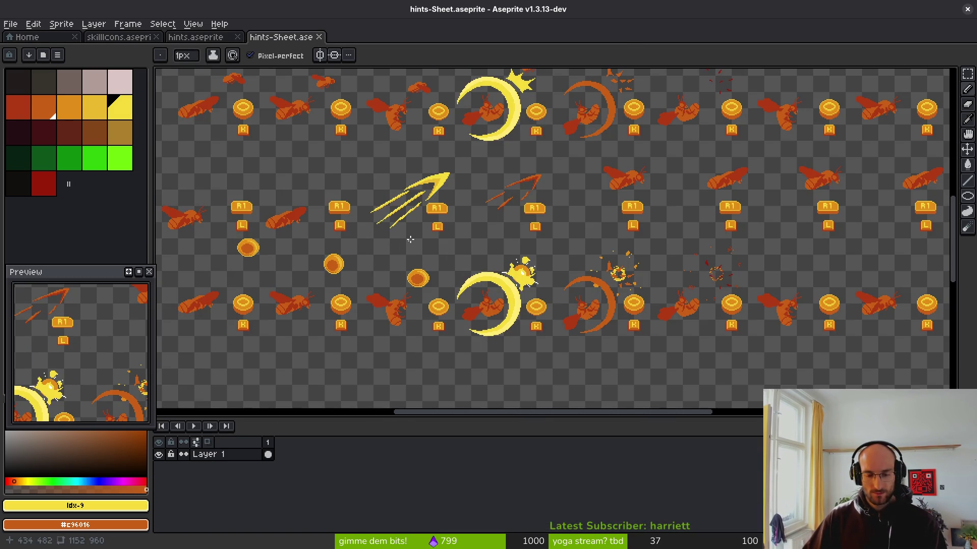
Cancel the first file export of the sheet, inspect it, and reopen the export dialog
key(ctrl+alt+shift+s)
click(220, 162)
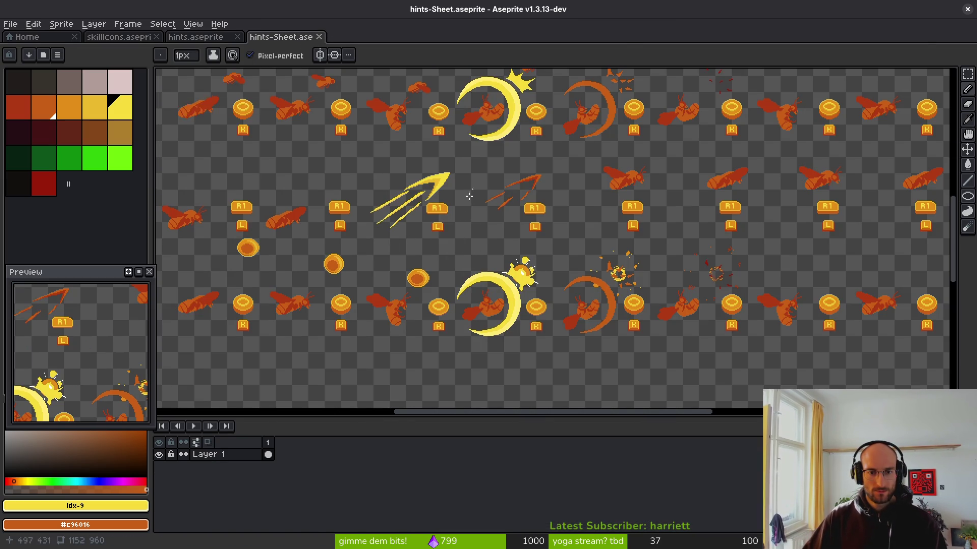
scroll(465, 232, down, 5)
scroll(464, 231, up, 2)
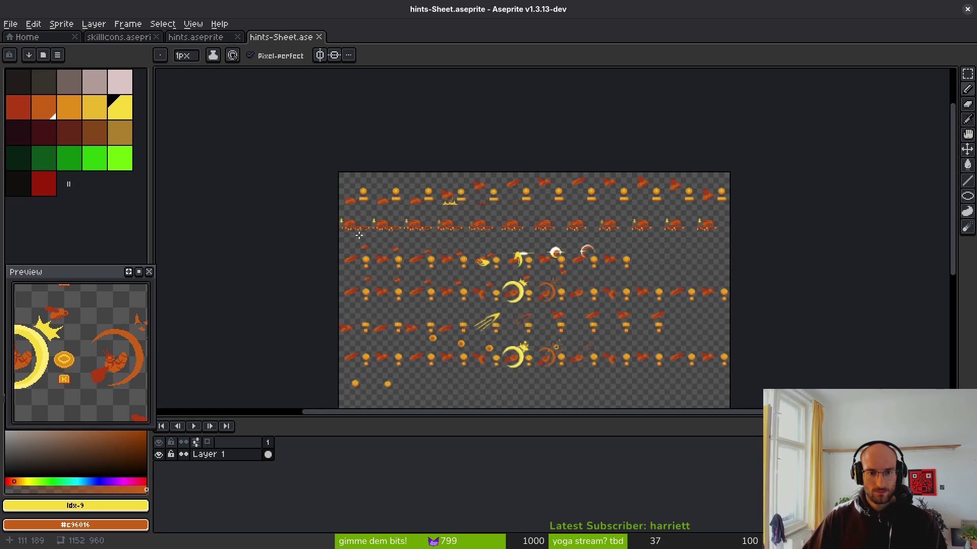
scroll(483, 244, down, 5)
scroll(483, 243, right, 2)
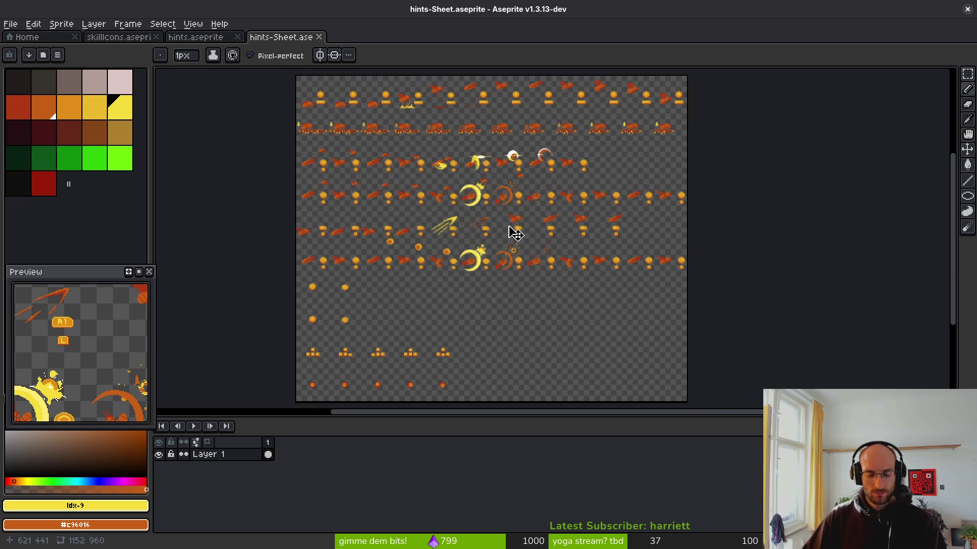
key(ctrl+alt+shift+s)
Export the sheet over hint-Sheet.png in assets/art/ui, confirming the overwrite
click(244, 45)
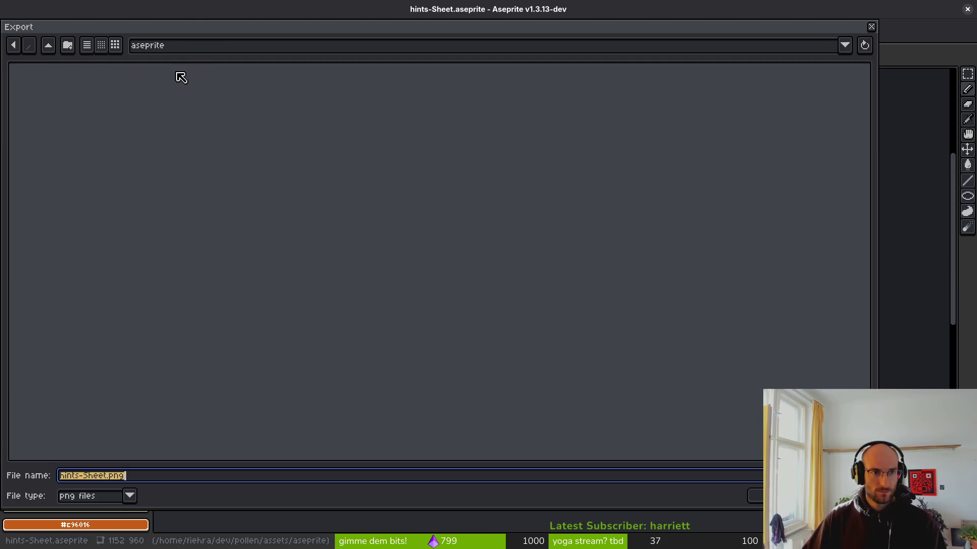
click(50, 46)
click(46, 103)
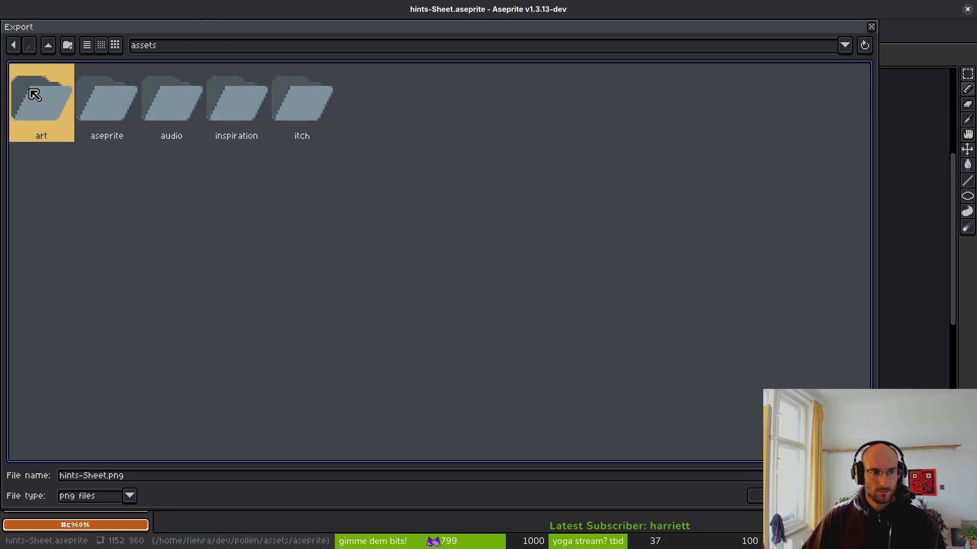
double_click(33, 95)
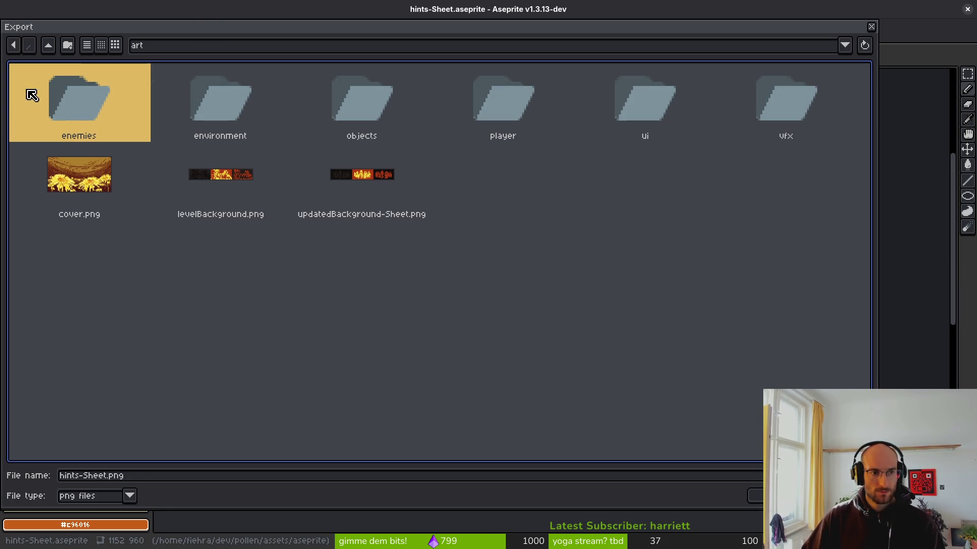
double_click(635, 99)
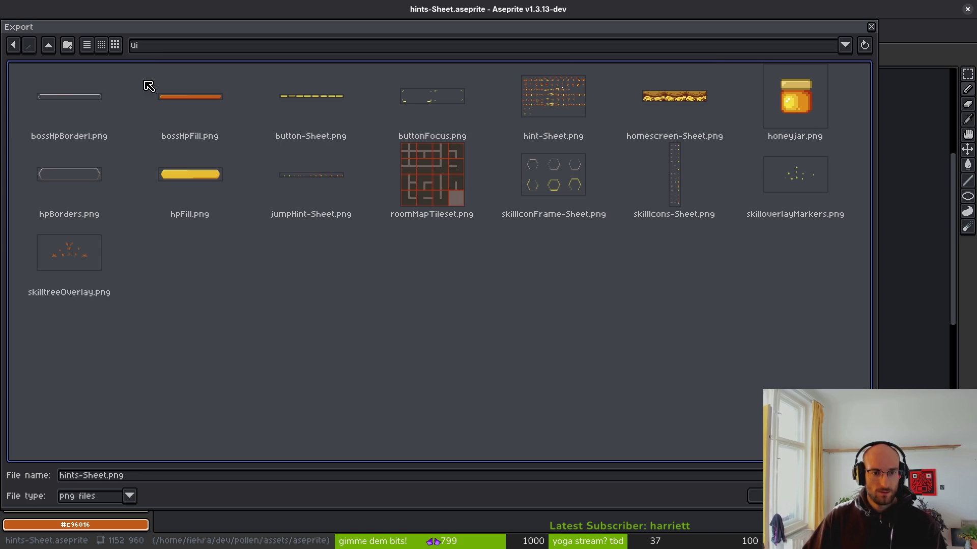
click(528, 108)
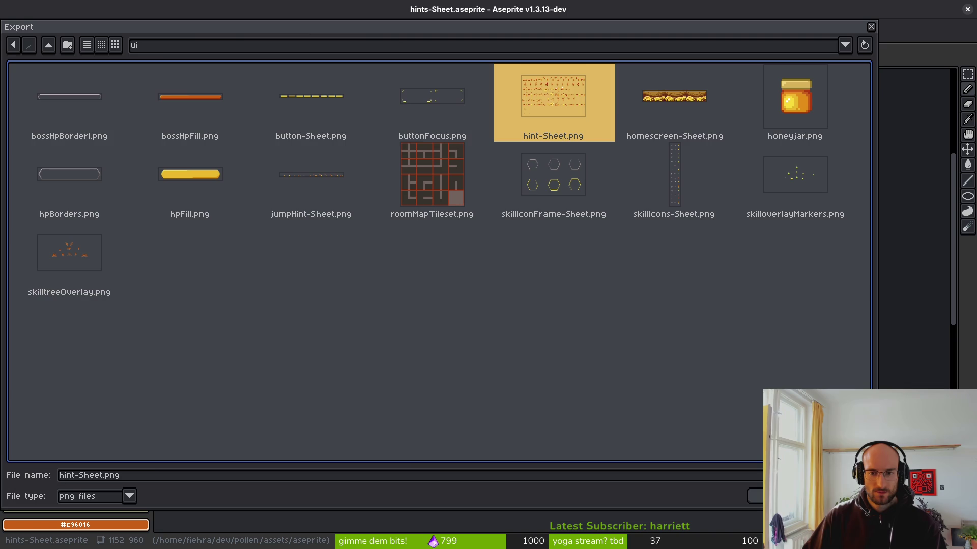
key(Return)
click(425, 310)
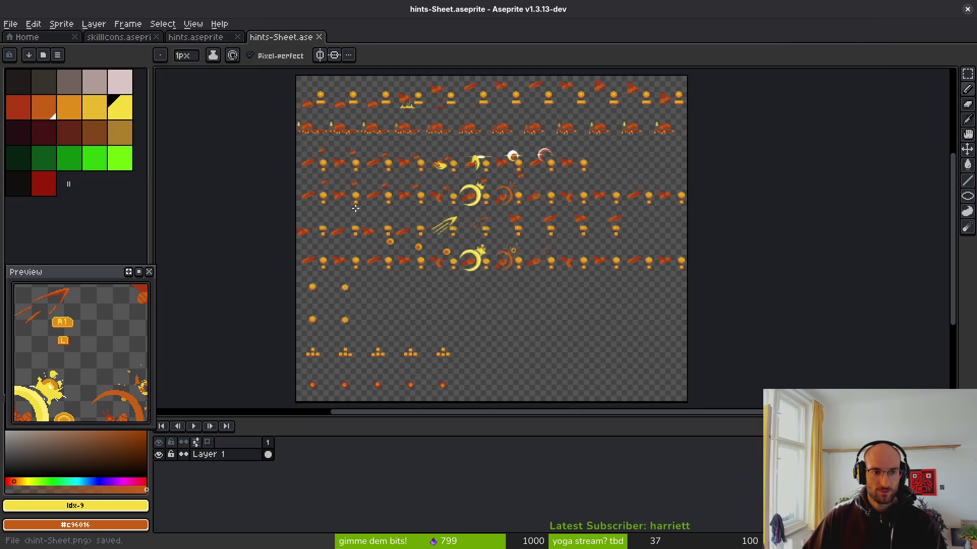
Show the window overview of Aseprite, Godot and the code editor, then return to Aseprite
key(super)
key(super)
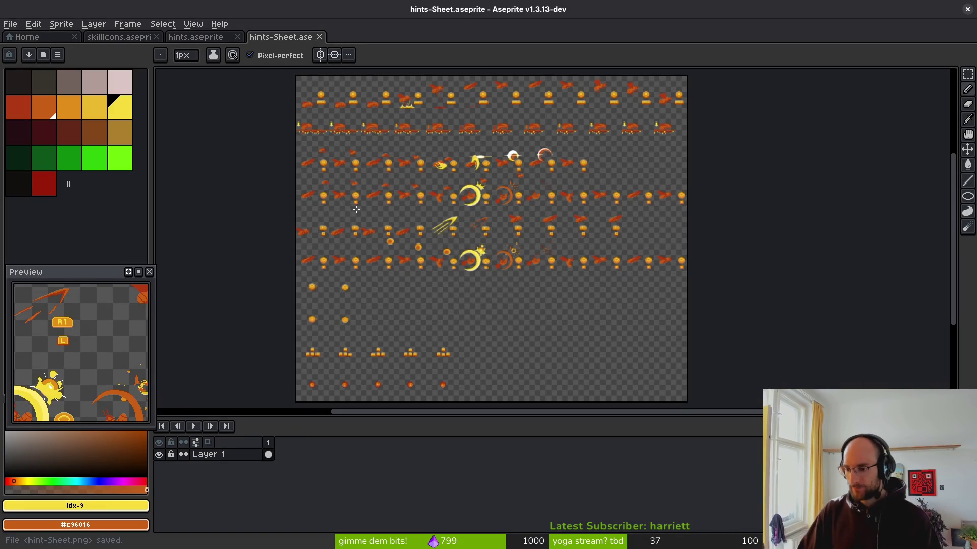
key(alt+Tab)
key(alt+Tab)
key(alt+Tab)
key(alt+Tab)
Browse to pollen's assets/art/ui folder in the Files manager
key(super)
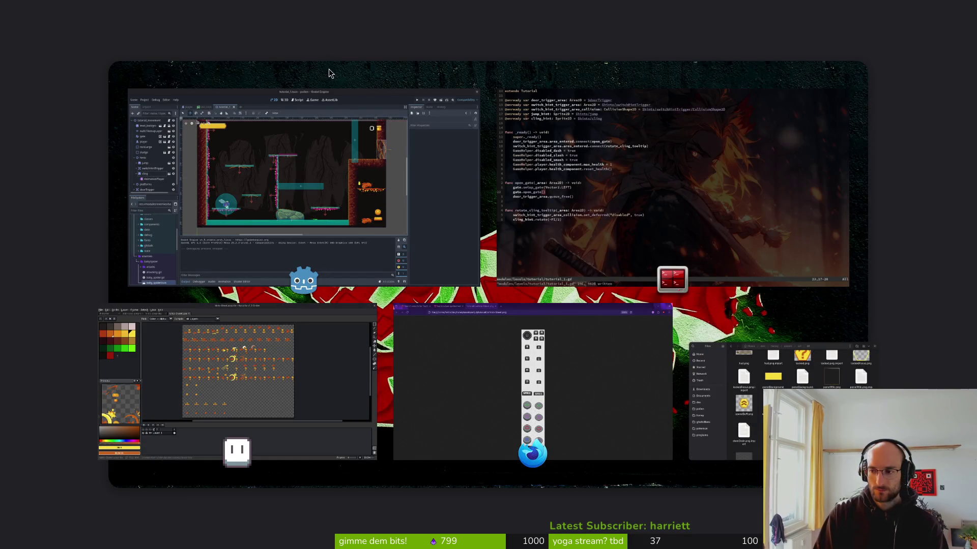
key(super)
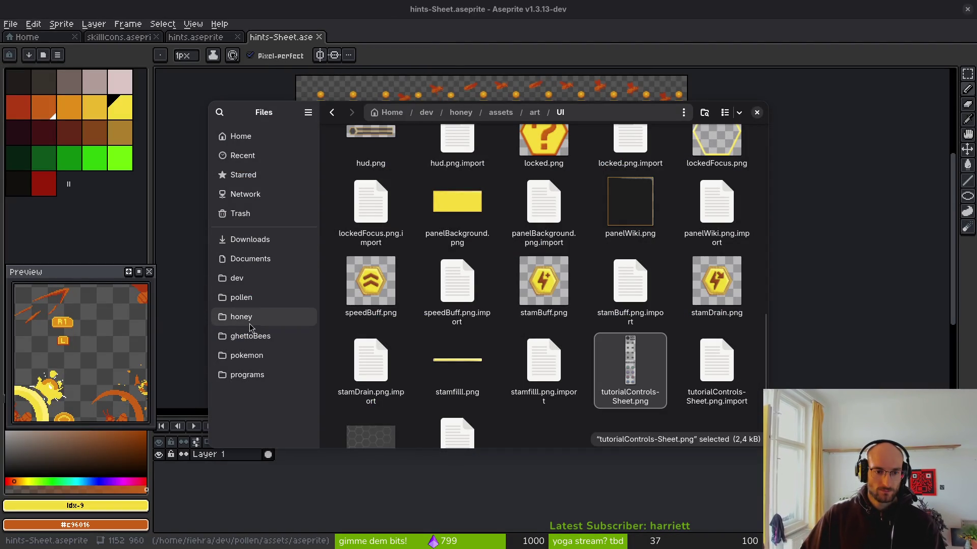
click(241, 297)
double_click(456, 173)
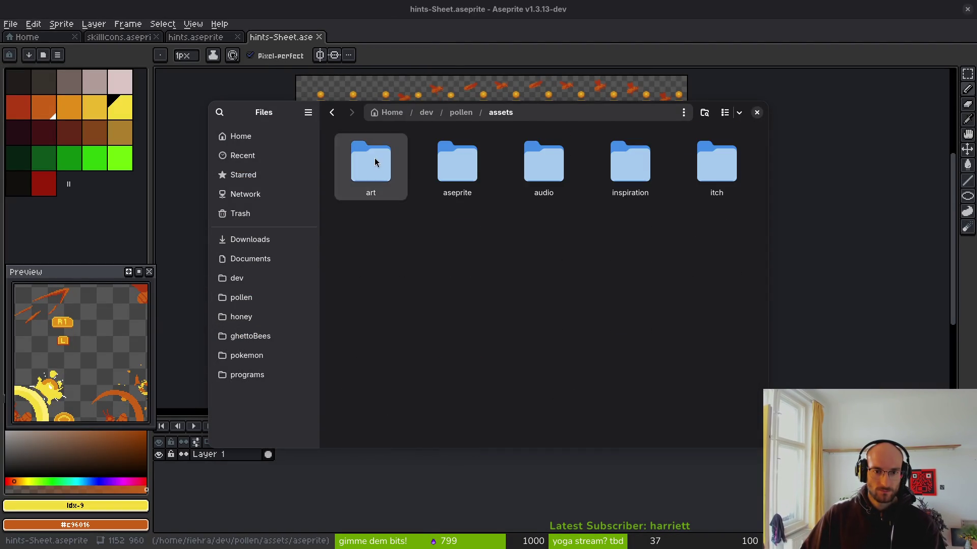
double_click(374, 162)
double_click(630, 237)
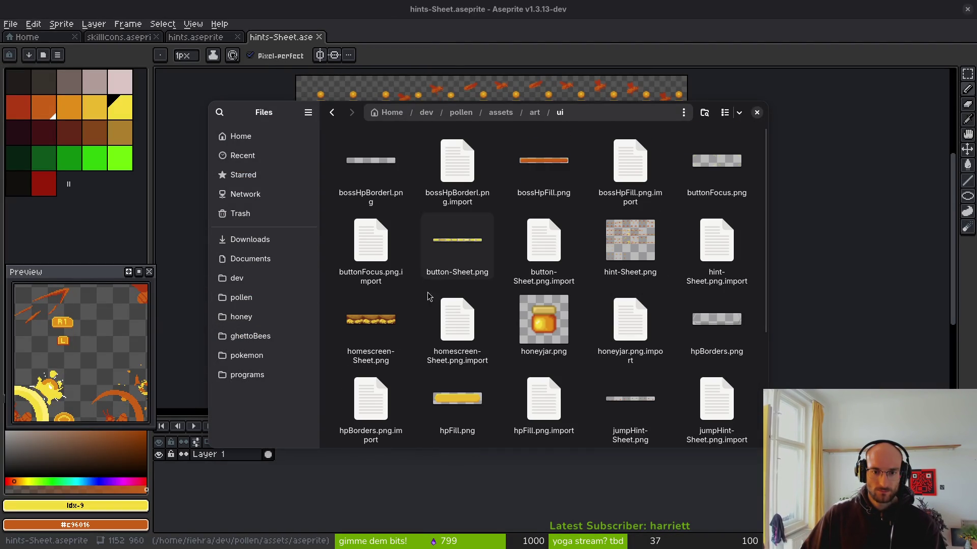
Trash jumpHint-Sheet.png together with its .import file
scroll(681, 359, down, 1)
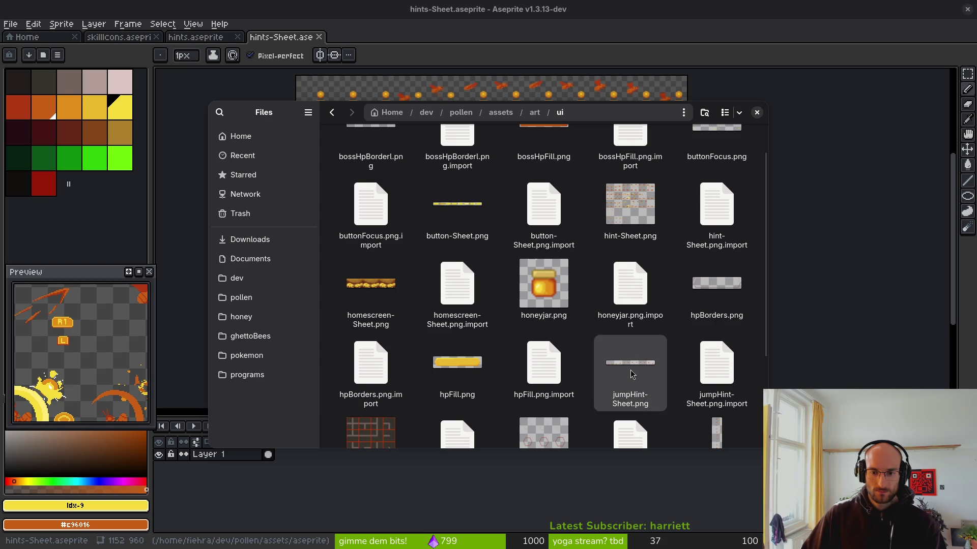
click(631, 368)
ctrl+click(716, 367)
key(Delete)
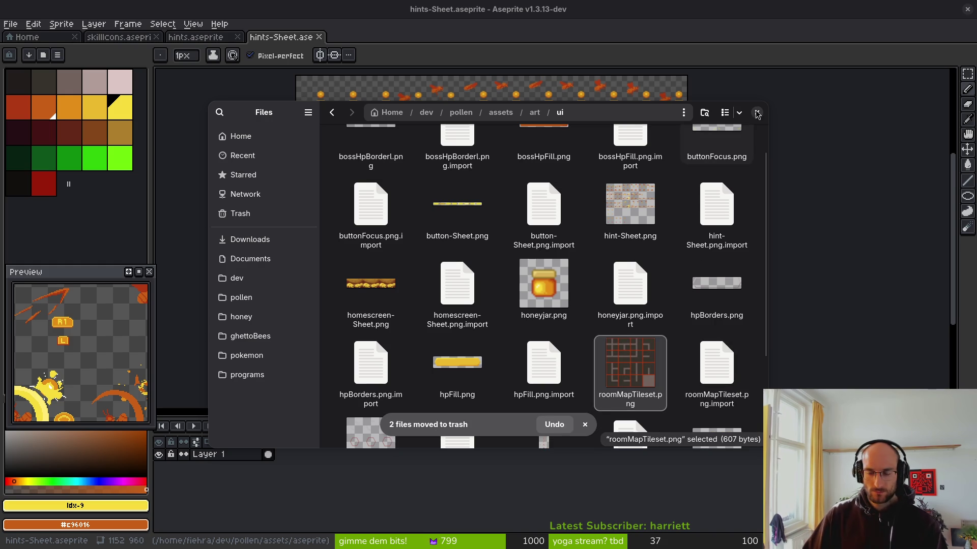
Close the file manager without saving anything and return to the Godot editor
click(757, 113)
key(ctrl+shift+s)
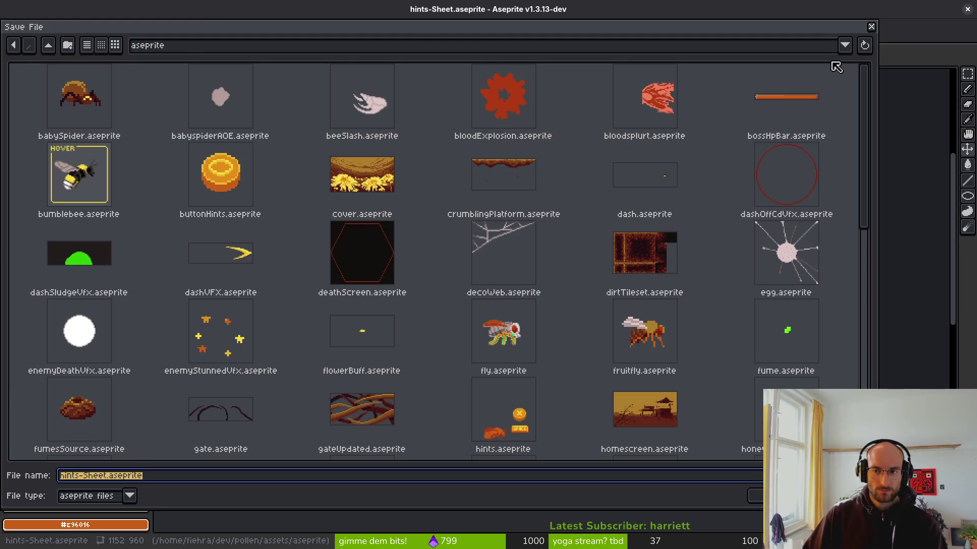
key(Escape)
key(alt+Tab)
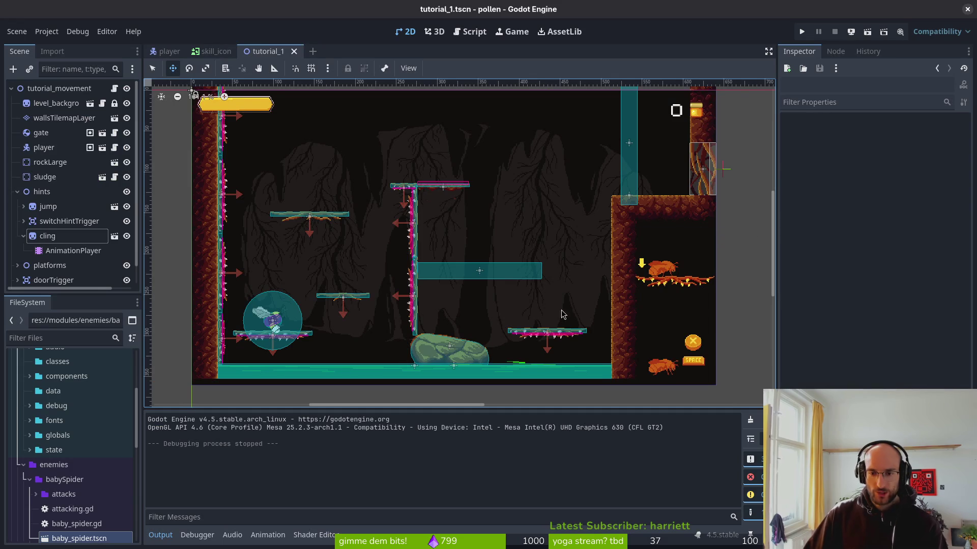
Revert the cling hint sprite's Rotation from 90° to 0°, collapse its children, and switch to Aseprite
scroll(691, 318, right, 2)
click(56, 236)
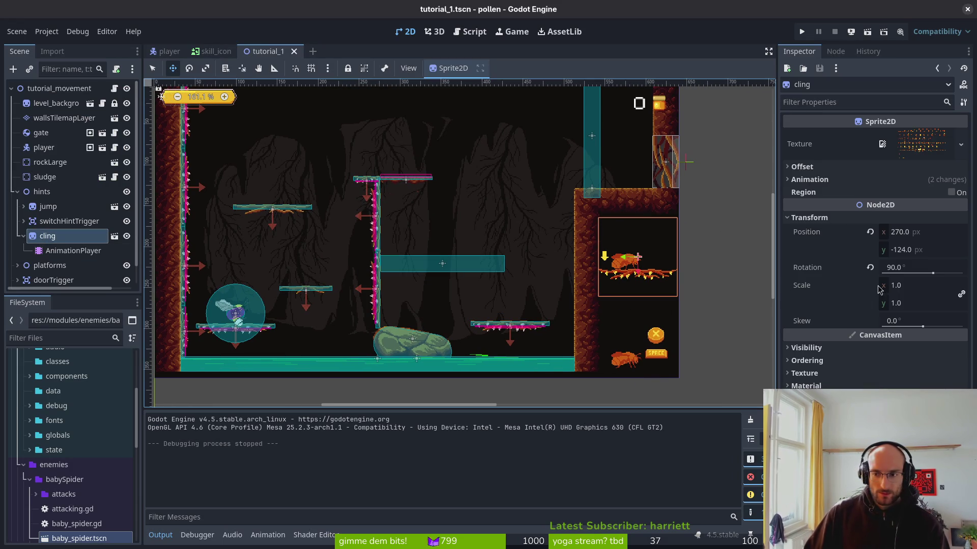
click(870, 268)
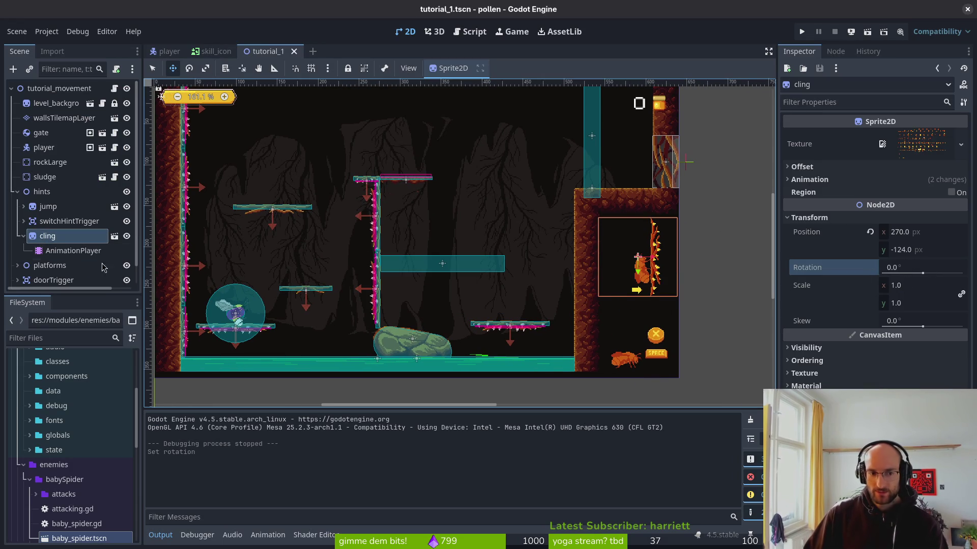
click(23, 236)
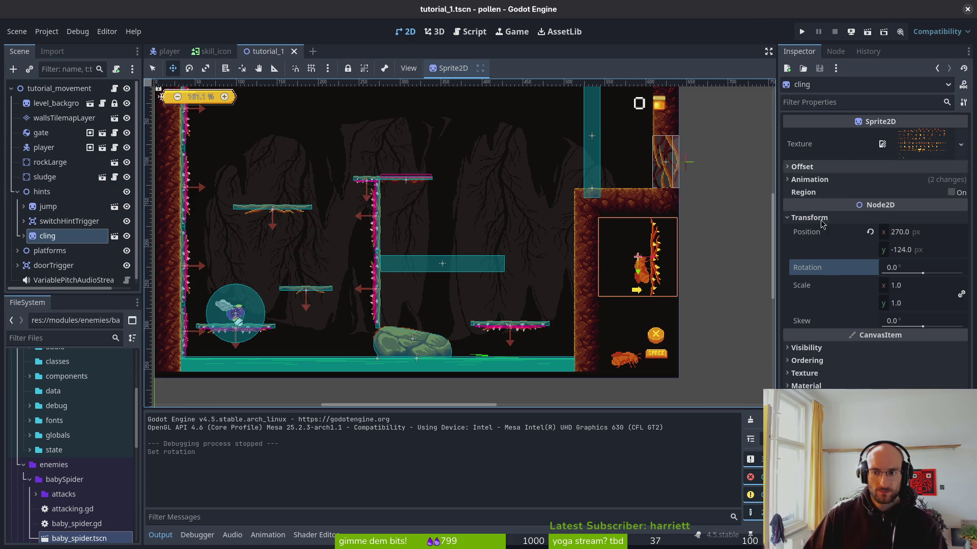
key(alt+Tab)
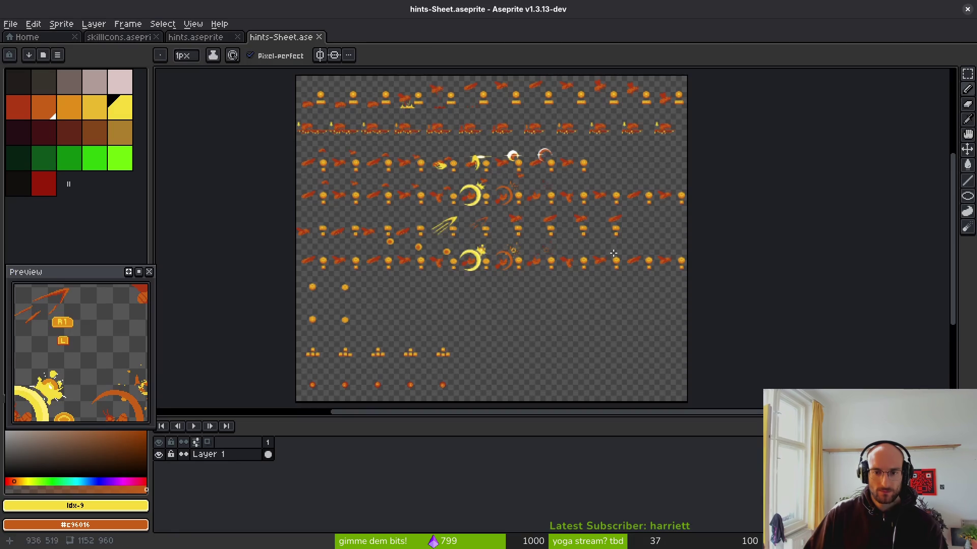
Save hints-Sheet.aseprite over the existing sheet and return to Godot
key(ctrl+s)
key(Return)
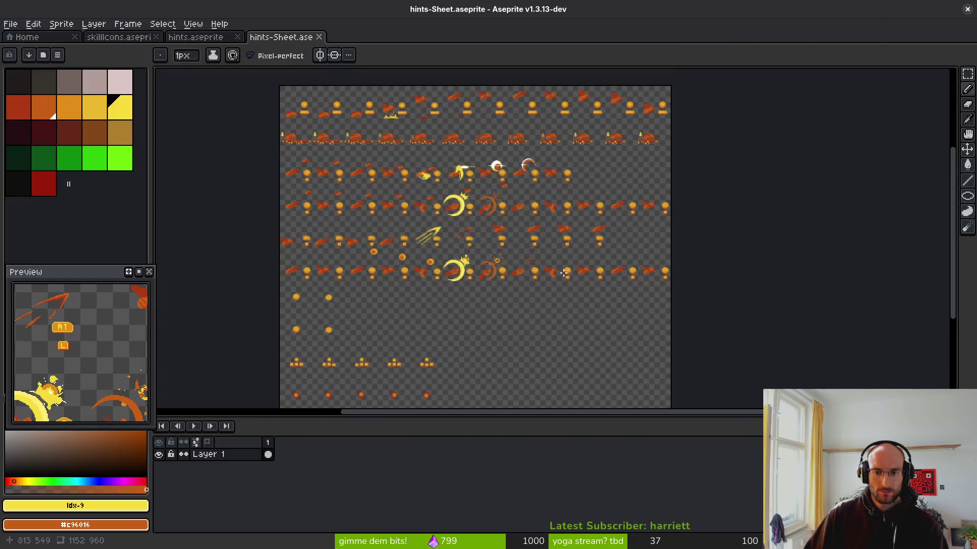
key(alt+Tab)
scroll(677, 272, up, 3)
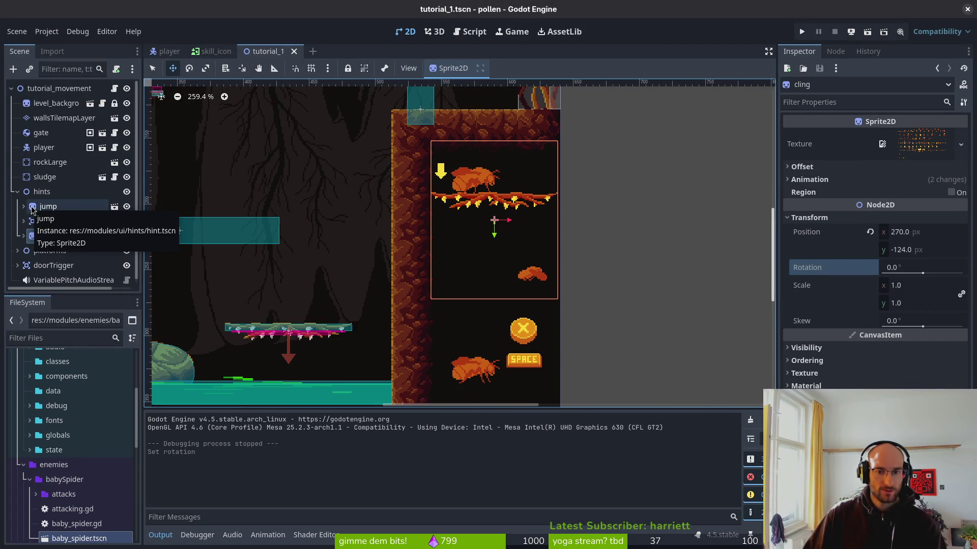
Quick-open hint.tscn, change its Sprite2D Vframes from 8 to 10, save, and return to tutorial_1
key(shift+alt+o)
text(hi)
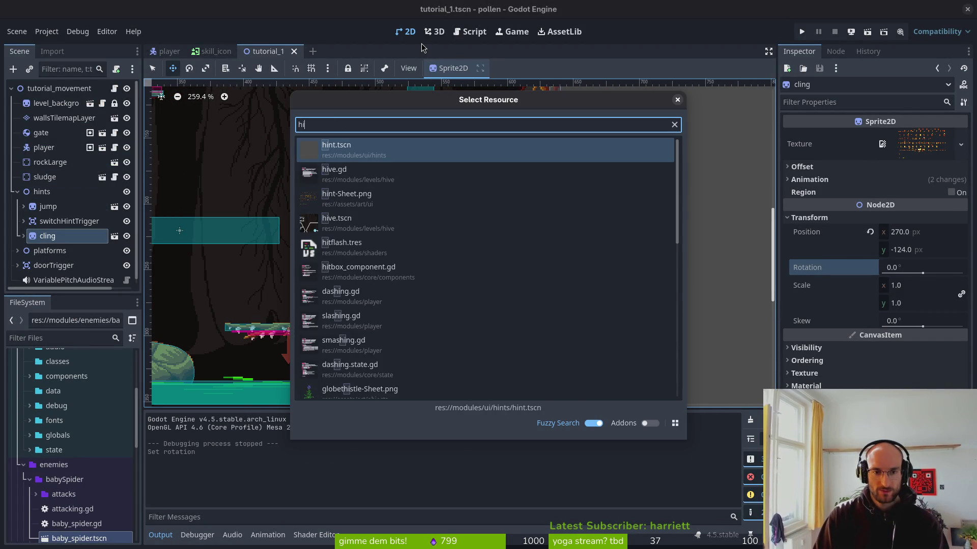
text(nt)
key(Return)
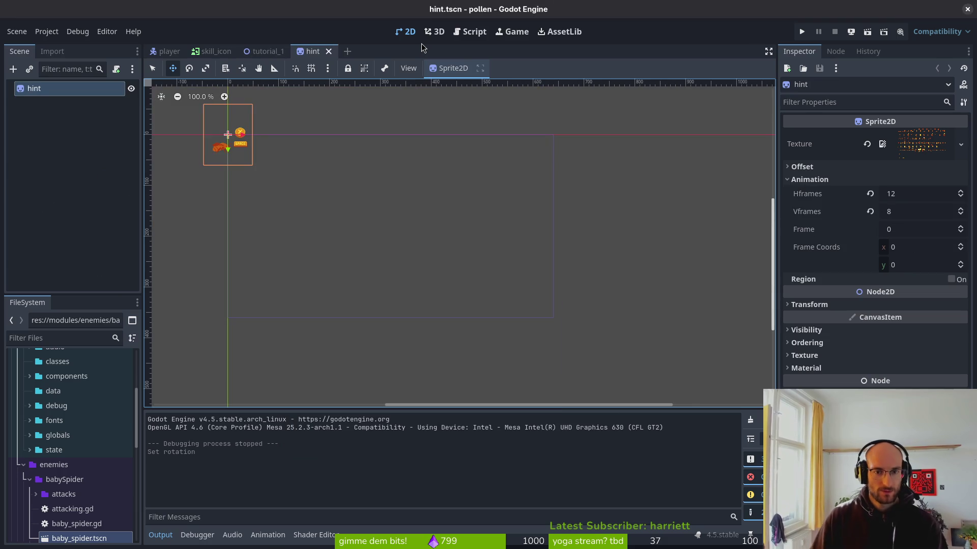
click(891, 212)
key(ctrl+s)
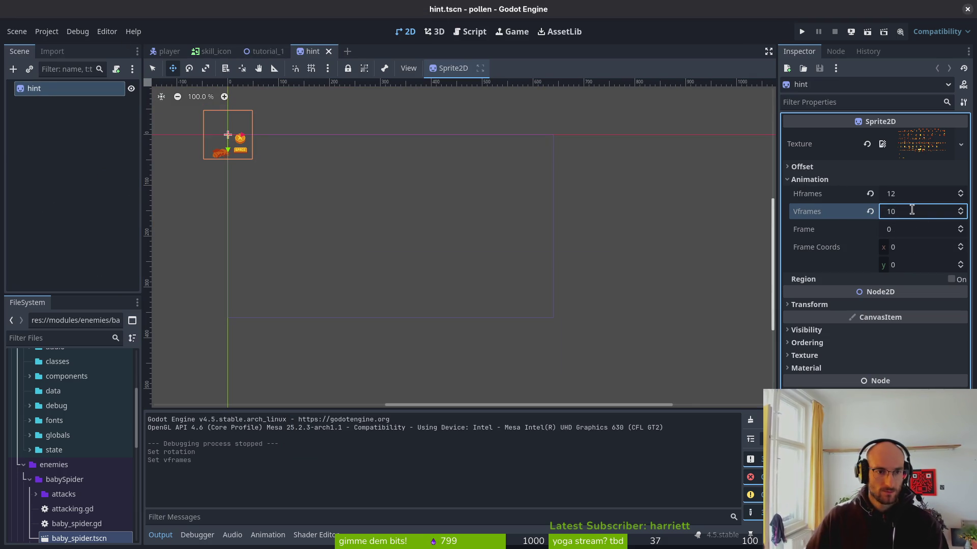
scroll(224, 135, up, 4)
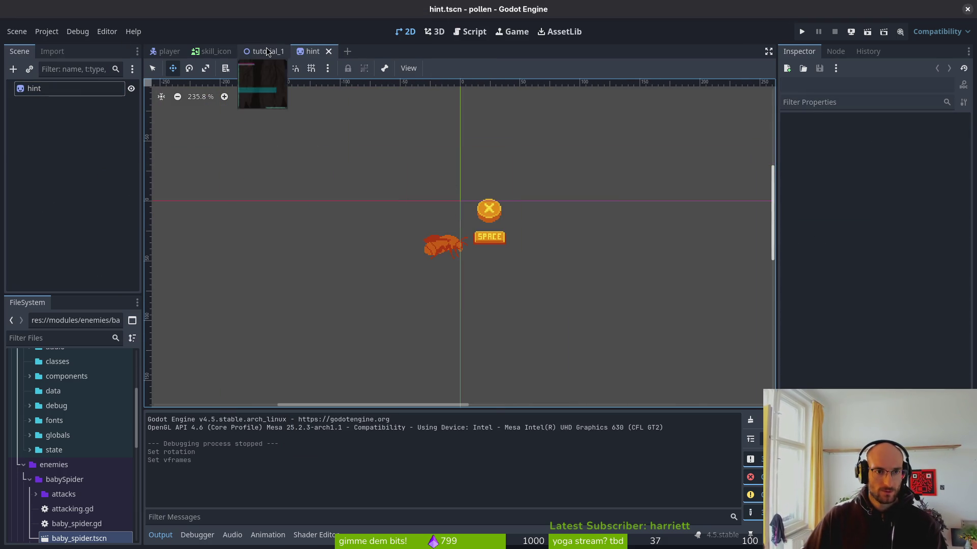
click(265, 52)
scroll(342, 243, down, 3)
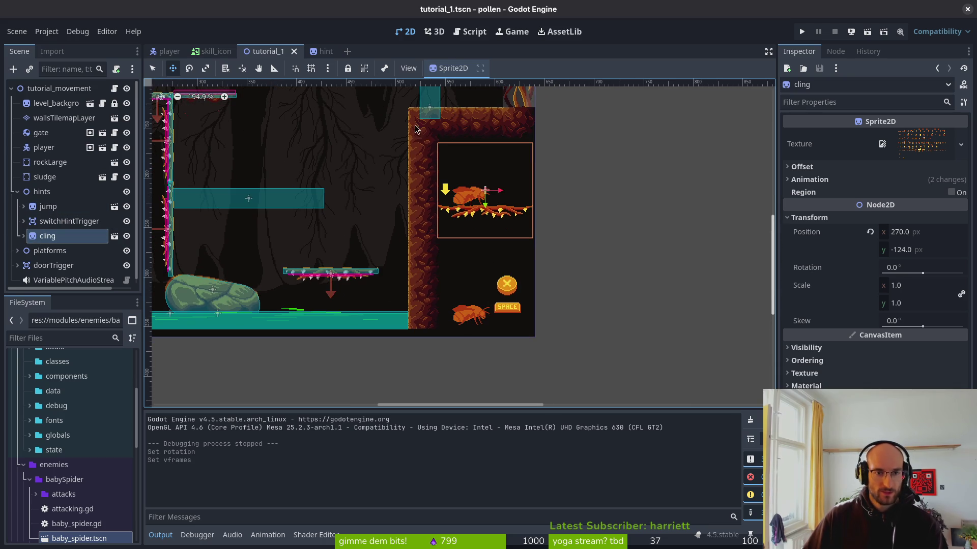
Add a new Sprite2D child under the cling node
scroll(491, 190, up, 3)
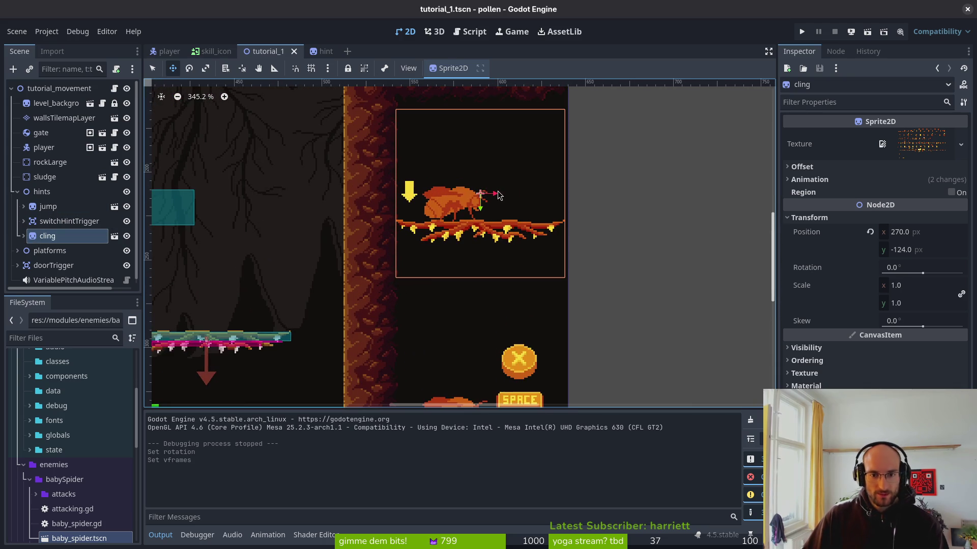
click(24, 236)
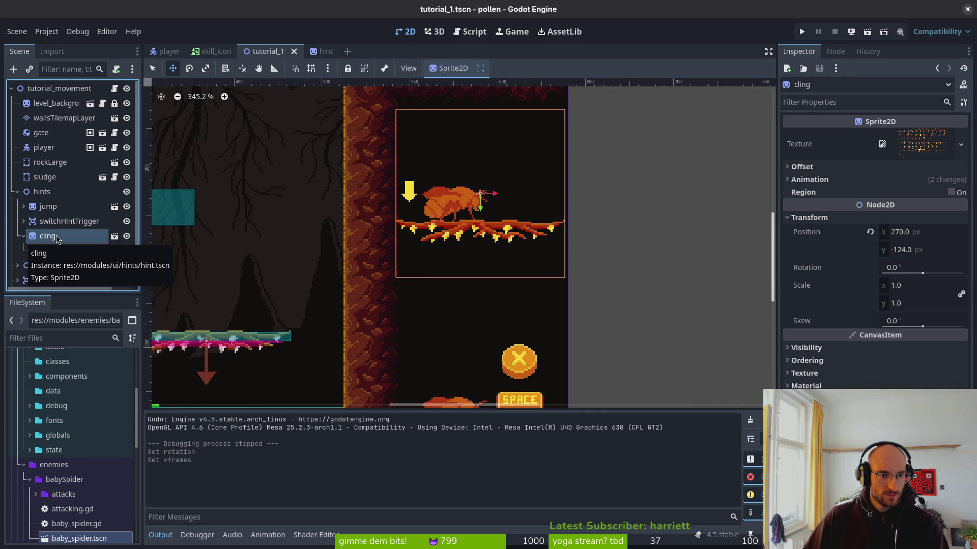
key(ctrl+a)
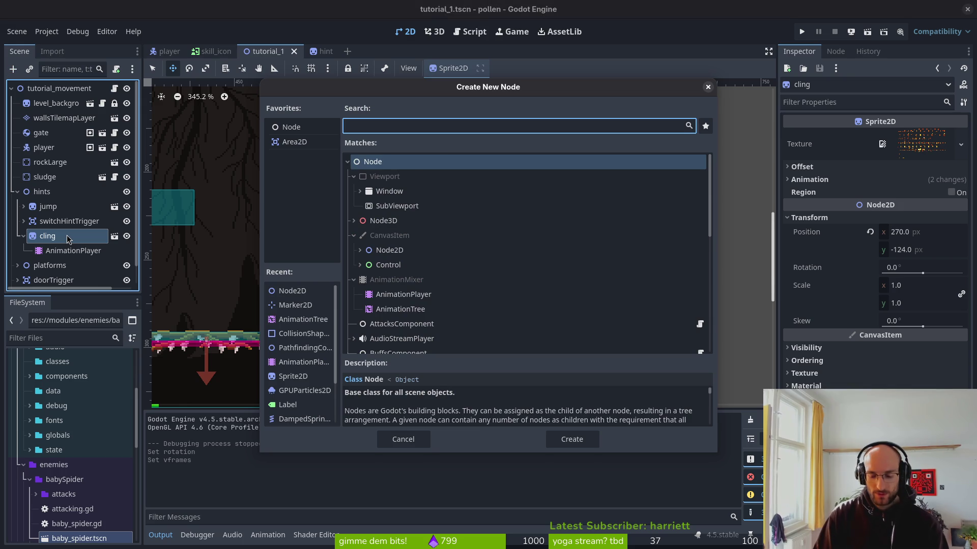
text(sprite)
key(Return)
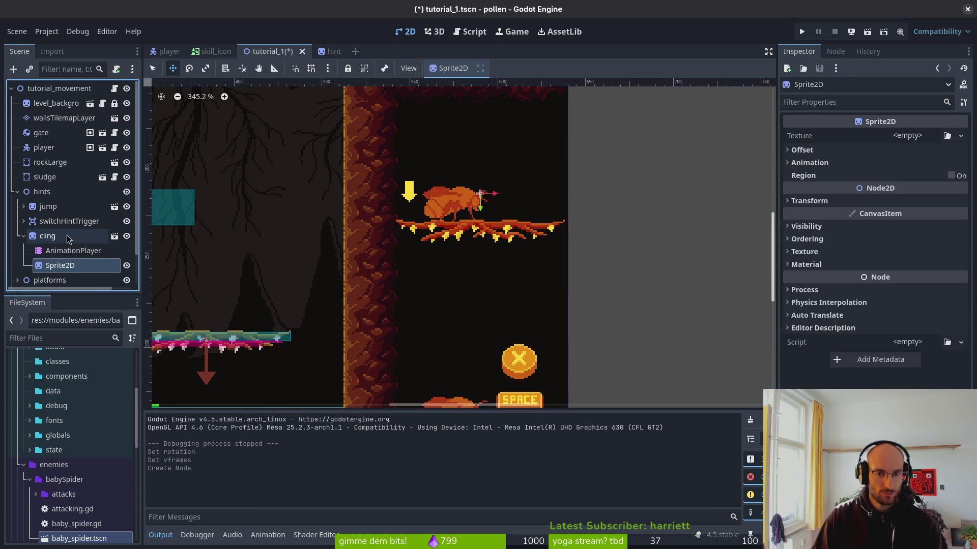
Load hint-Sheet.png as the new sprite's texture
scroll(455, 216, down, 15)
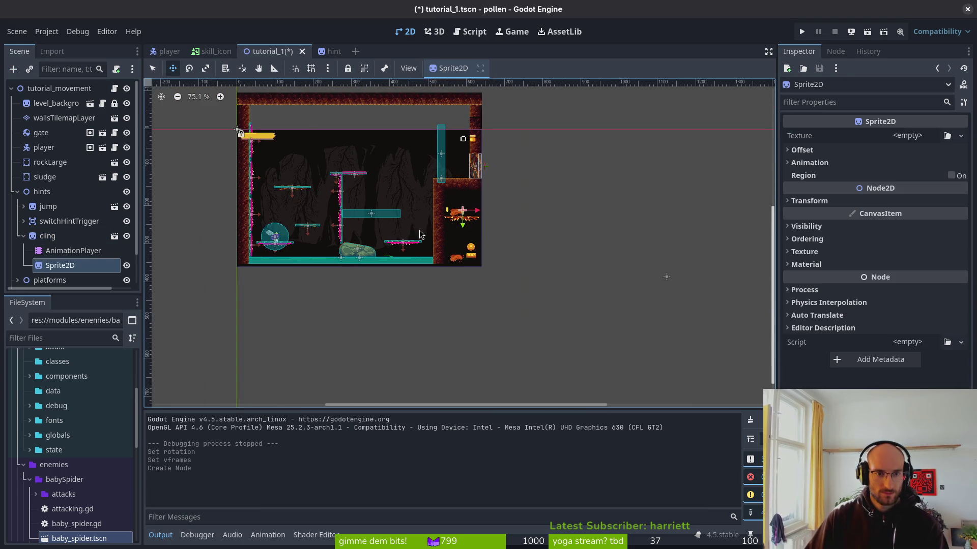
scroll(462, 215, up, 6)
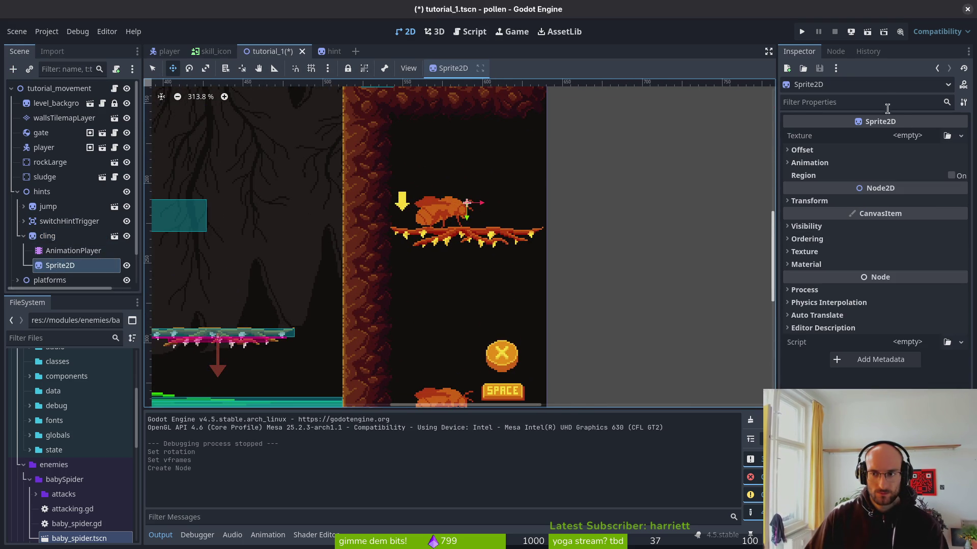
click(908, 135)
click(880, 402)
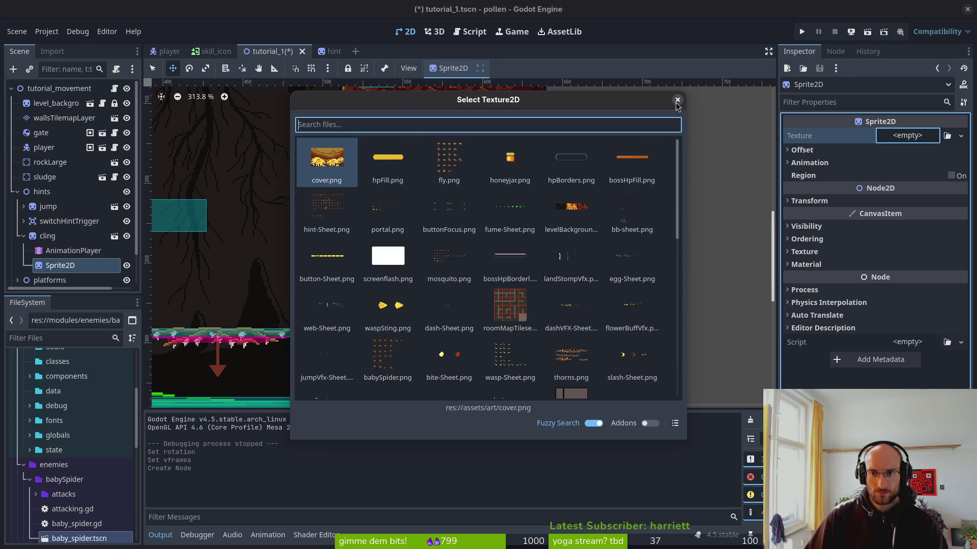
click(326, 209)
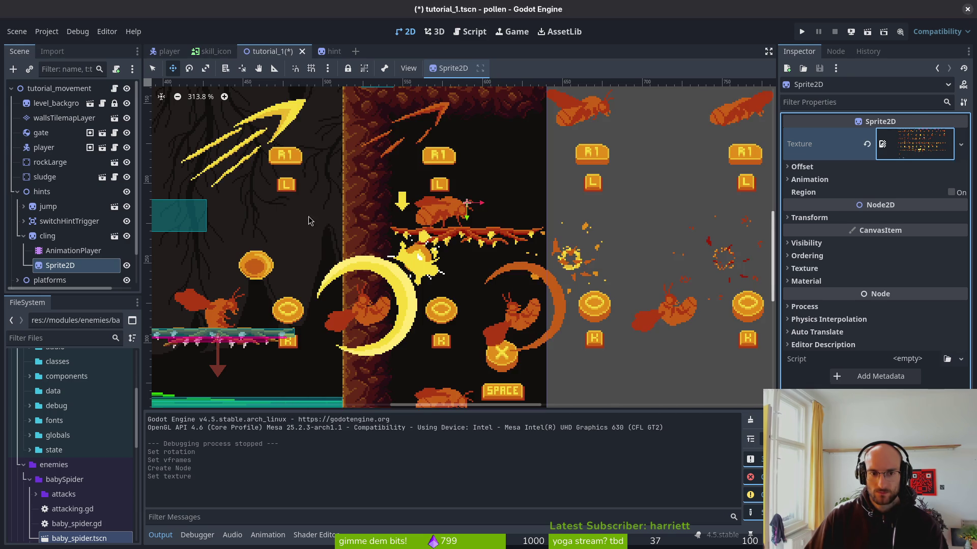
Set the sprite to 12 Hframes and 10 Vframes, showing row 8 (the WASD keys)
click(828, 180)
click(887, 192)
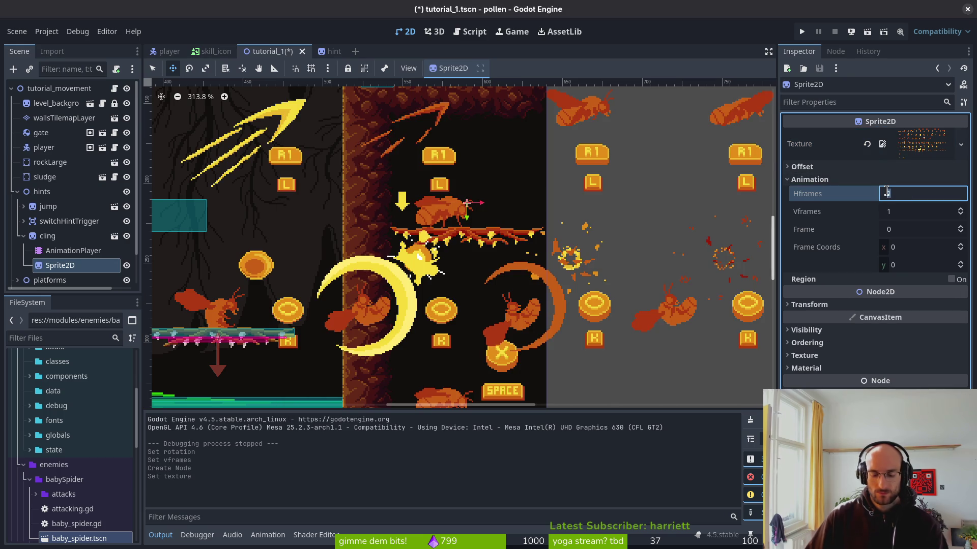
text(12)
key(Tab)
text(10)
key(Return)
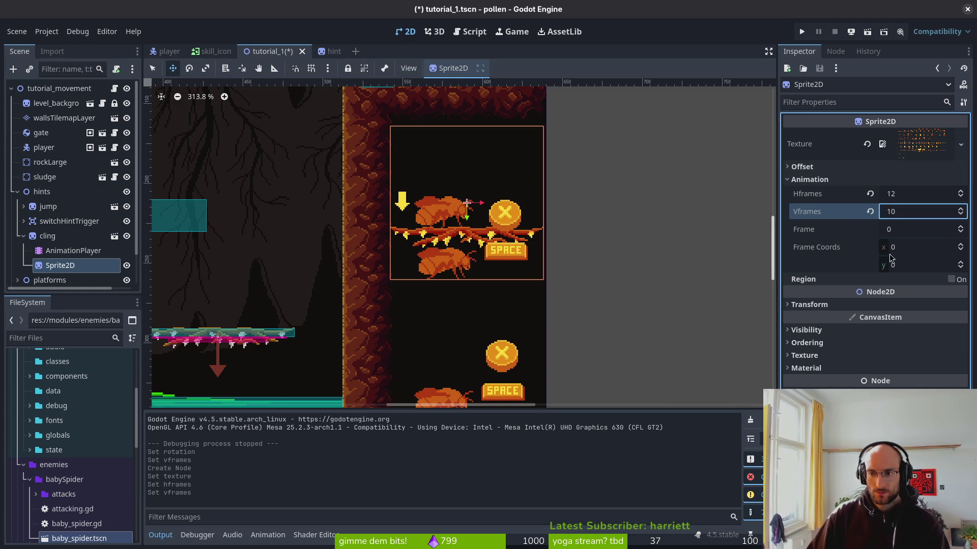
drag(960, 265, 963, 262)
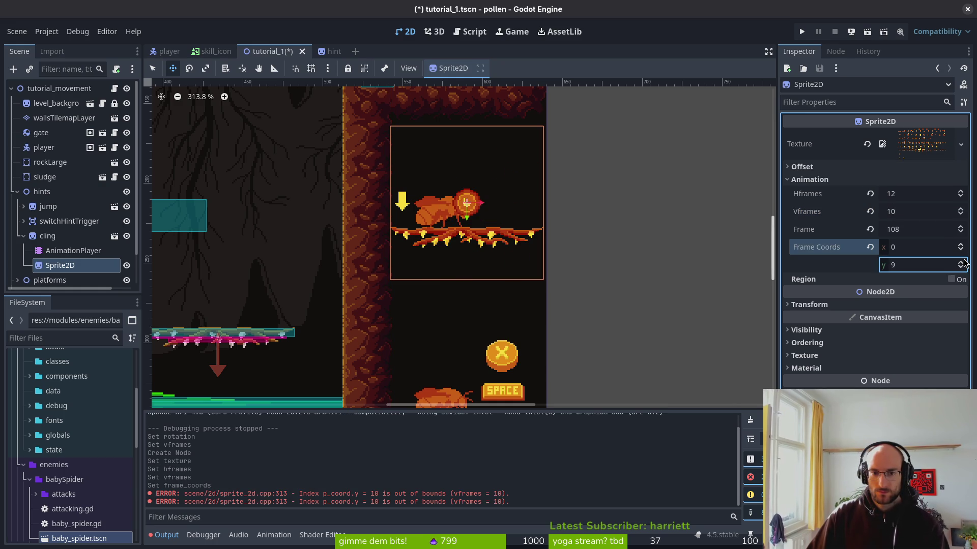
click(964, 270)
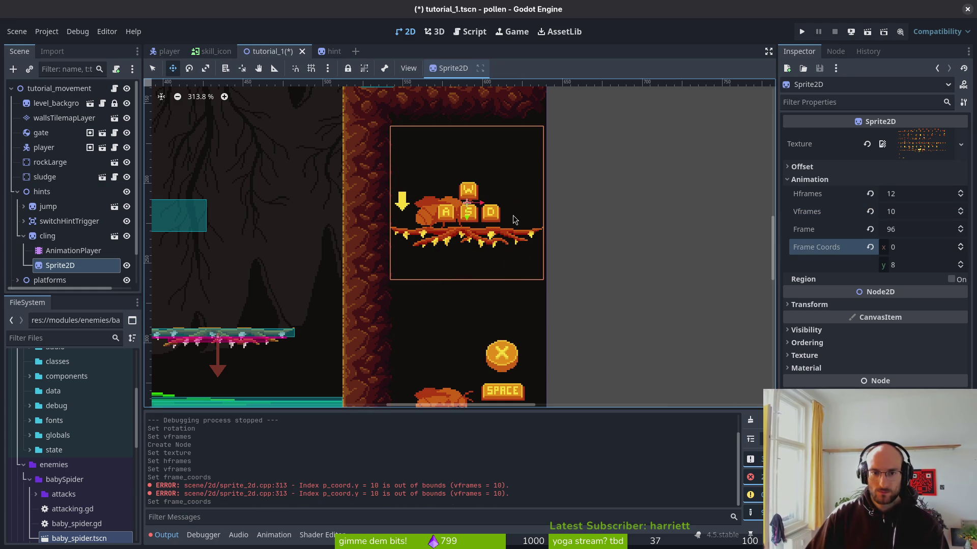
Nudge the WASD sprite to the right of the bee, to about (25, -2)
drag(507, 215, 581, 233)
key(Up)
key(Up)
key(Left)
key(Left)
key(Left)
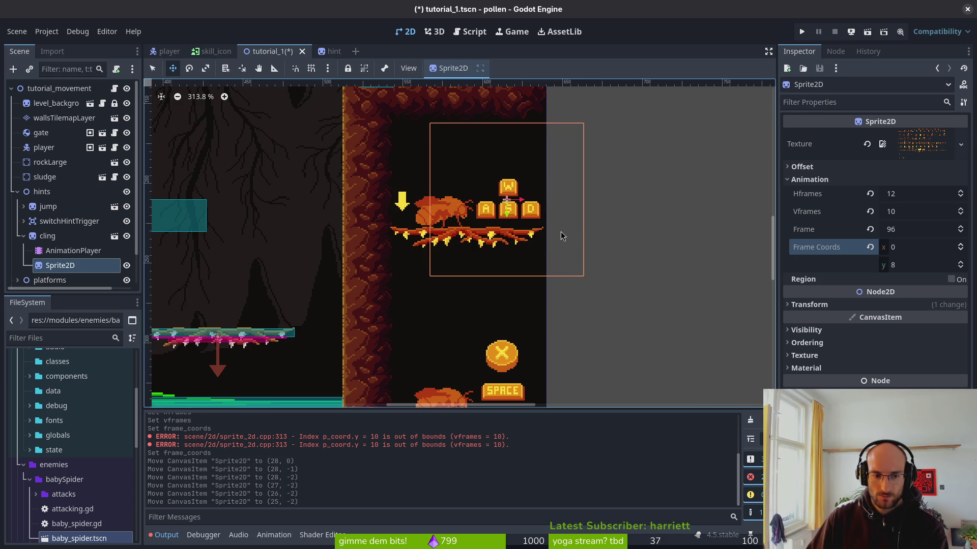
click(70, 265)
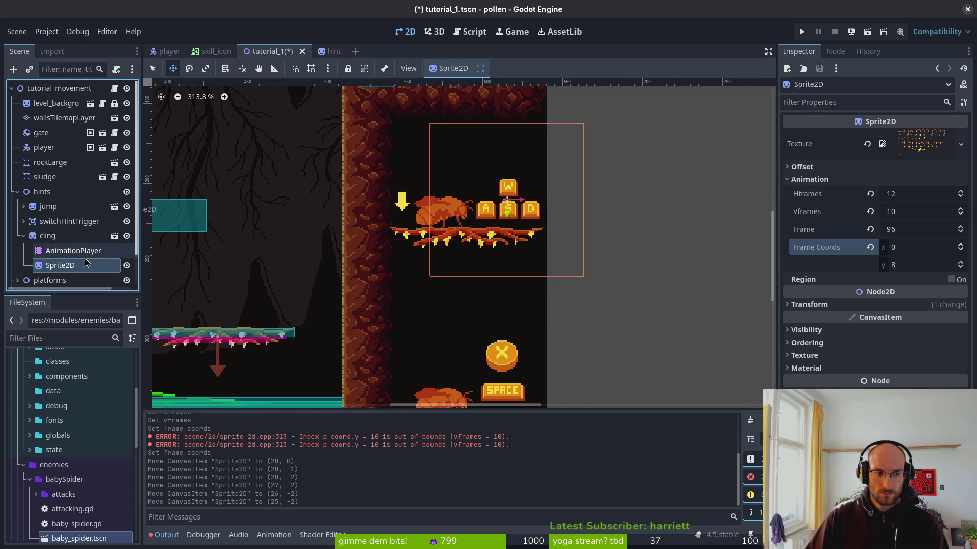
Add an AnimationPlayer under the new sprite and rename the sprite 'buttons'
key(ctrl+a)
text(animpl)
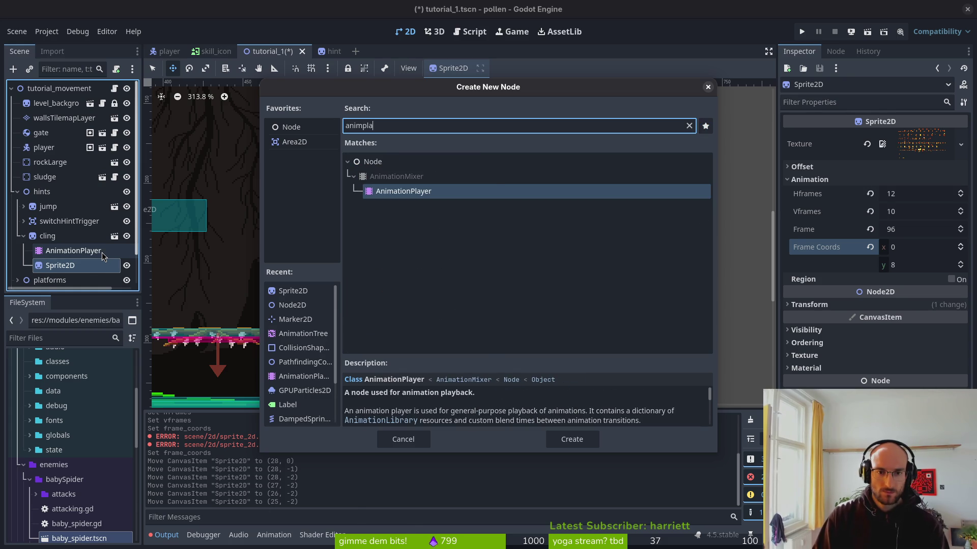
key(Return)
click(68, 267)
key(F2)
text(buttons)
key(Return)
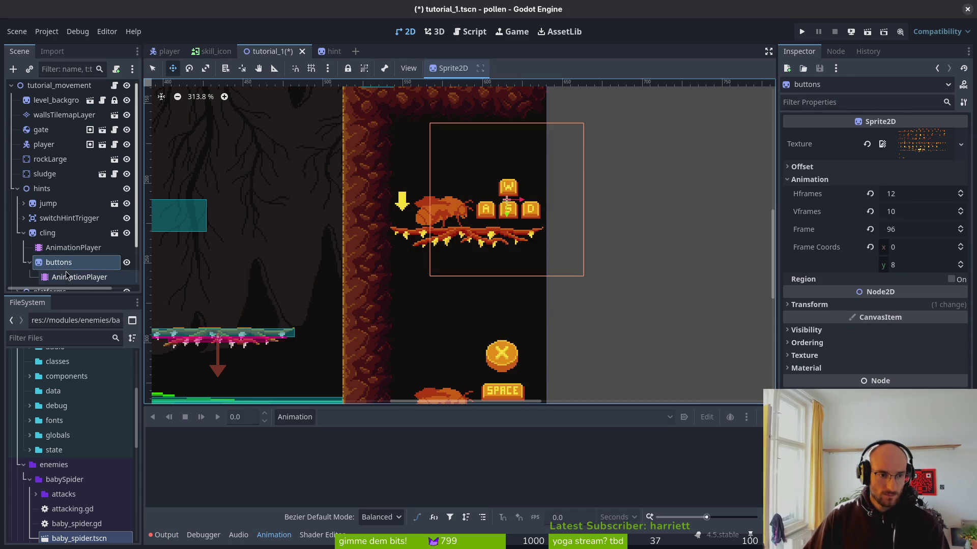
Duplicate the buttons sprite with its AnimationPlayer and name the copy 'keyboard'
click(29, 262)
scroll(63, 235, down, 1)
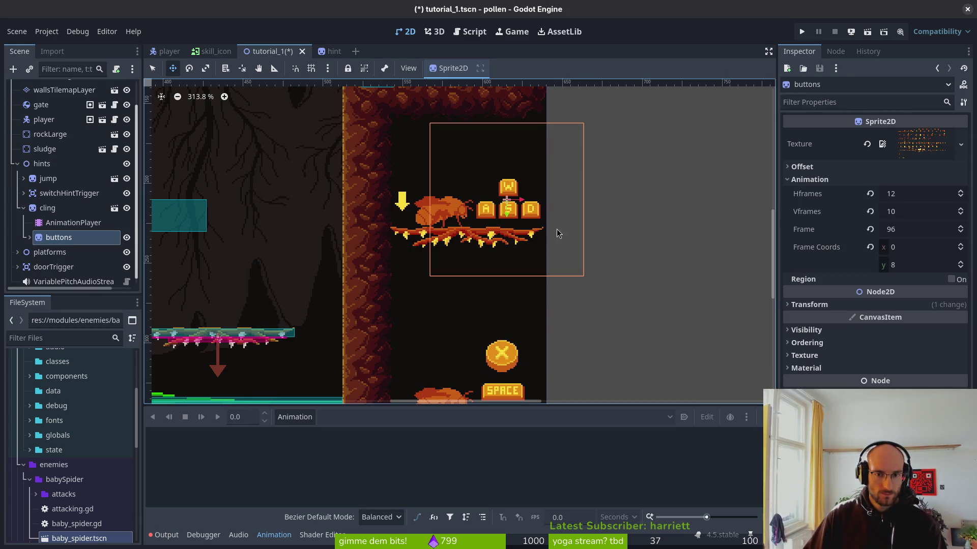
scroll(496, 229, down, 2)
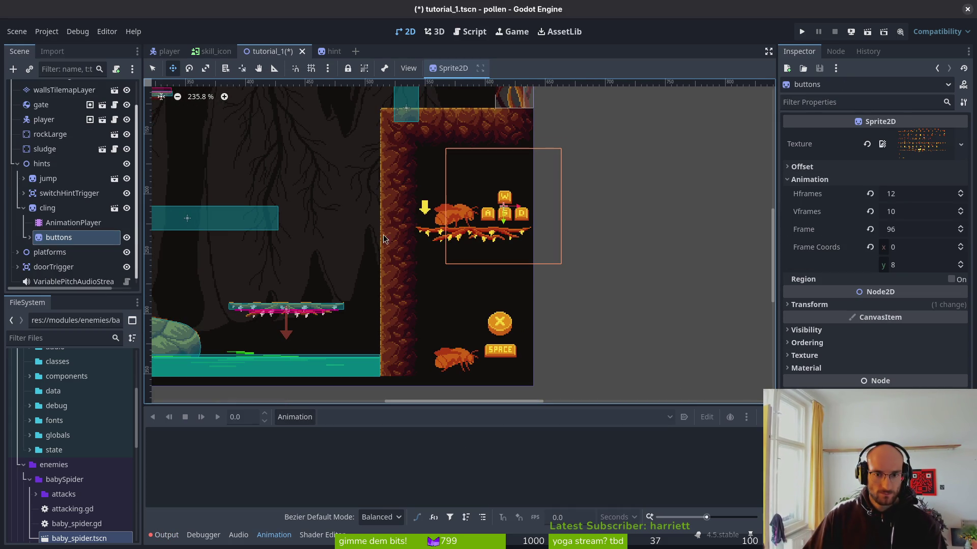
click(29, 238)
click(29, 238)
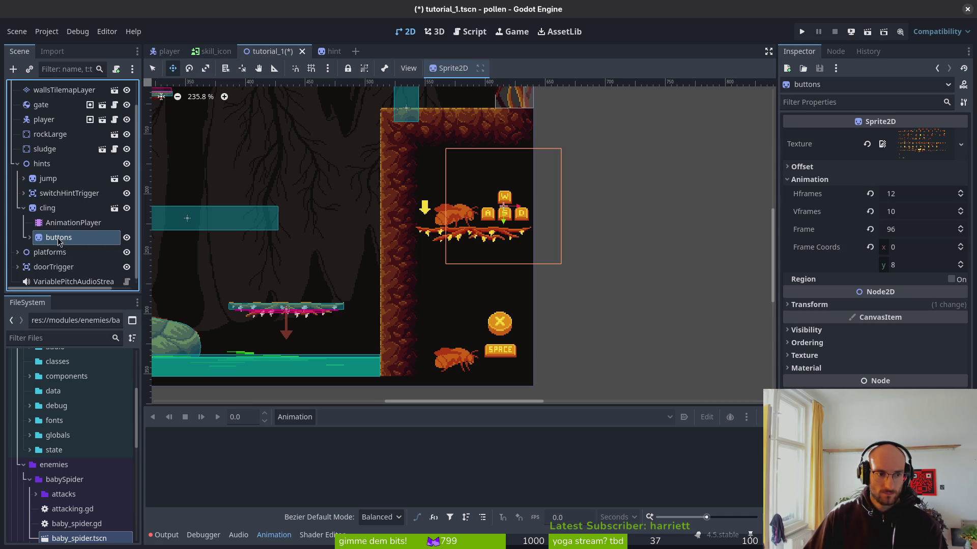
key(ctrl+d)
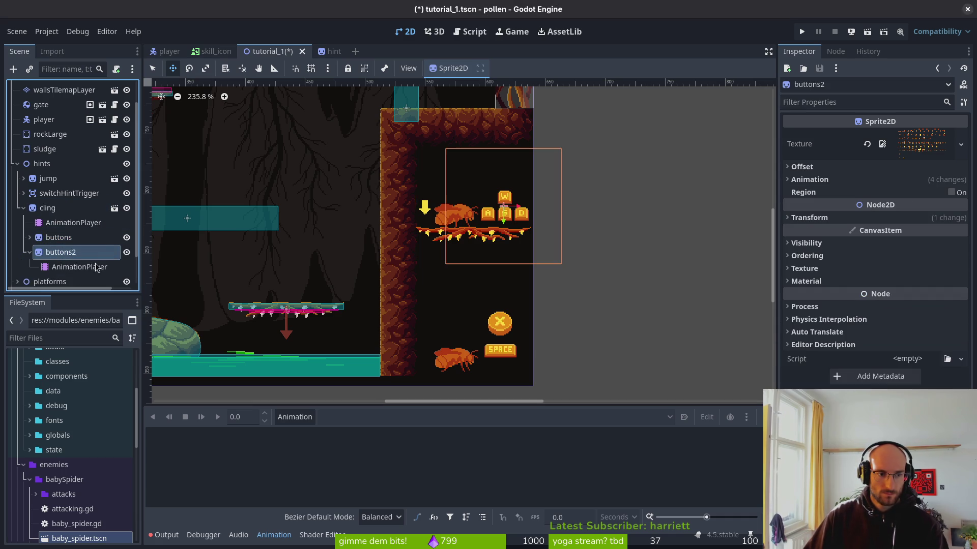
double_click(65, 257)
text(keyboar)
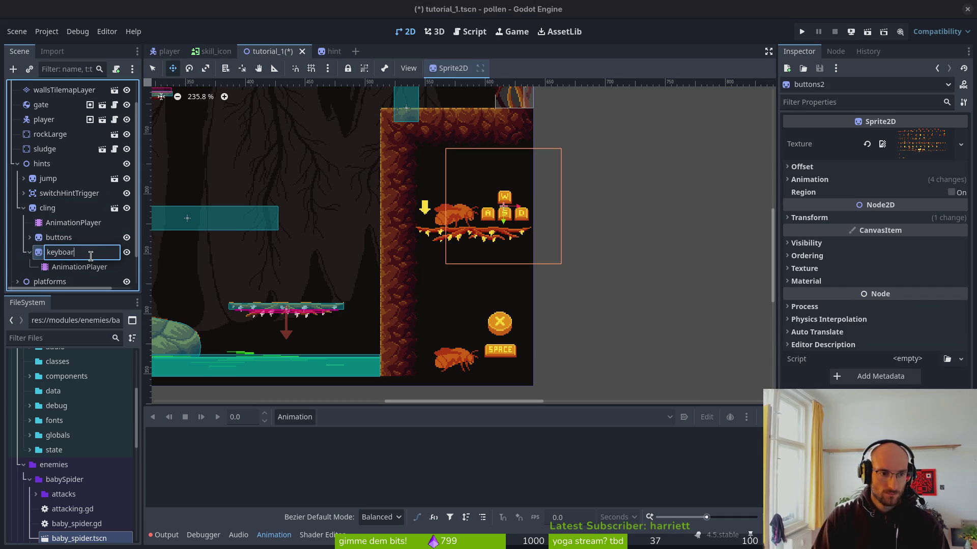
text(d)
key(Return)
Rename the original buttons node to 'controller'
click(73, 238)
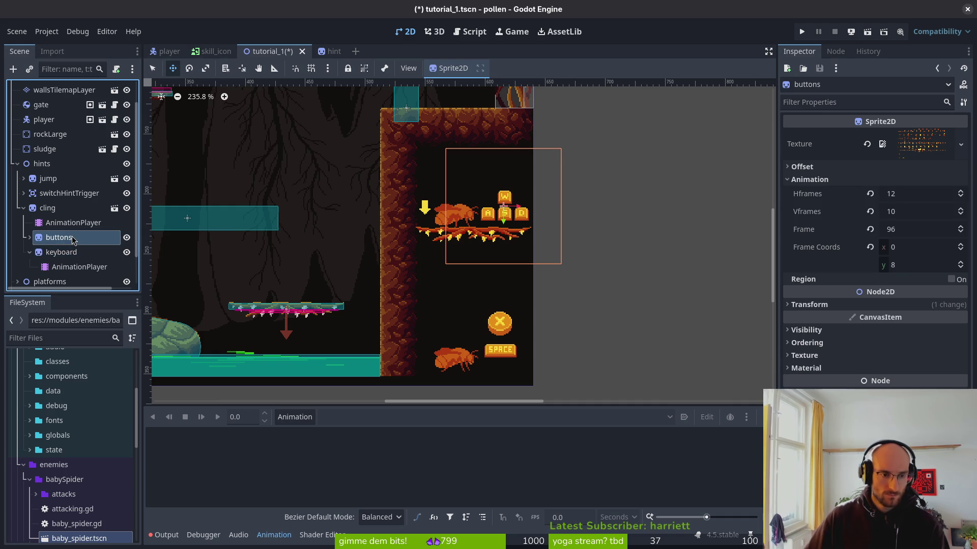
click(73, 238)
text(controller)
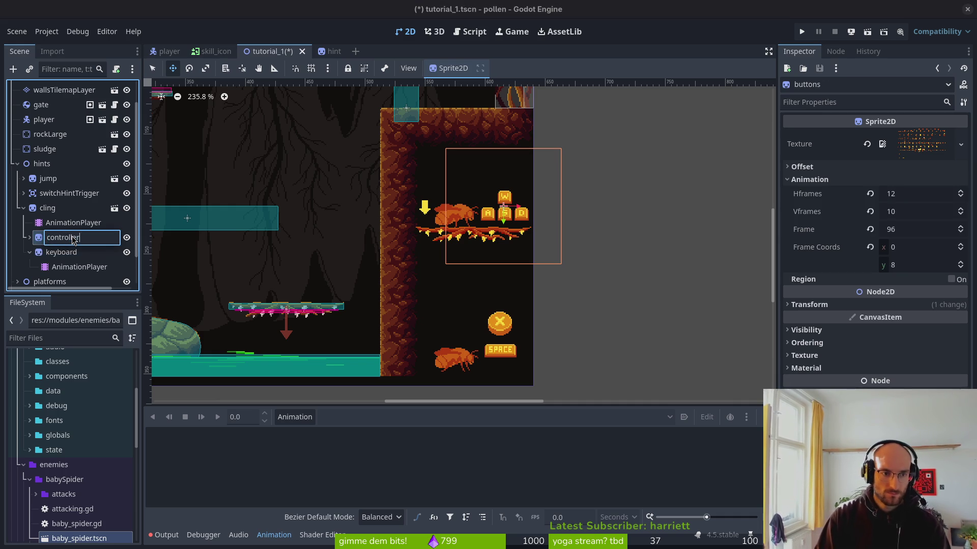
key(Return)
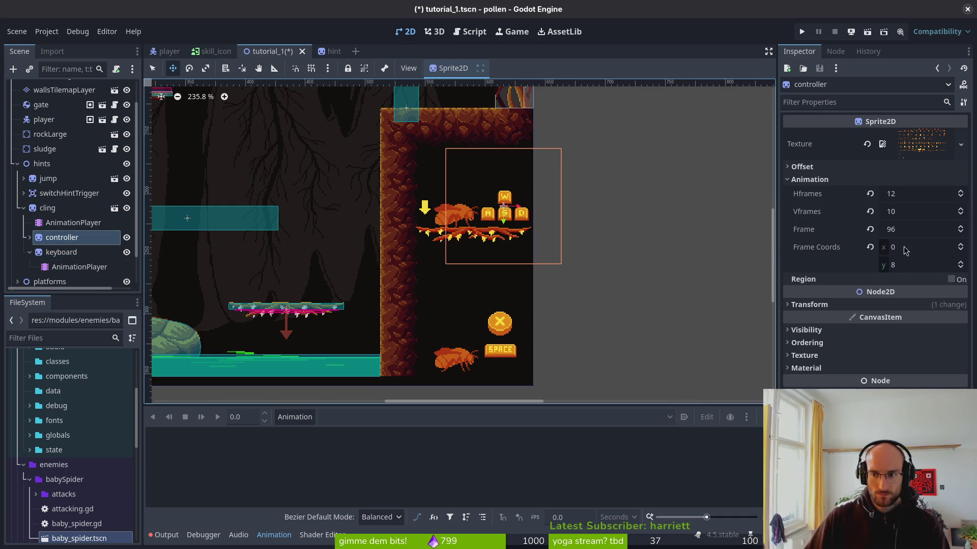
Step the controller sprite's frame row and nudge the keyboard sprite down, then back up
click(961, 263)
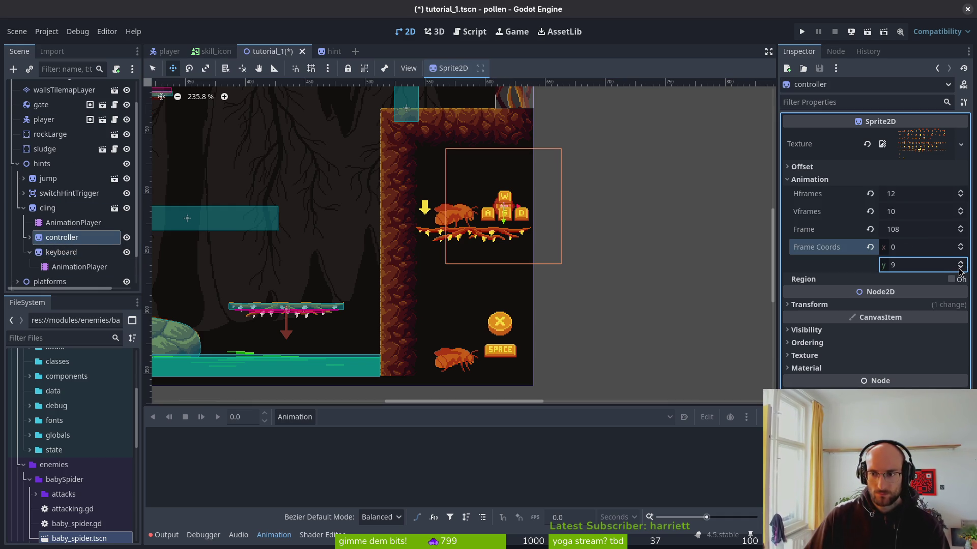
click(73, 249)
click(72, 238)
key(Down)
key(Down)
key(Down)
key(Down)
key(Up)
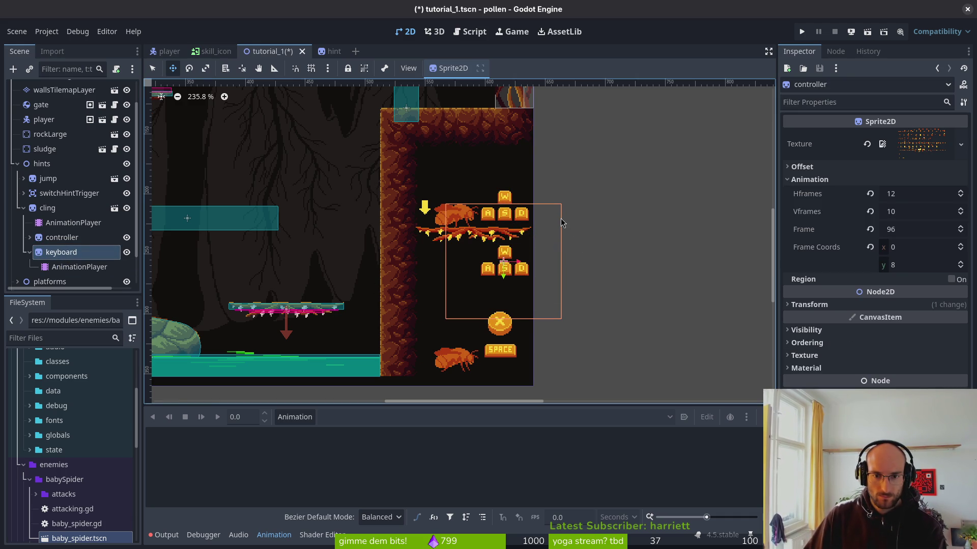
Switch the controller sprite to the L-button frame and move the keyboard sprite up beside the spider
click(61, 238)
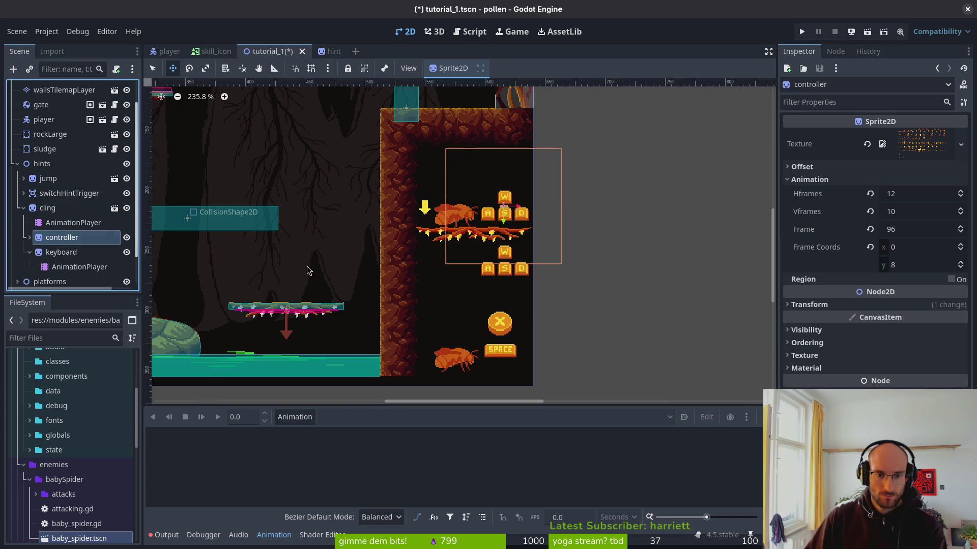
click(961, 263)
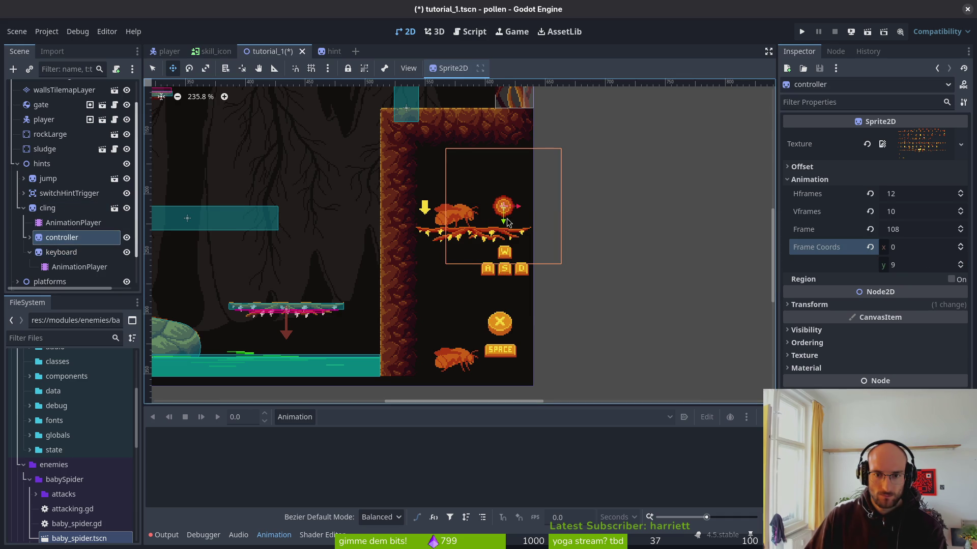
scroll(518, 243, up, 2)
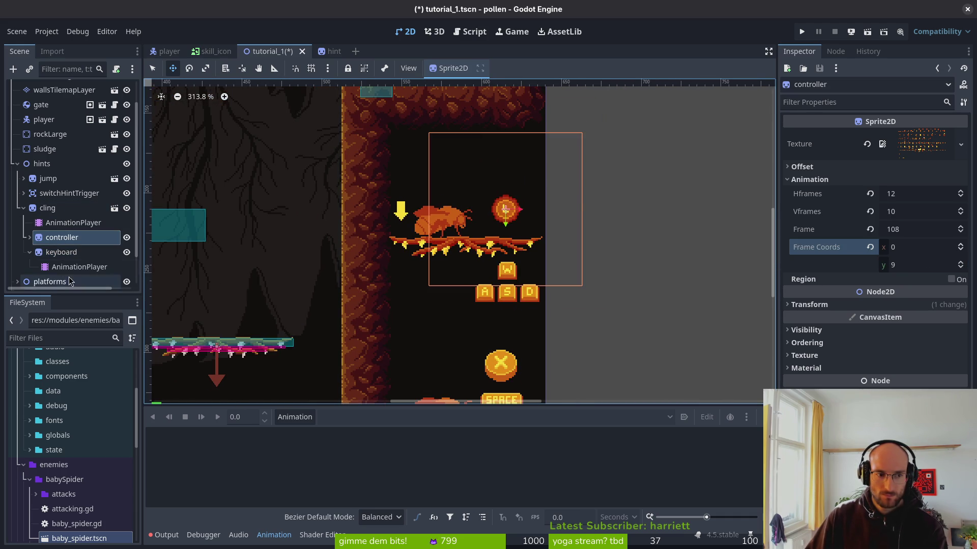
click(61, 252)
key(Up)
key(Up)
key(Up)
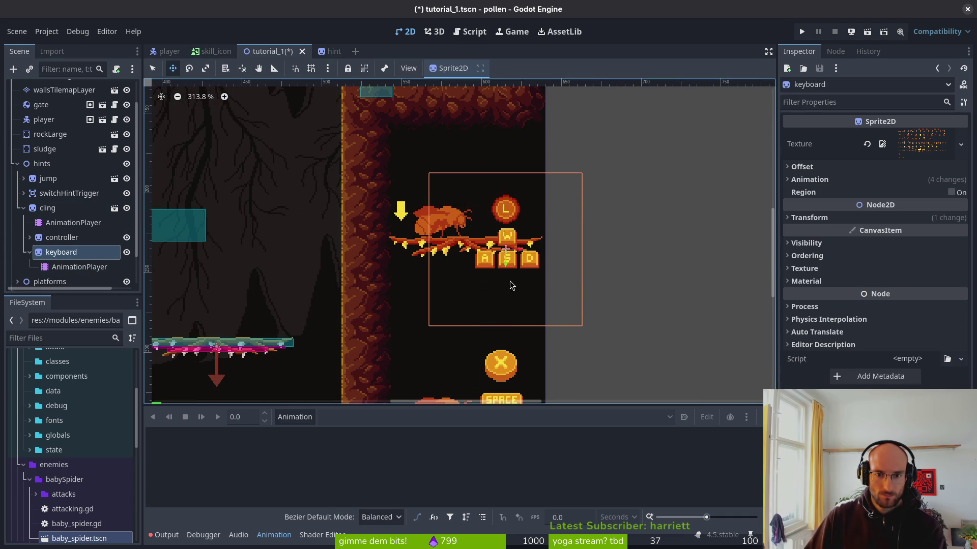
key(Up)
Move the controller sprite up above the WASD keys, then bring up hints.aseprite in Aseprite
click(134, 251)
key(Up)
key(Up)
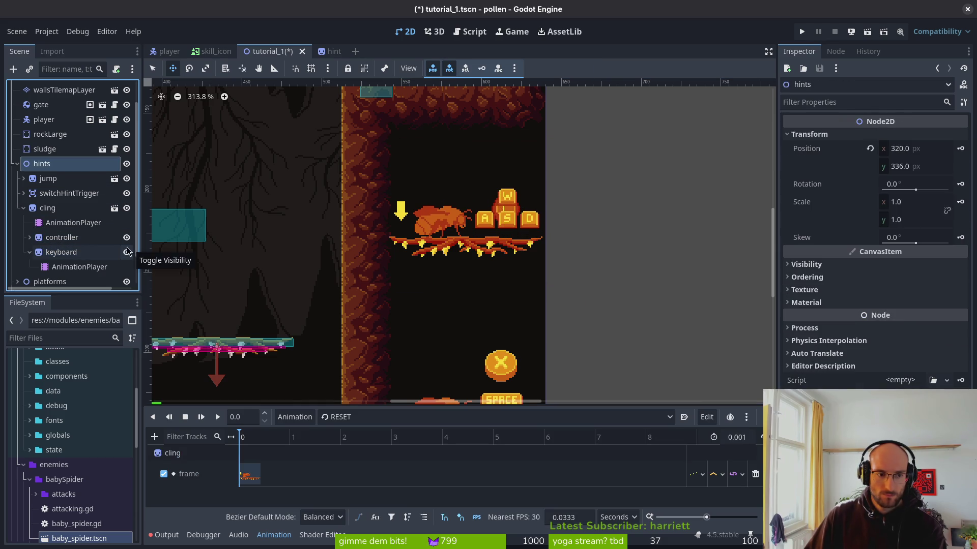
key(Down)
key(Up)
key(Up)
key(Up)
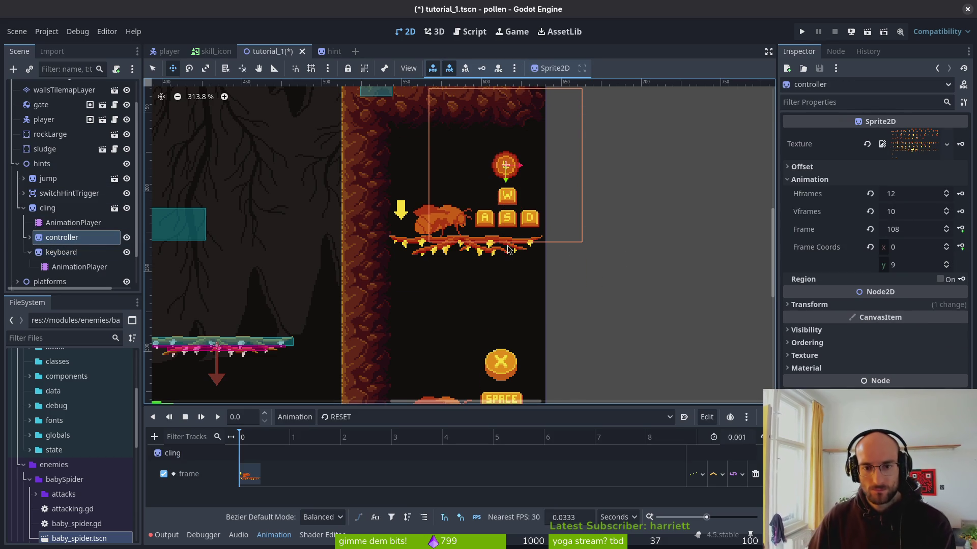
scroll(503, 257, up, 8)
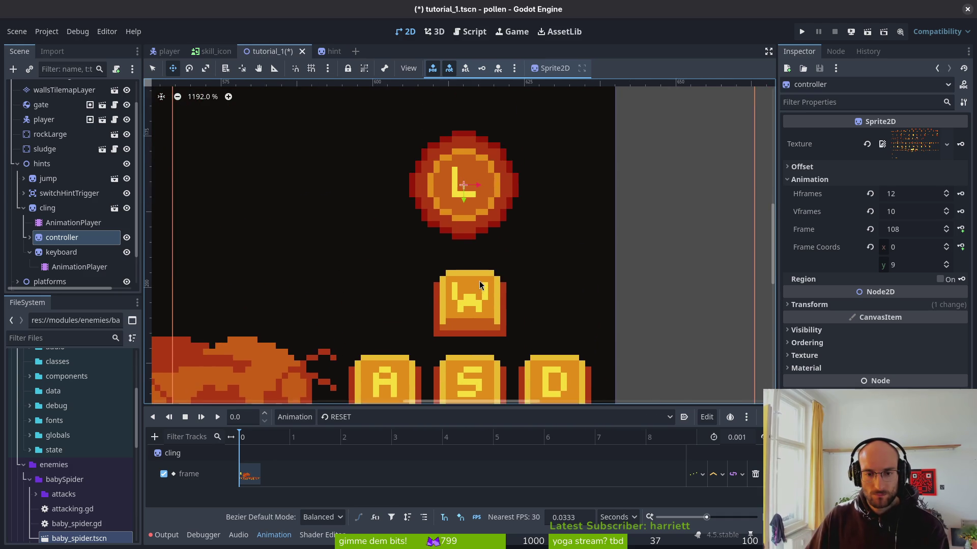
scroll(478, 287, down, 2)
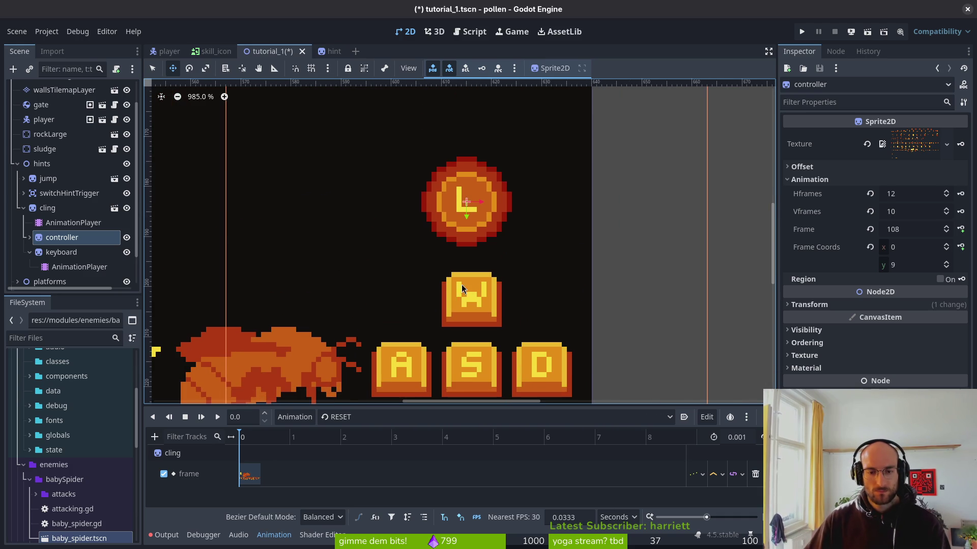
key(alt+Tab)
click(196, 37)
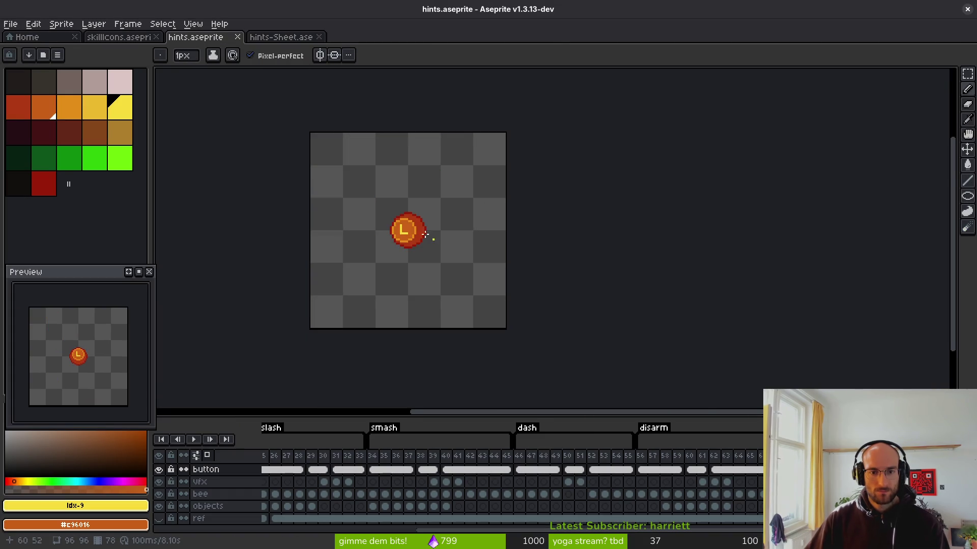
Go to frame 72 in the timeline and centre the view on the WASD keys
scroll(406, 229, up, 5)
scroll(425, 170, down, 5)
key(alt+Tab)
key(alt+Tab)
scroll(693, 497, right, 3)
scroll(693, 497, right, 2)
click(752, 469)
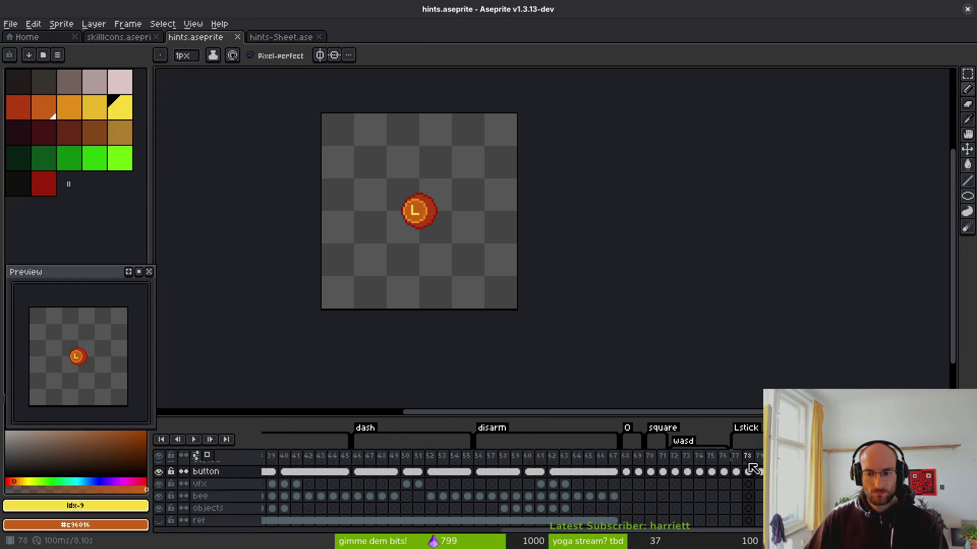
click(675, 461)
scroll(433, 188, up, 5)
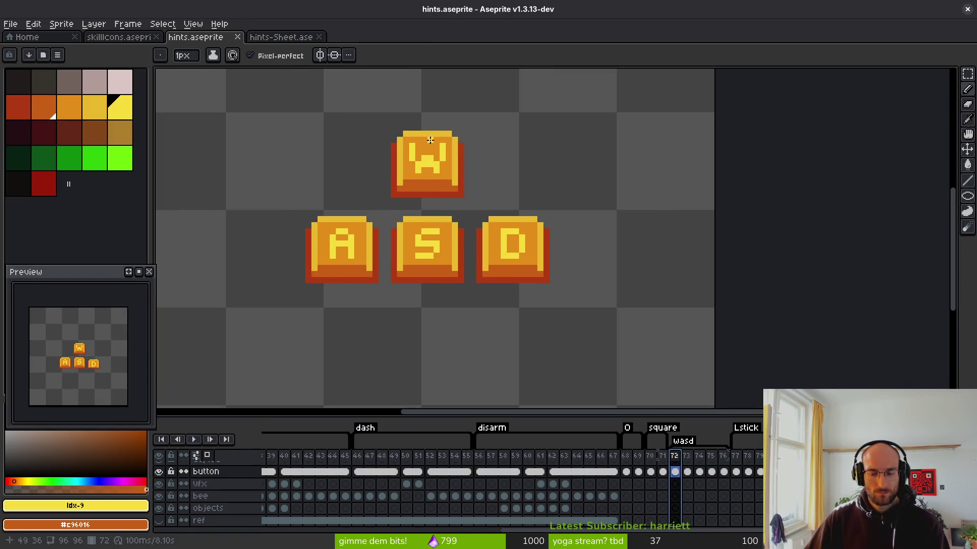
drag(435, 253, 447, 267)
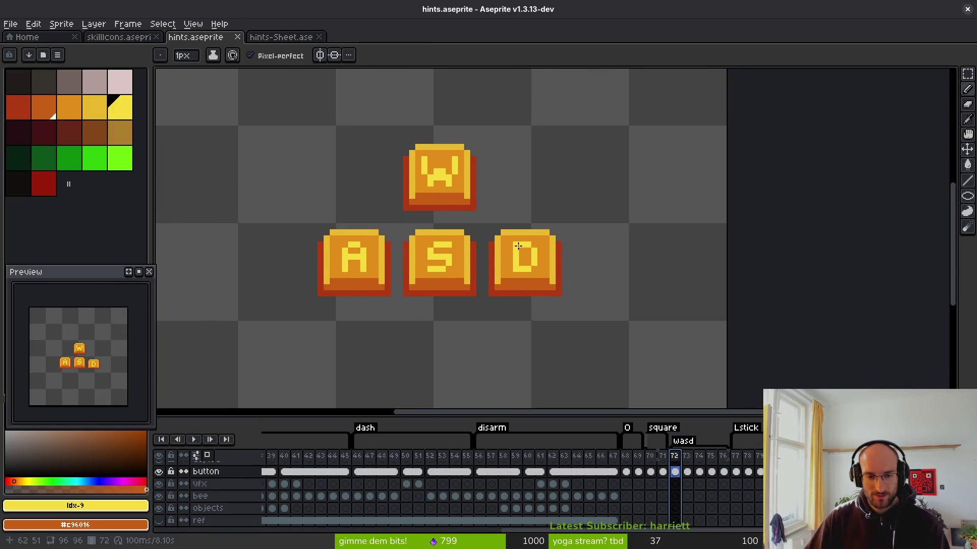
Try several rectangular selections around the WASD keys, then clear them
key(m)
drag(239, 108, 312, 179)
shift+drag(567, 305, 670, 342)
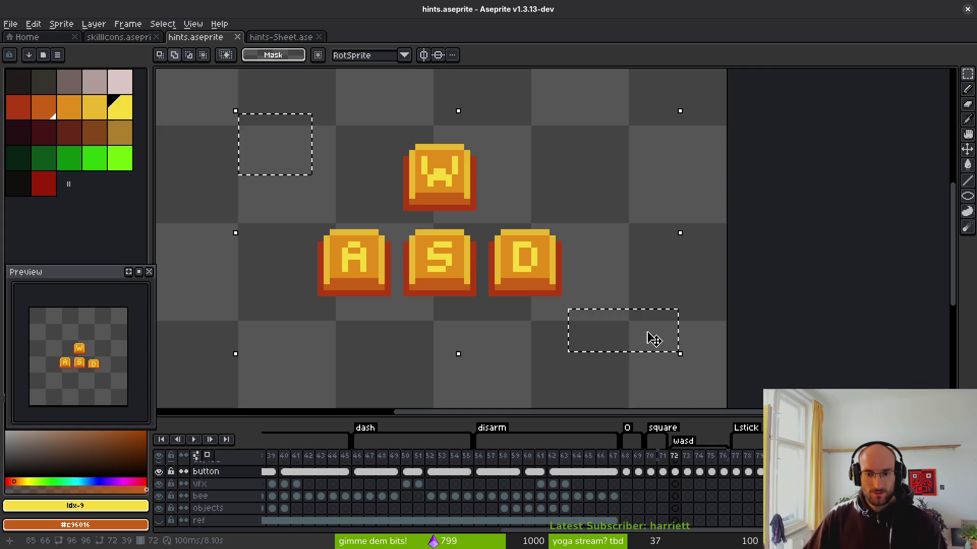
mouse_move(468, 266)
mouse_down()
mouse_move(599, 334)
mouse_move(671, 338)
mouse_up()
key(ctrl+d)
mouse_move(257, 113)
mouse_down()
mouse_move(323, 161)
mouse_move(676, 348)
mouse_move(680, 380)
mouse_up()
click(619, 351)
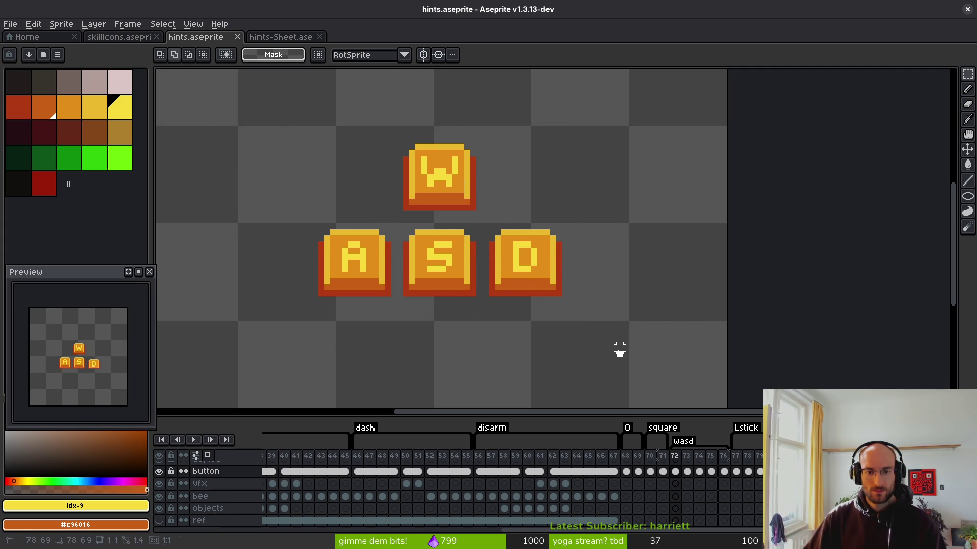
Recentre the view and marquee-select the whole WASD key group
scroll(622, 320, down, 3)
scroll(456, 267, up, 3)
drag(457, 267, 577, 367)
drag(329, 144, 356, 174)
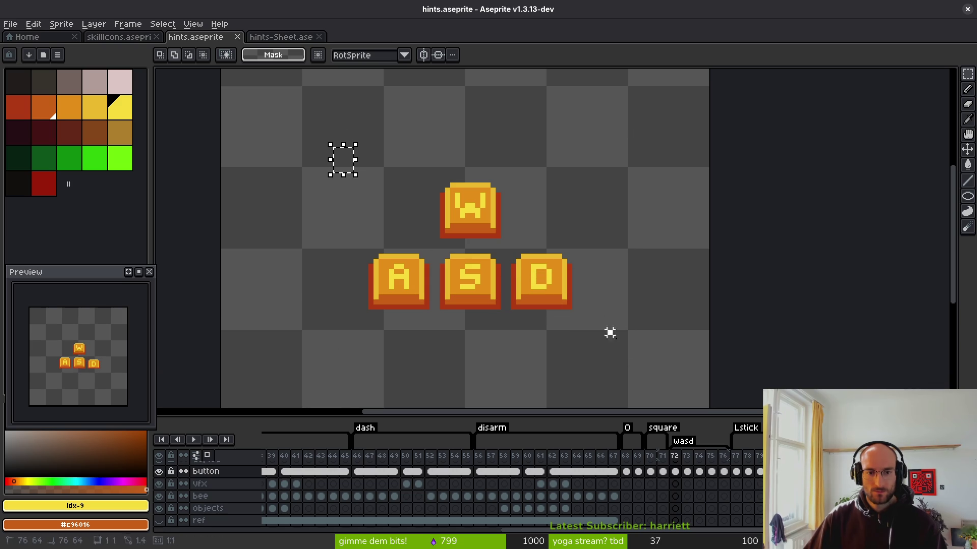
drag(483, 301, 593, 344)
click(402, 342)
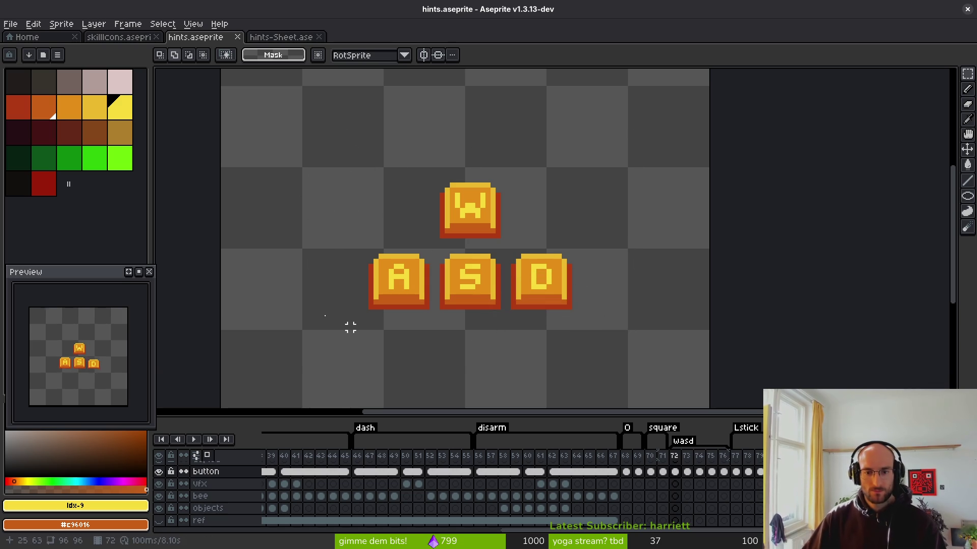
drag(527, 301, 619, 349)
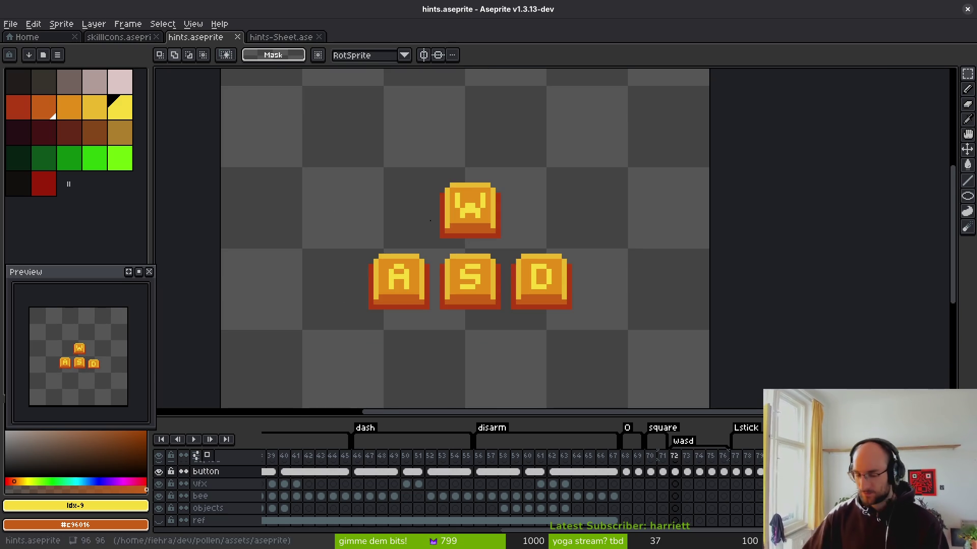
drag(328, 147, 629, 351)
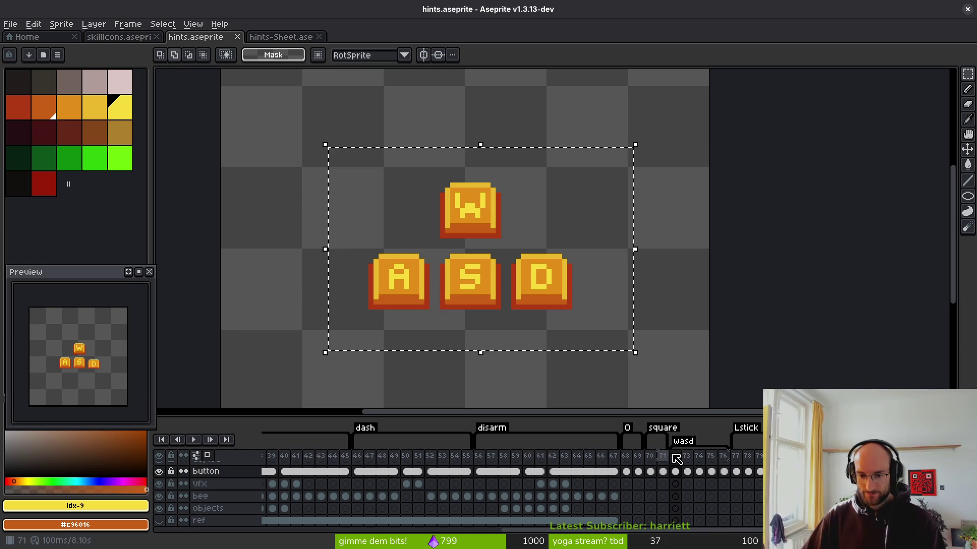
Shift the WASD keys slightly left across frames 72–76, save, and open Export Sprite Sheet
drag(680, 460, 722, 458)
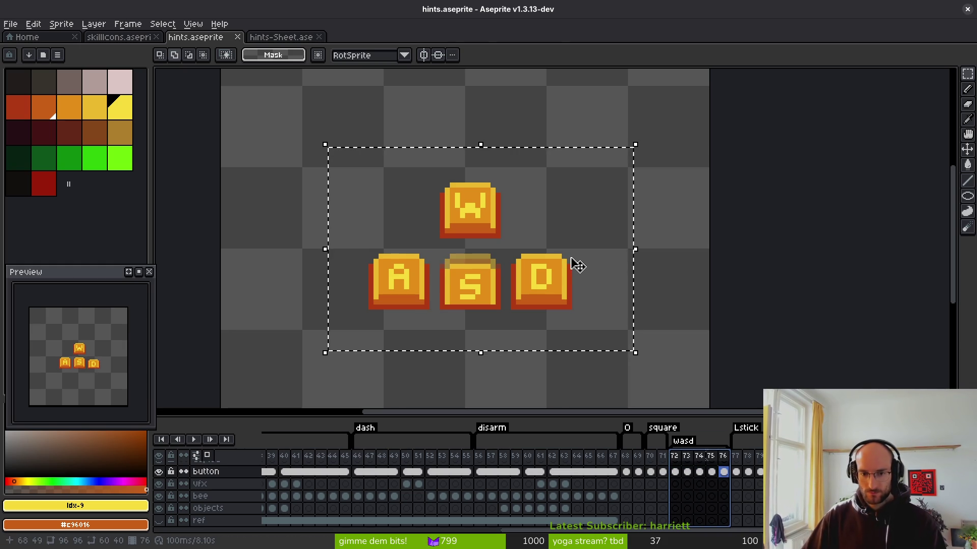
drag(580, 272, 574, 275)
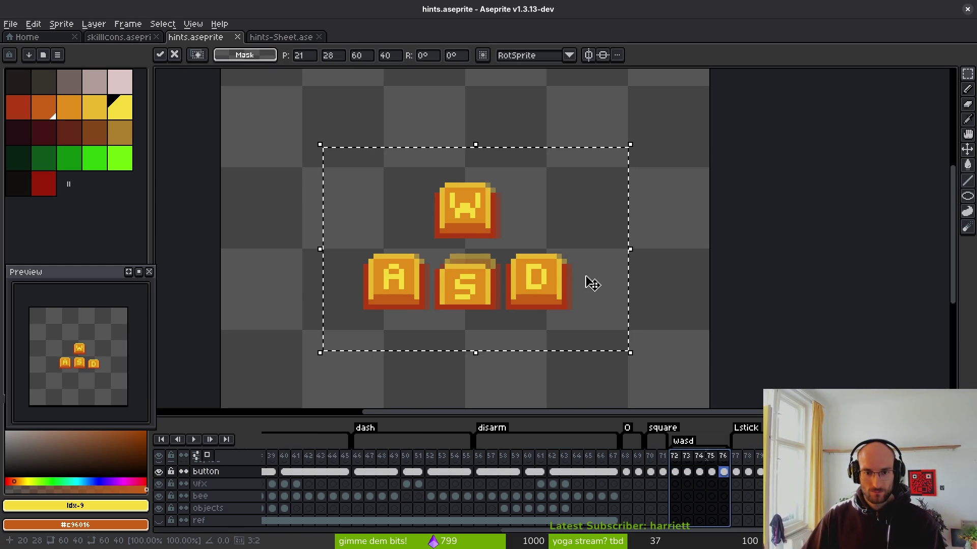
key(ctrl+d)
key(ctrl+s)
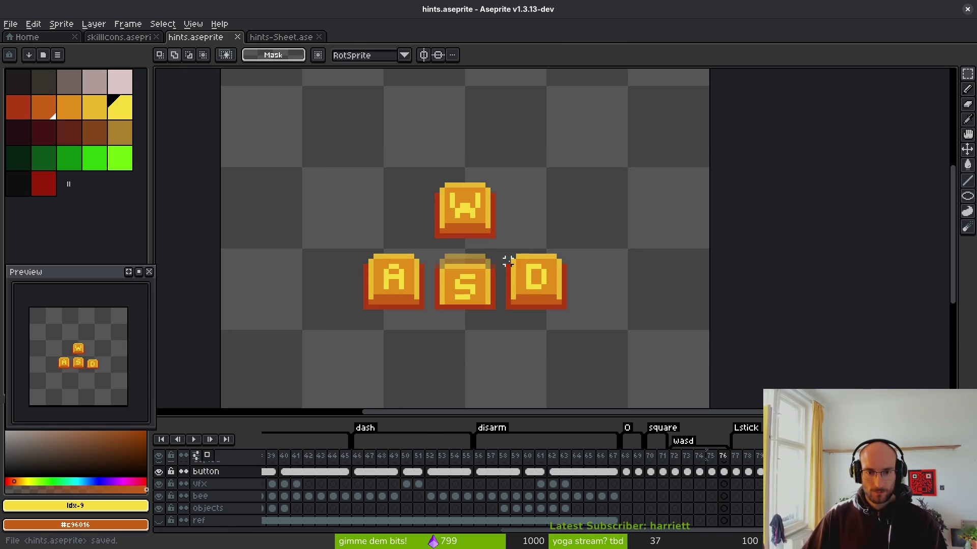
key(ctrl+e)
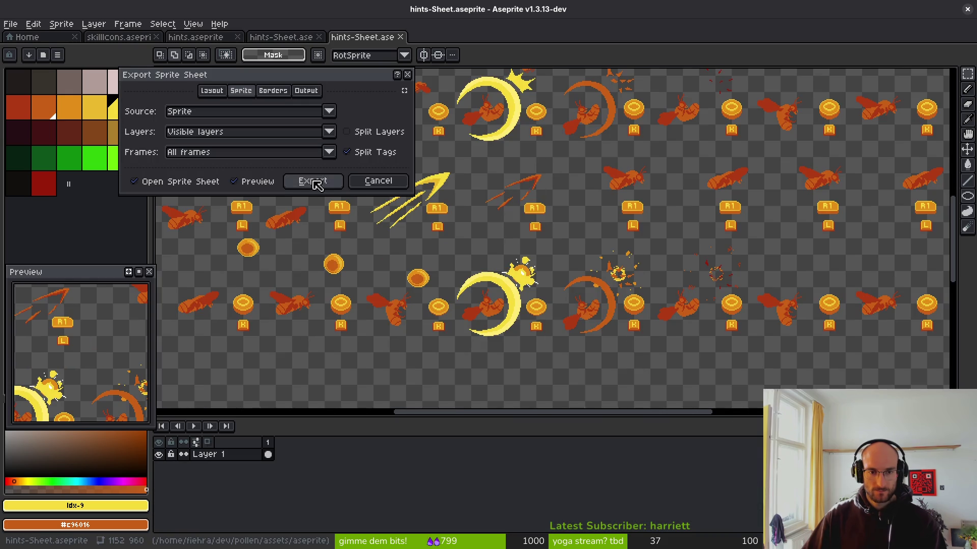
Export the sprite sheet over art/ui/hint-Sheet.png
click(315, 182)
key(ctrl+alt+shift+s)
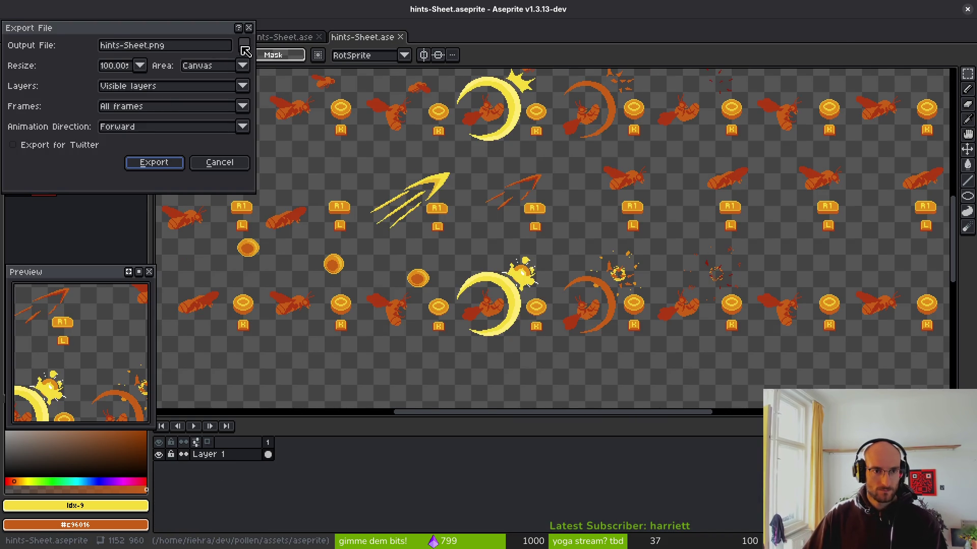
click(245, 49)
click(53, 47)
double_click(56, 124)
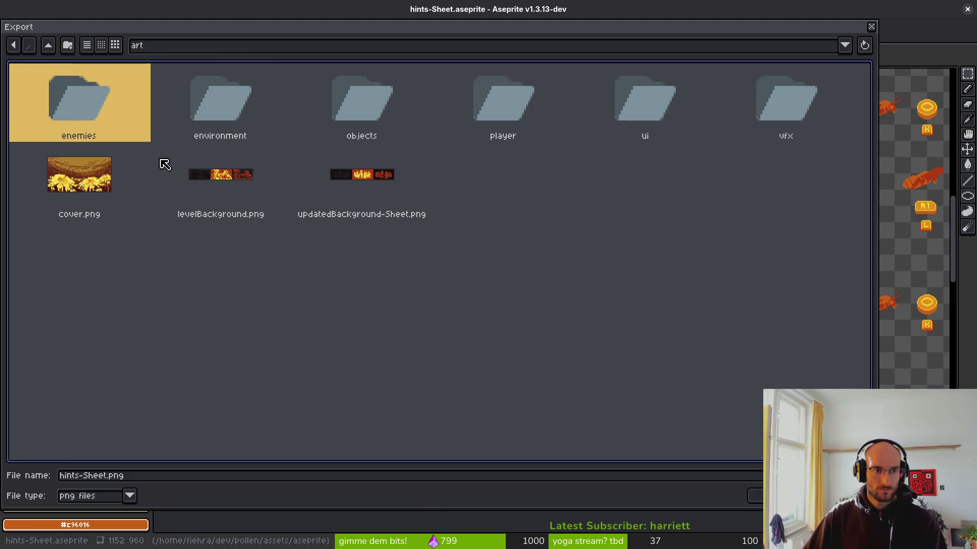
double_click(655, 96)
click(556, 121)
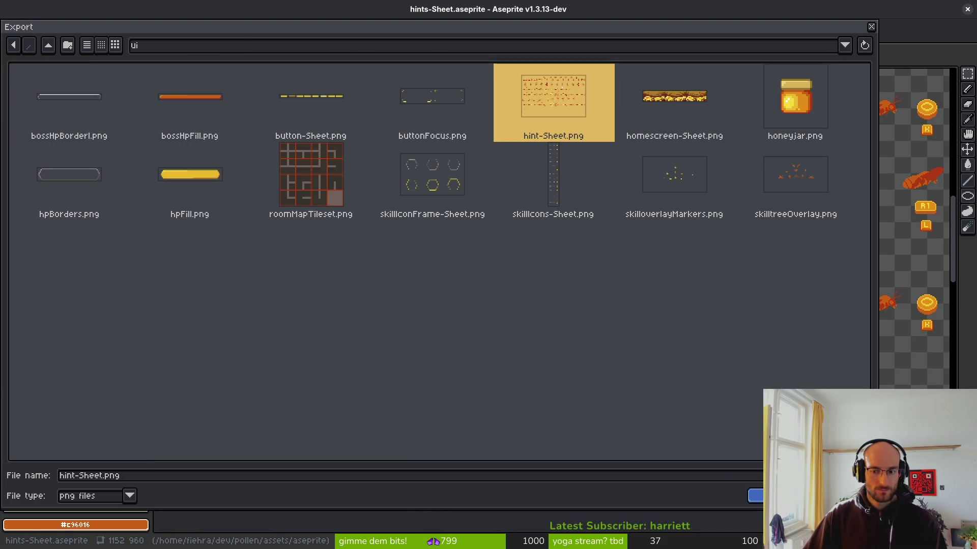
click(754, 496)
click(441, 312)
click(155, 163)
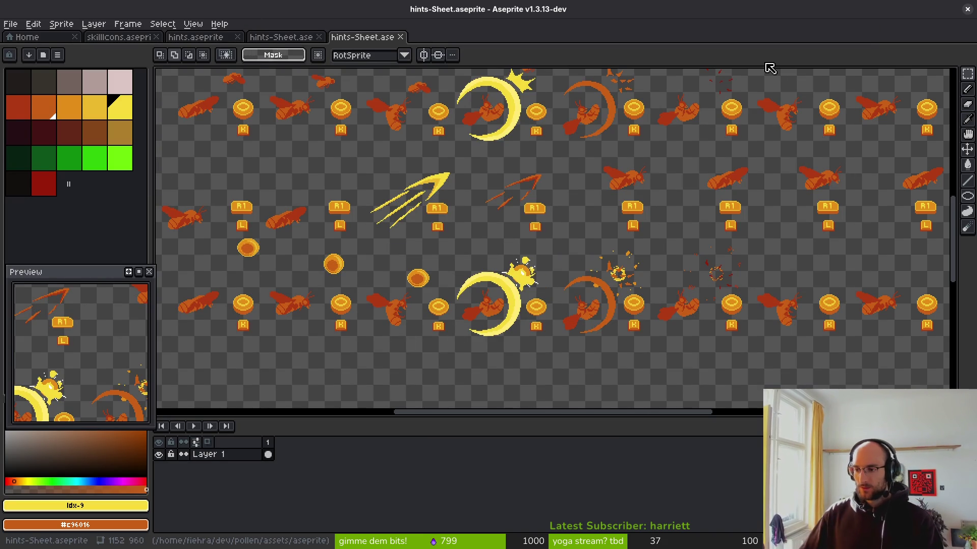
Save the hints sheet document under its suggested name, close it, and return to Godot
drag(572, 147, 534, 154)
key(ctrl+s)
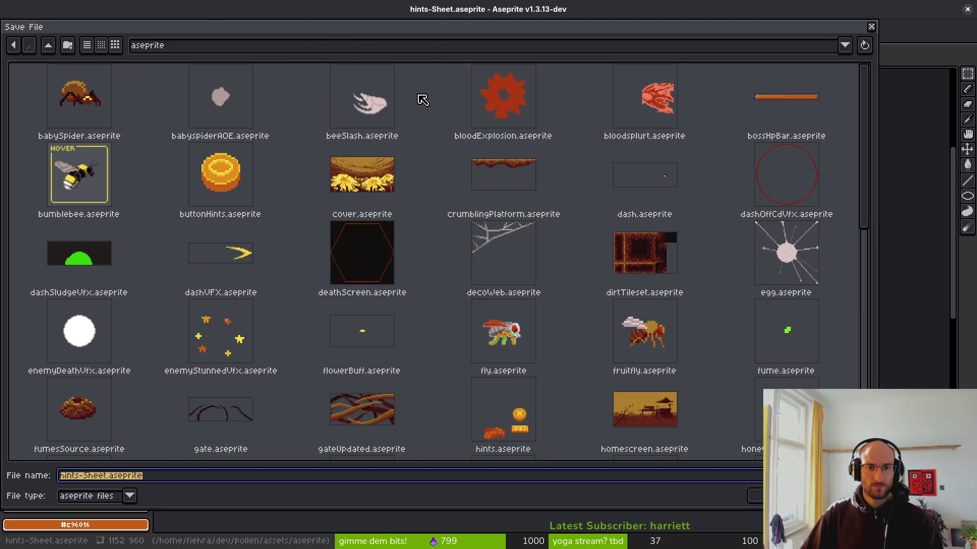
key(Return)
middle_click(281, 42)
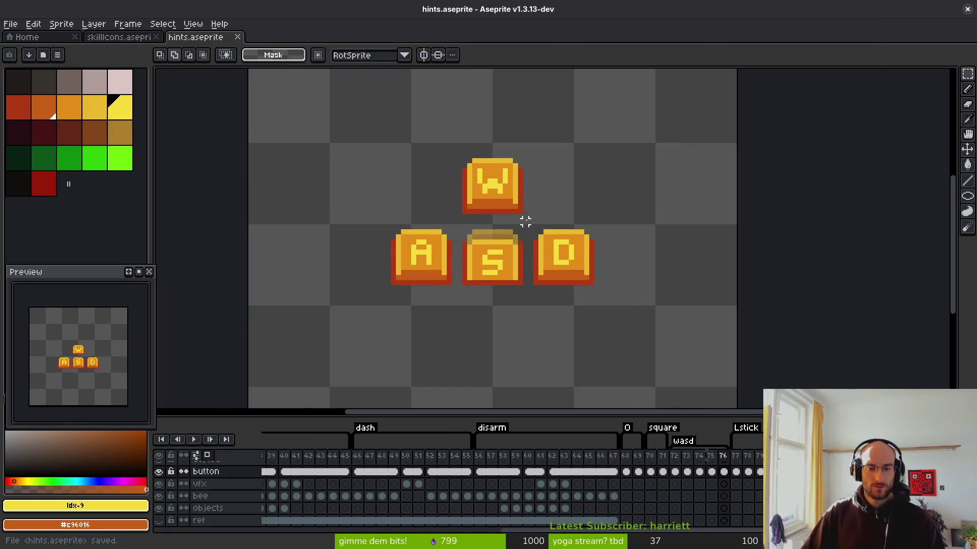
scroll(530, 232, down, 3)
key(alt+Tab)
key(alt+Tab)
key(alt+Tab)
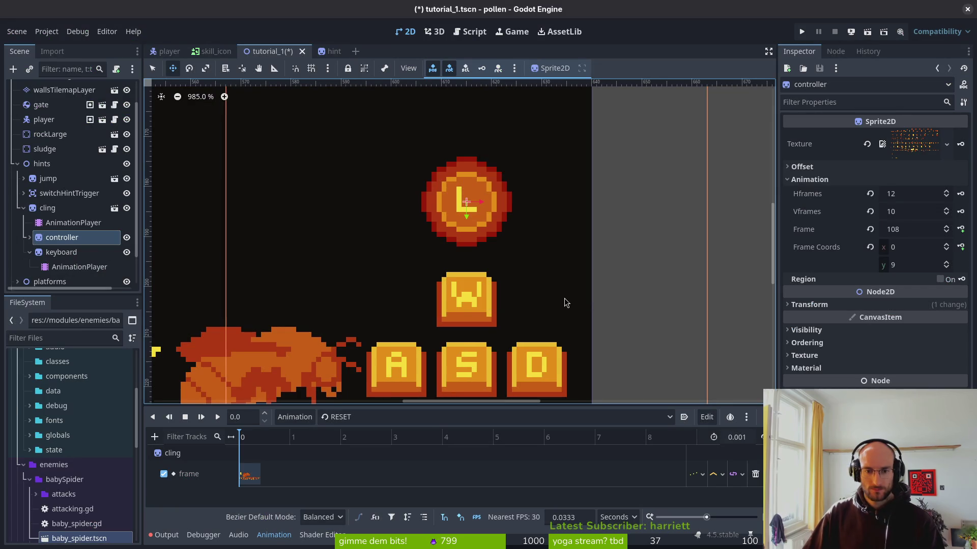
Zoom out to check the L coin and WASD hint sprites, then clear the selection
scroll(456, 248, down, 3)
scroll(466, 248, down, 2)
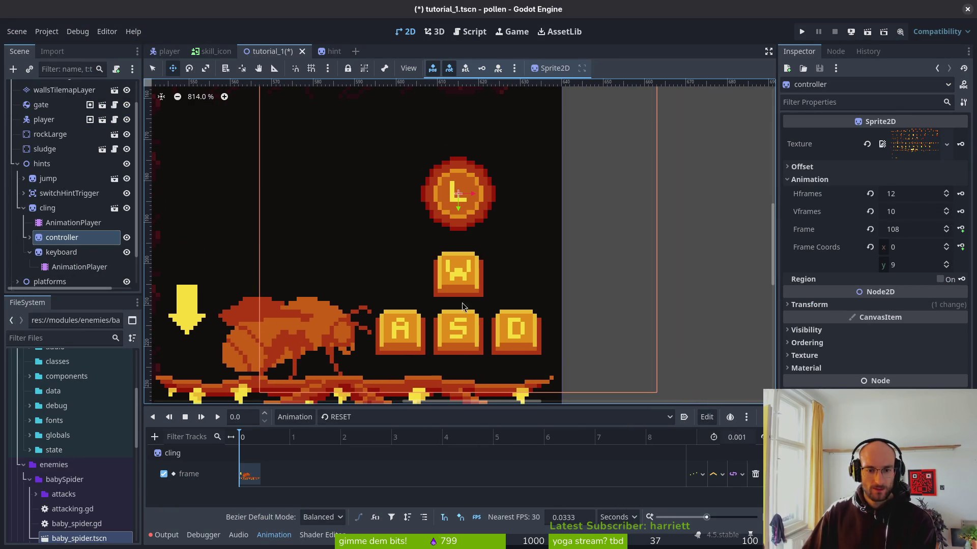
ctrl+click(70, 254)
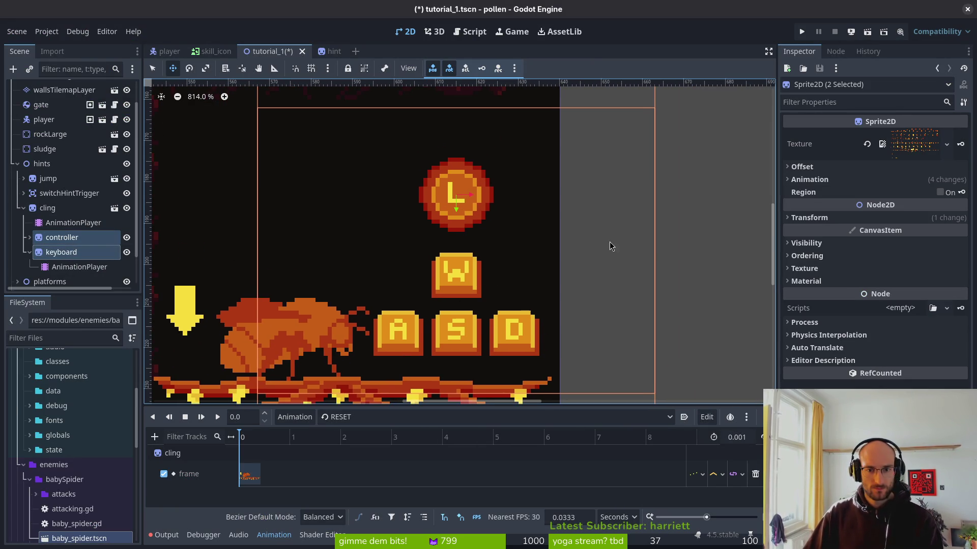
scroll(599, 249, down, 4)
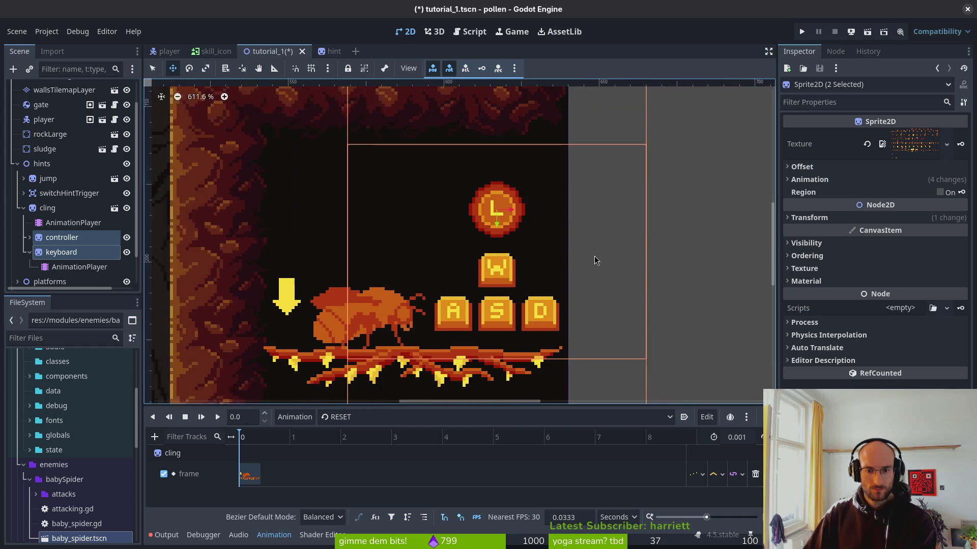
click(582, 291)
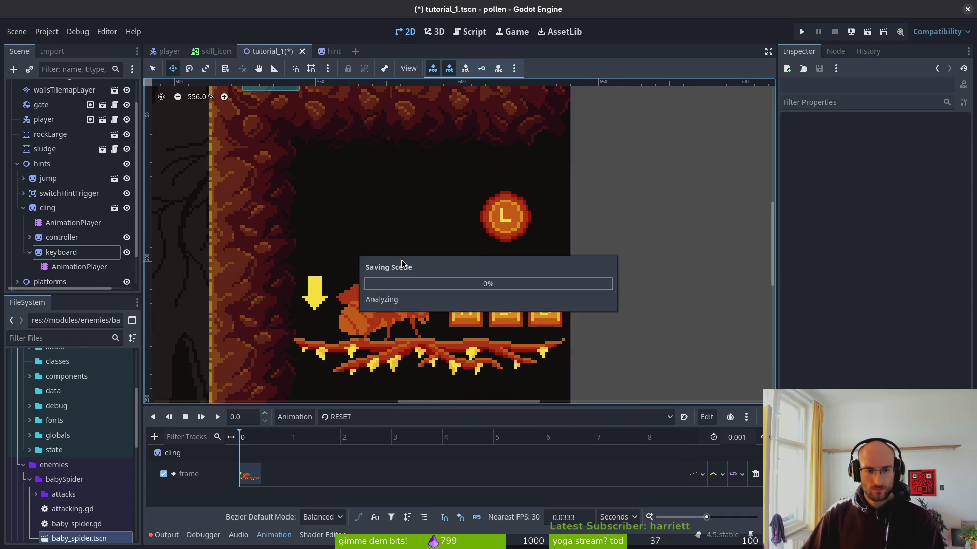
Save tutorial_1 and select the controller node's AnimationPlayer
key(ctrl+s)
click(30, 238)
click(77, 253)
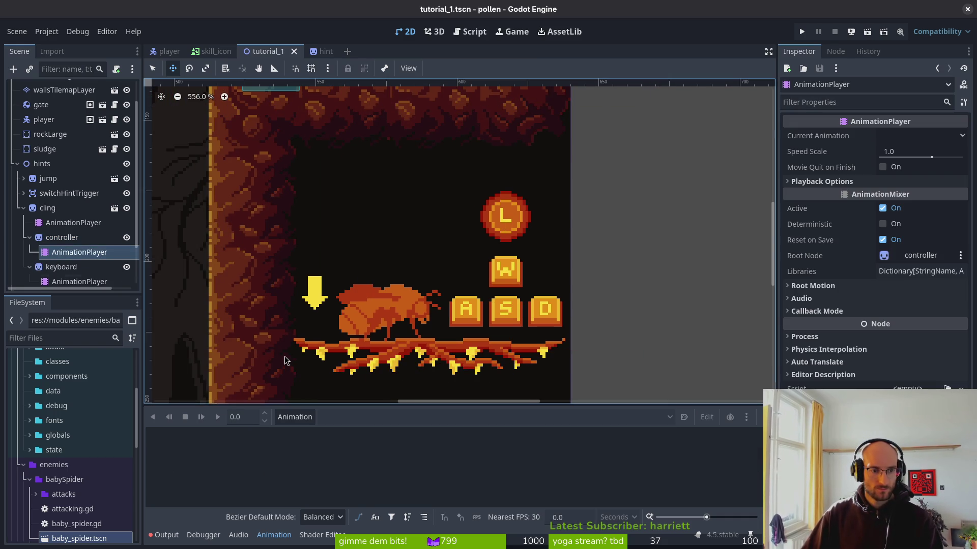
Create a new animation named 'play' on the controller's AnimationPlayer
click(294, 417)
click(305, 430)
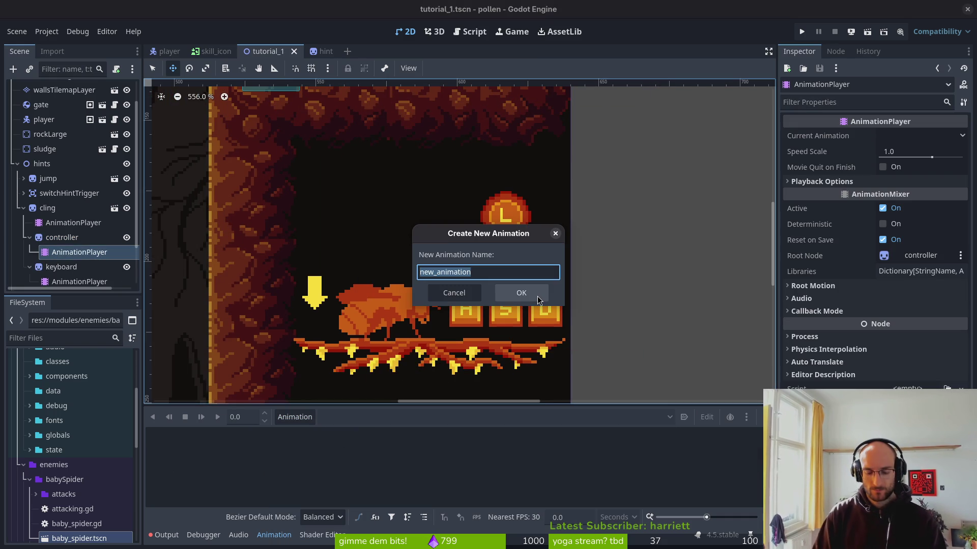
text(play)
key(Return)
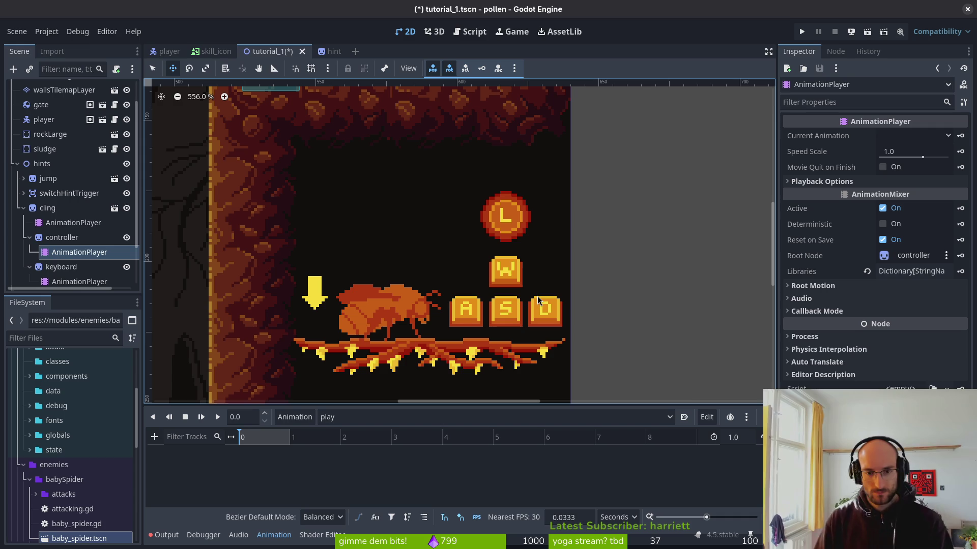
Create a new 'play' animation on the keyboard sprite's AnimationPlayer
click(30, 268)
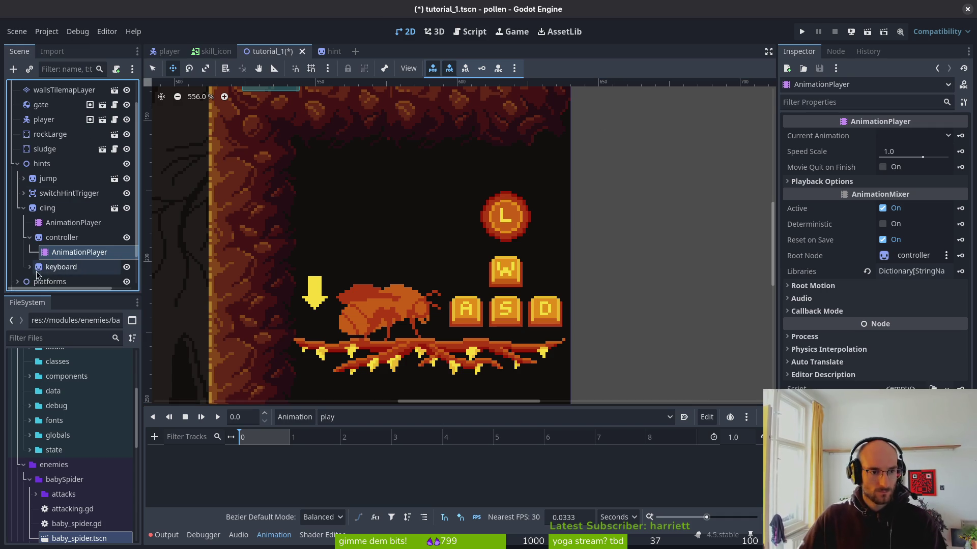
scroll(27, 272, down, 3)
click(79, 232)
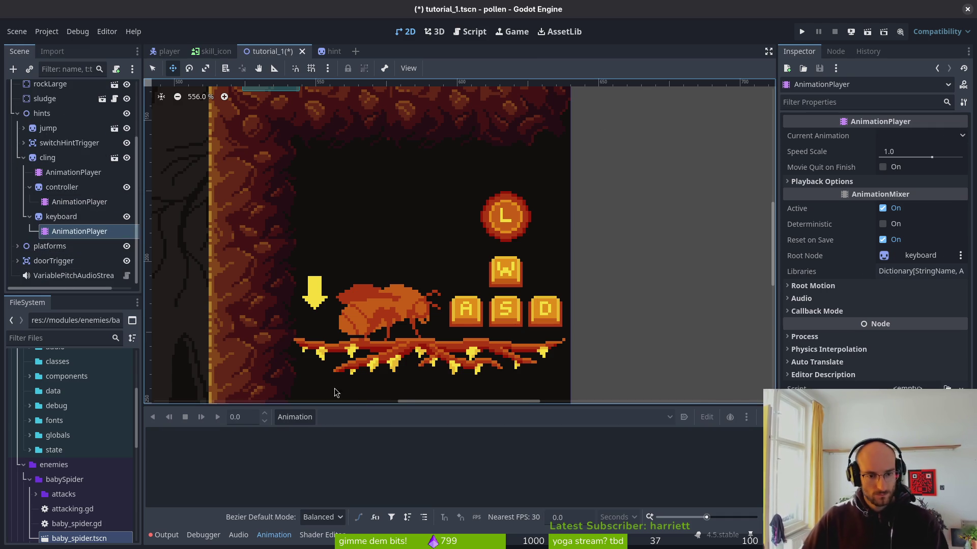
click(299, 423)
click(347, 437)
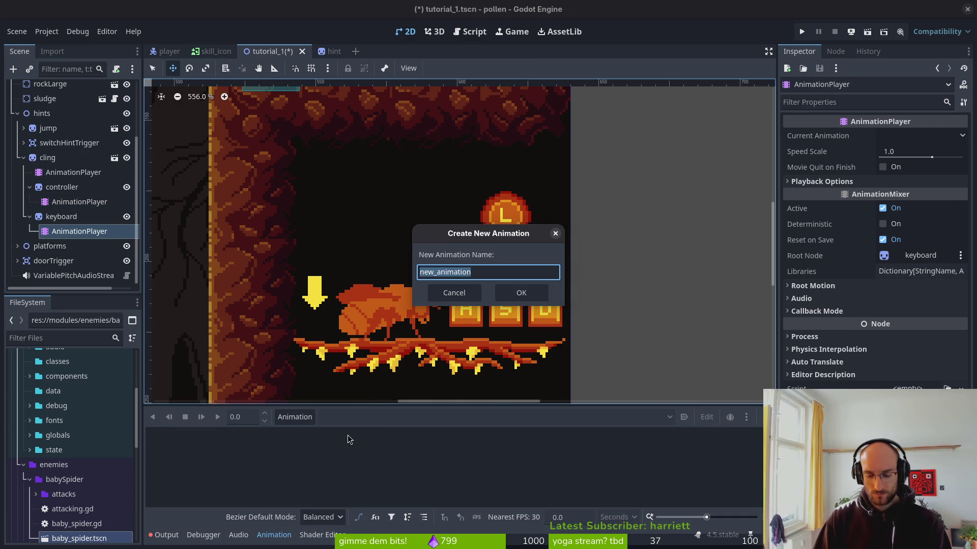
text(play)
key(Return)
Deselect everything and save the tutorial_1 scene
click(405, 333)
key(ctrl+s)
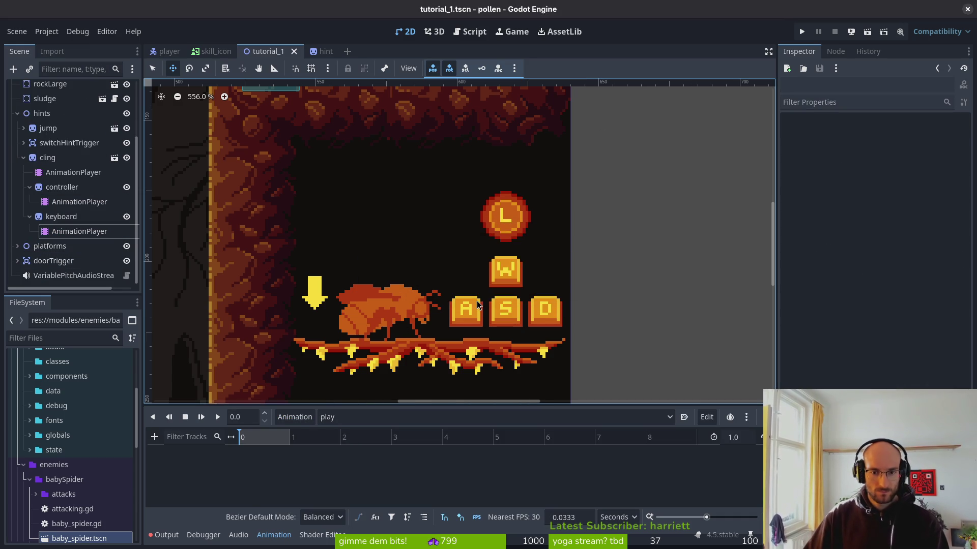
scroll(469, 282, down, 5)
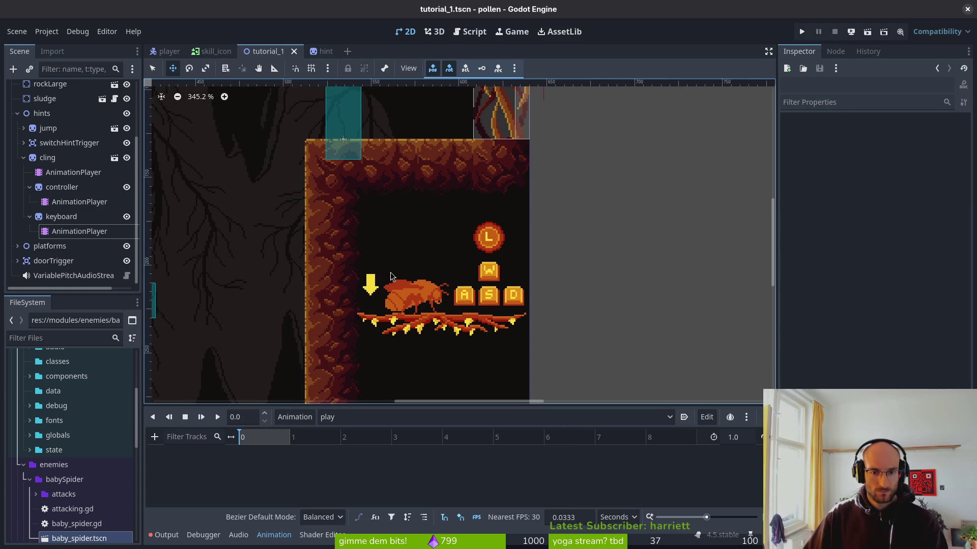
click(30, 216)
click(29, 202)
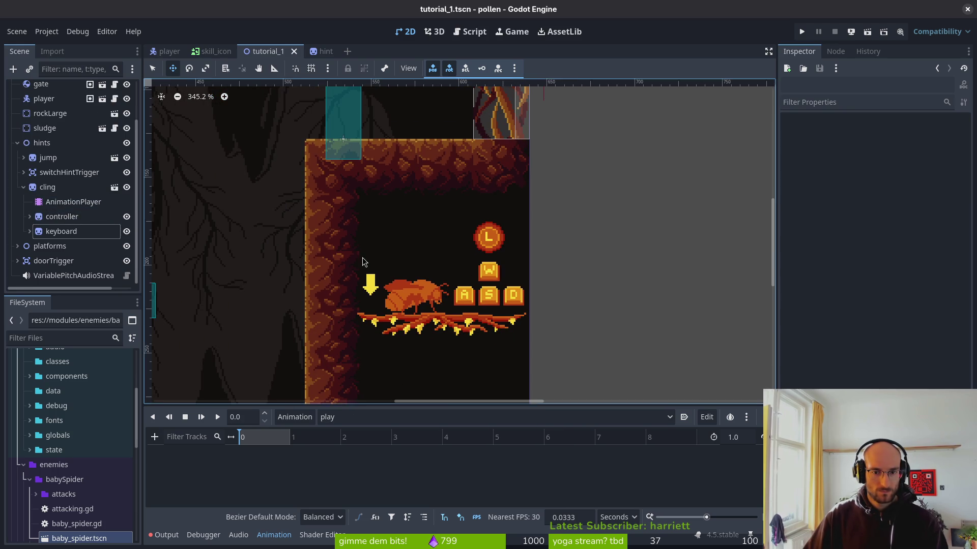
scroll(346, 263, down, 3)
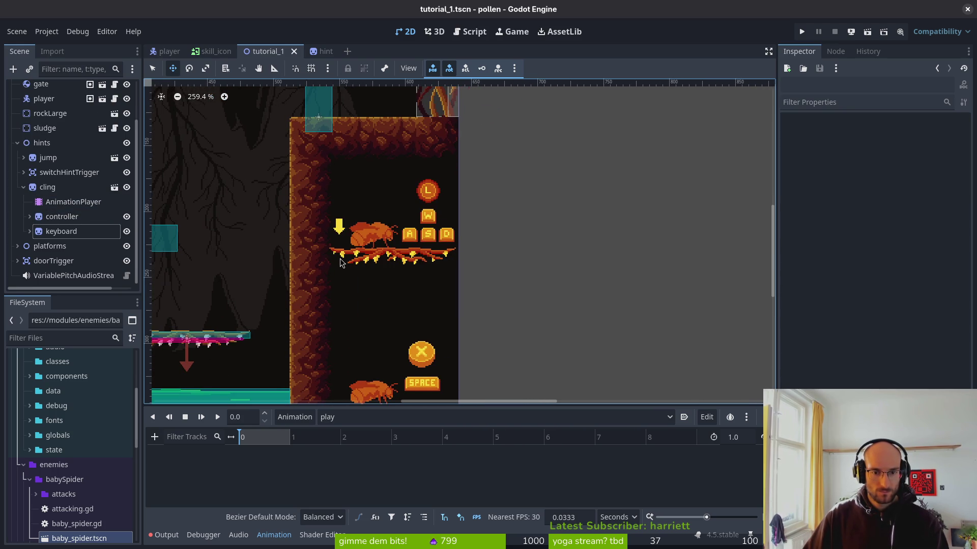
scroll(413, 290, down, 2)
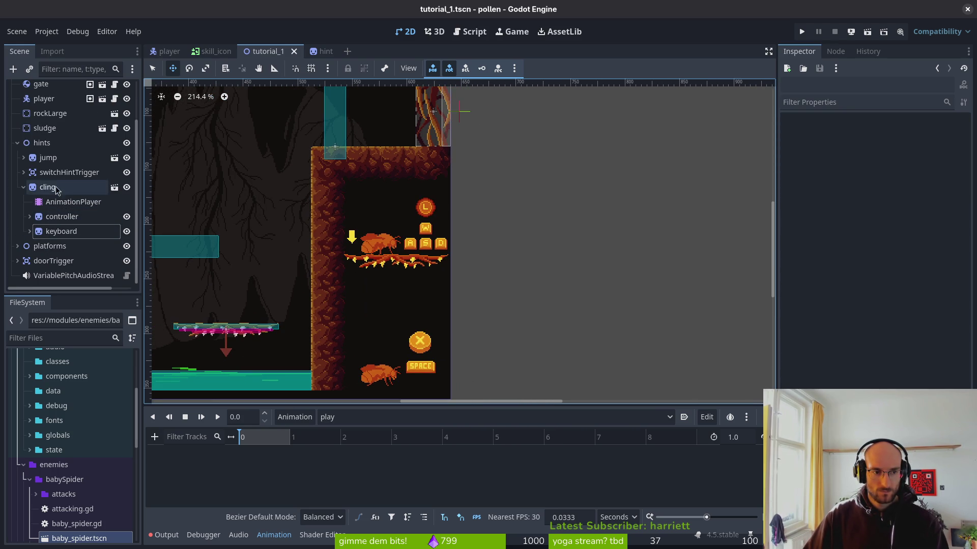
click(47, 158)
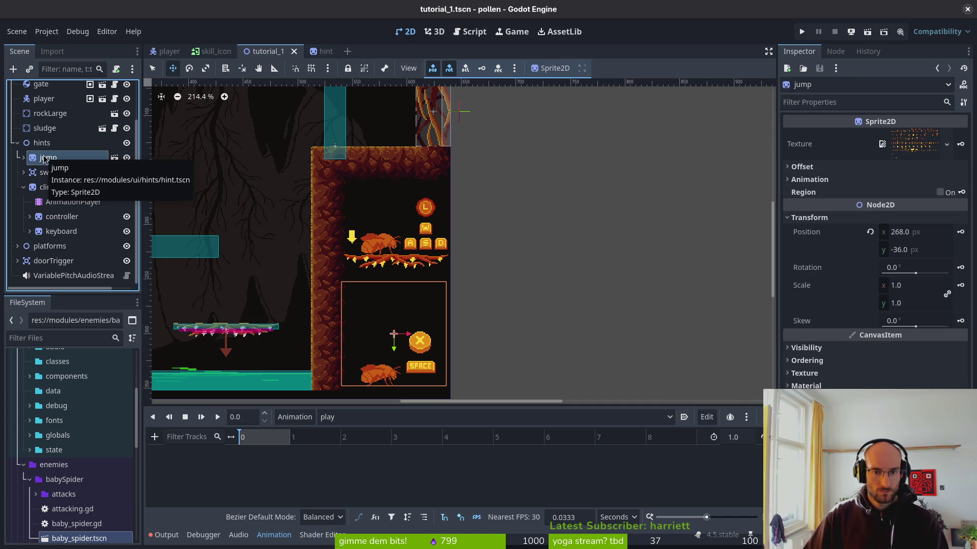
click(54, 188)
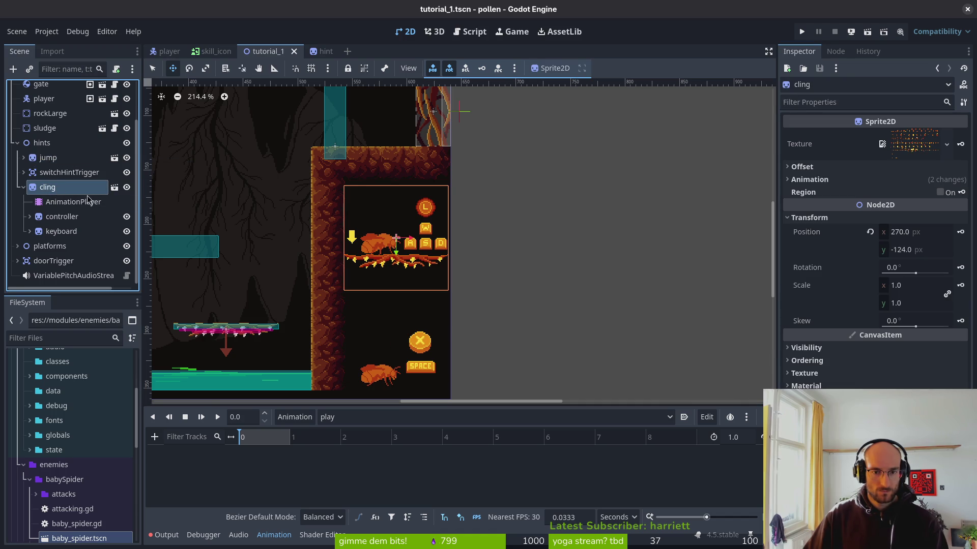
scroll(435, 241, up, 8)
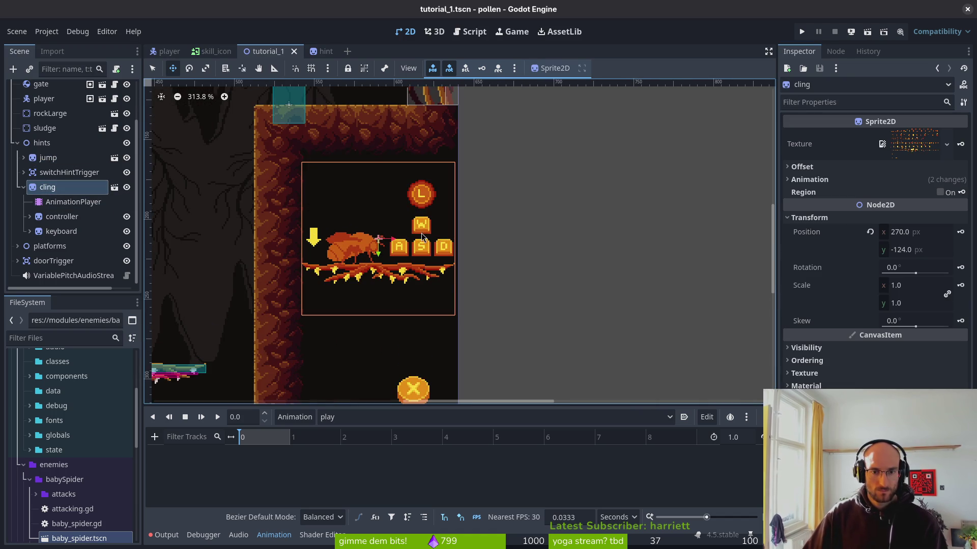
click(52, 205)
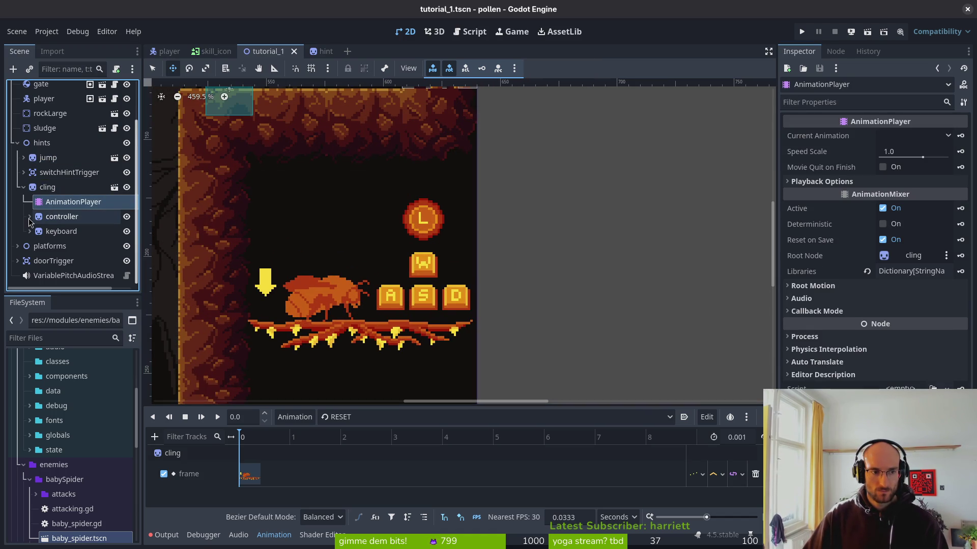
click(29, 217)
click(30, 246)
click(78, 231)
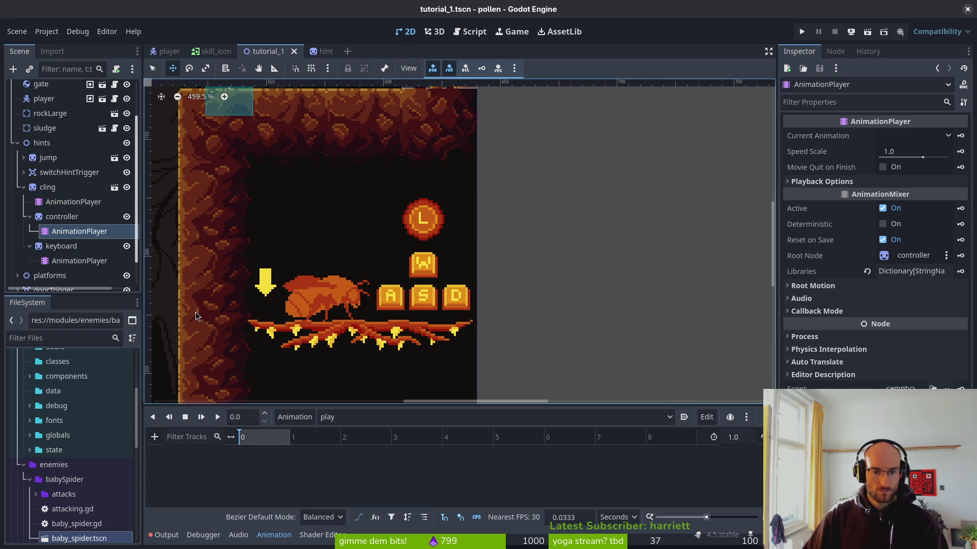
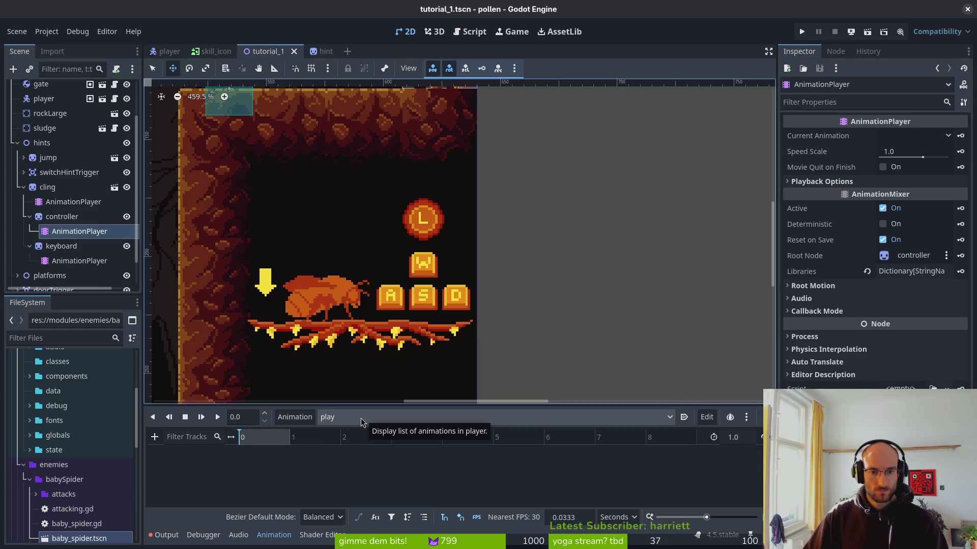
Rotate the cling hint sprite to -90° and save the scene
click(48, 187)
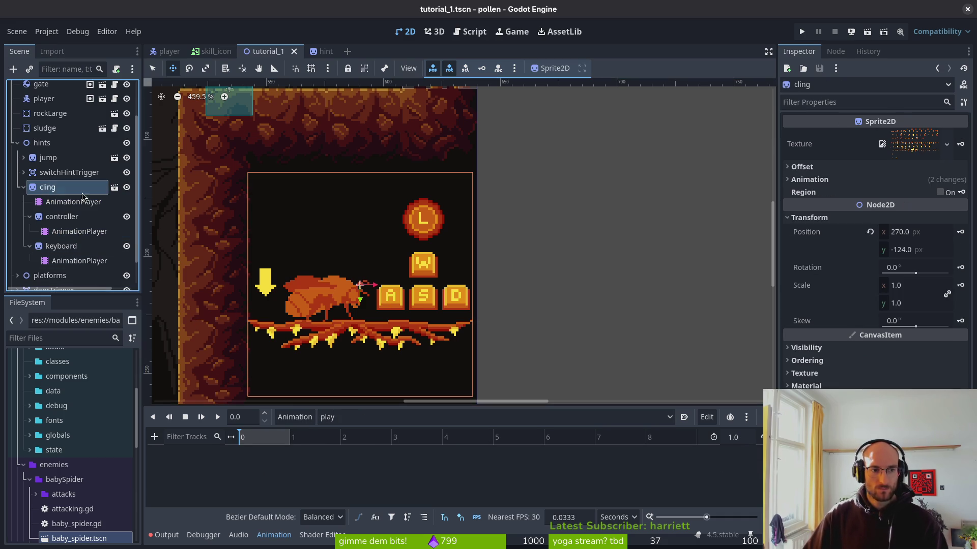
click(910, 267)
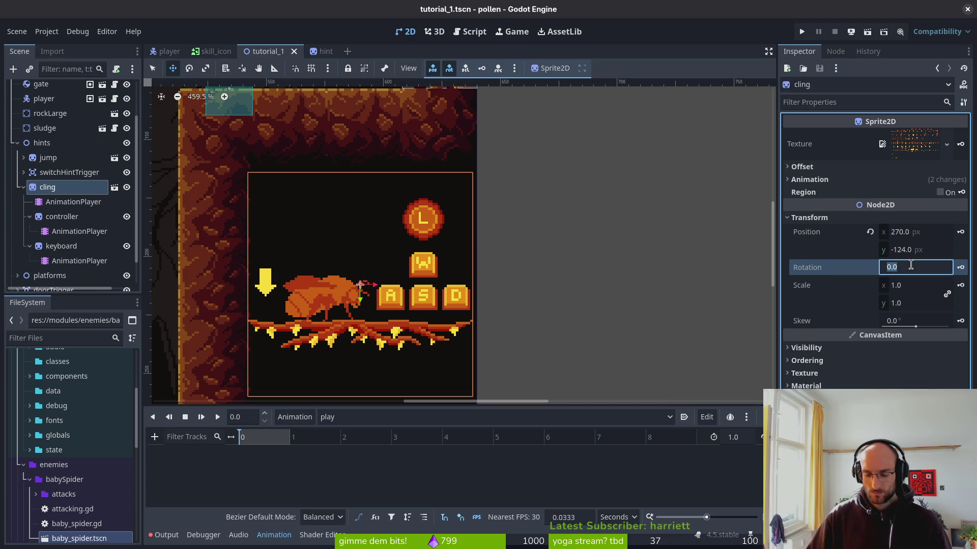
text(90)
key(Return)
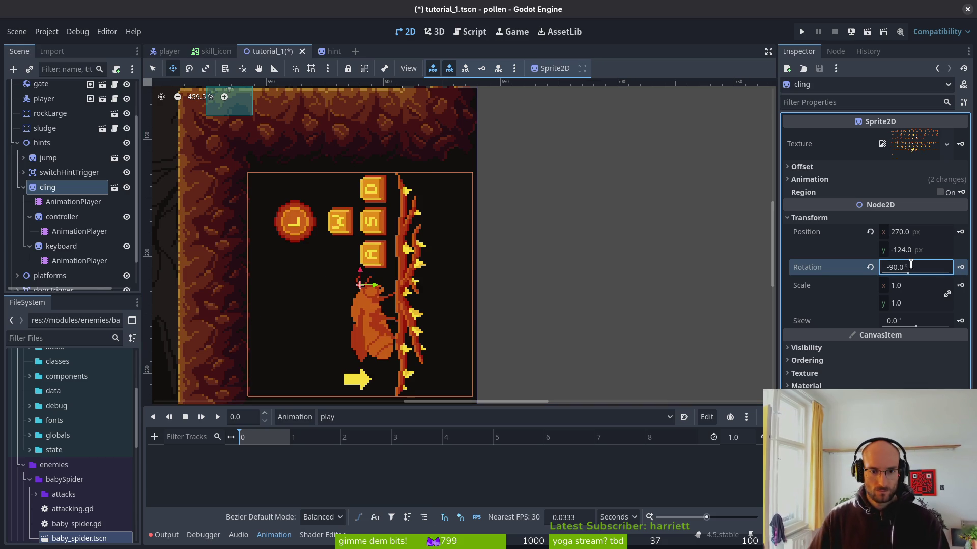
key(ctrl+s)
Drag the controller and keyboard hints around within the hints group, moving cling back above them
click(62, 217)
shift+click(61, 246)
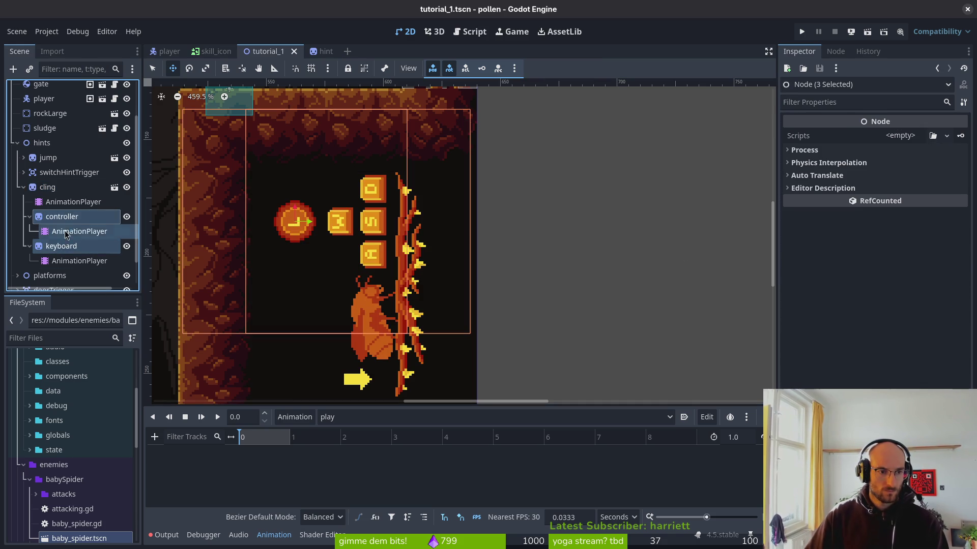
mouse_move(62, 218)
mouse_down()
mouse_move(76, 192)
mouse_move(54, 217)
mouse_move(44, 271)
mouse_up()
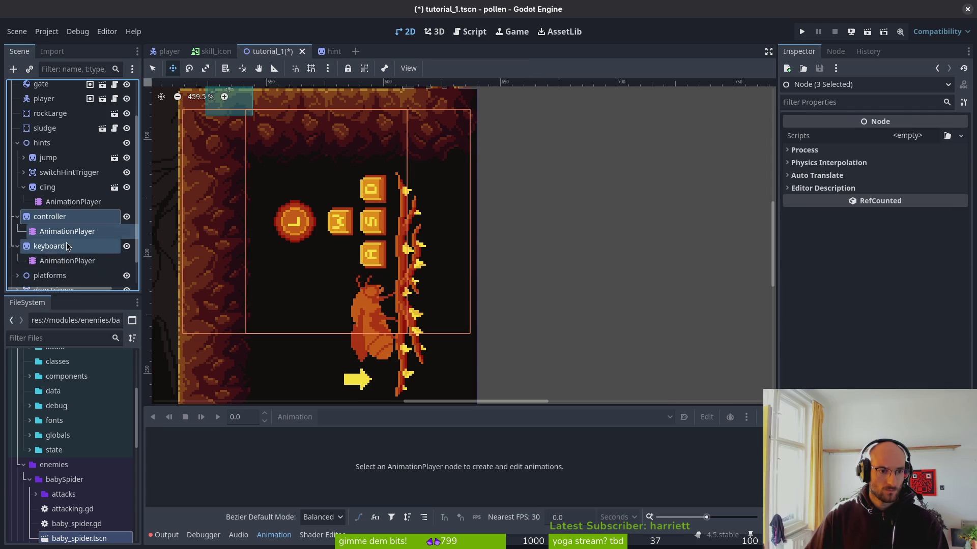
mouse_move(50, 220)
mouse_down()
mouse_move(84, 214)
mouse_move(75, 232)
mouse_move(34, 184)
mouse_up()
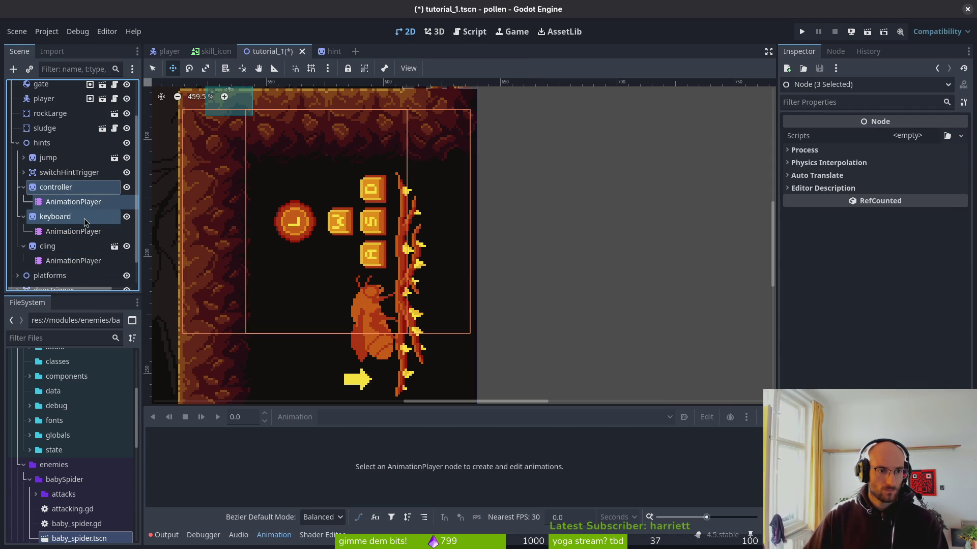
click(47, 246)
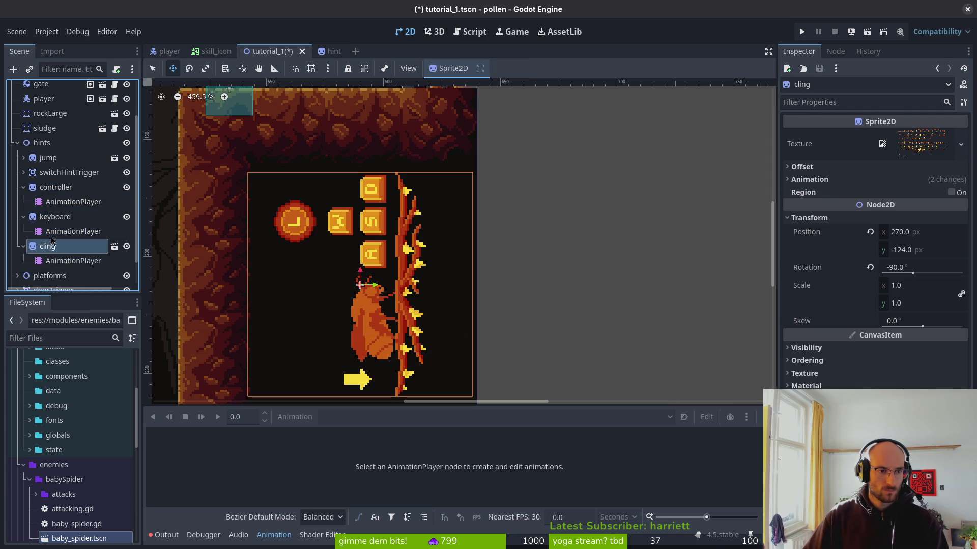
drag(60, 184, 59, 185)
Try nesting the controller and keyboard hints inside cling, then undo it
click(56, 217)
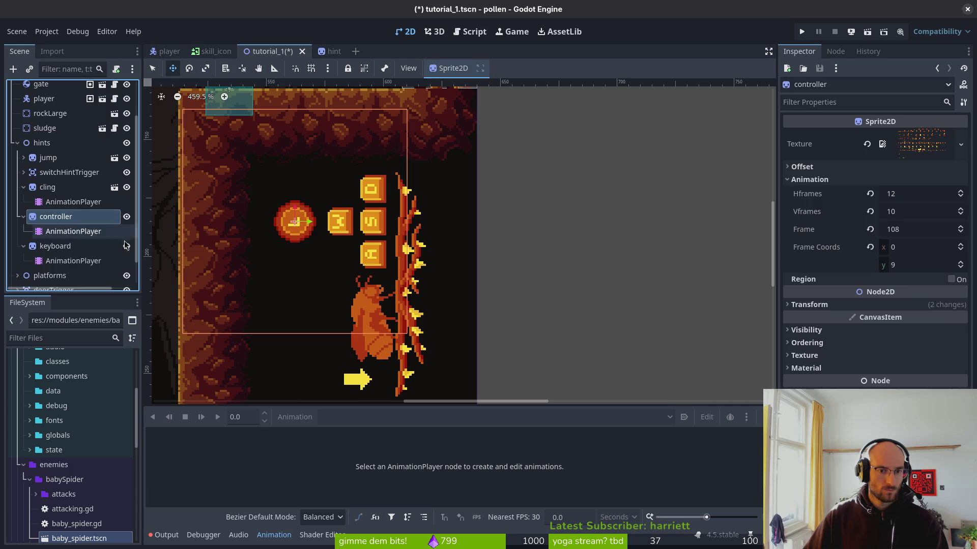
shift+click(56, 246)
drag(55, 246, 47, 187)
click(56, 217)
shift+click(56, 245)
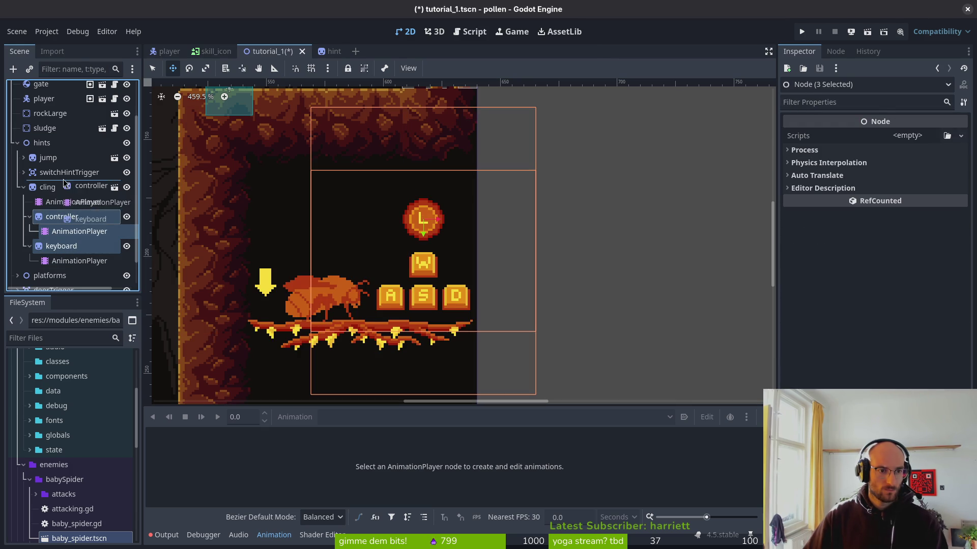
key(ctrl+z)
key(ctrl+z)
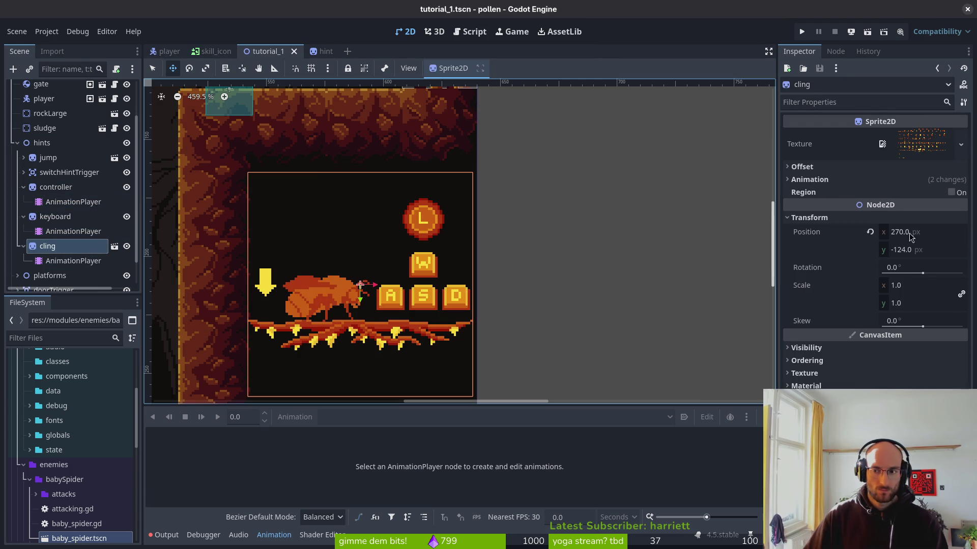
Set the cling sprite's rotation to -90° again and save
click(909, 274)
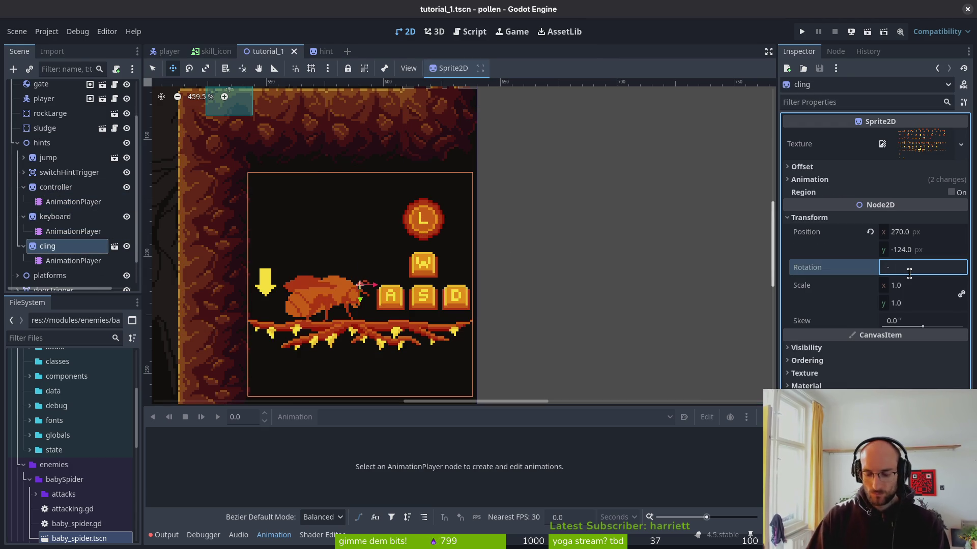
text(90)
key(Return)
key(ctrl+s)
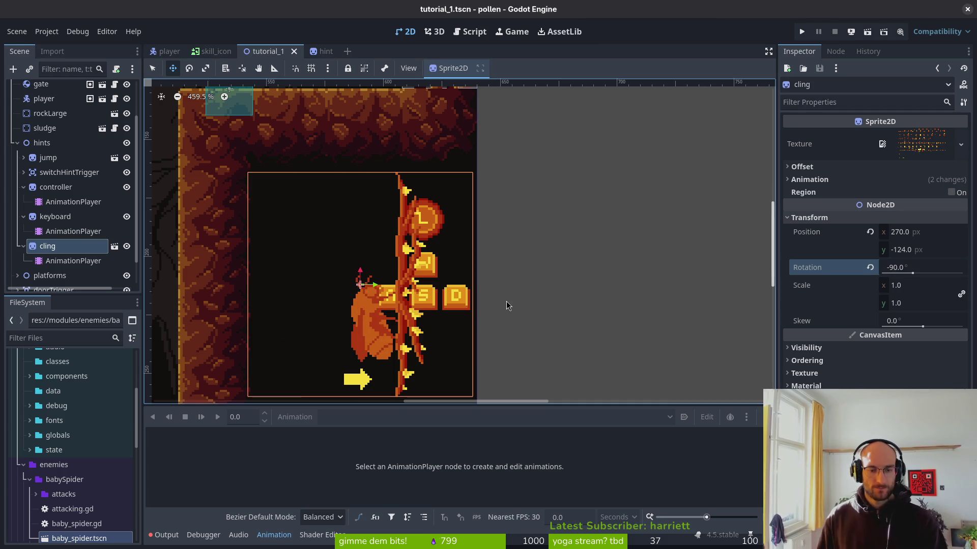
Collapse the controller and keyboard hint nodes, undo the cling rotation, and save the scene
click(53, 218)
click(51, 188)
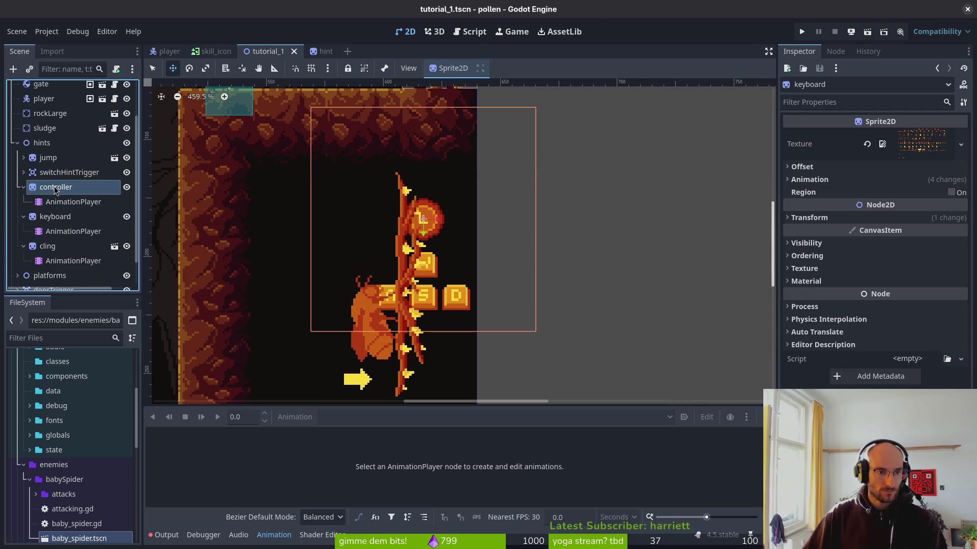
click(23, 187)
click(24, 202)
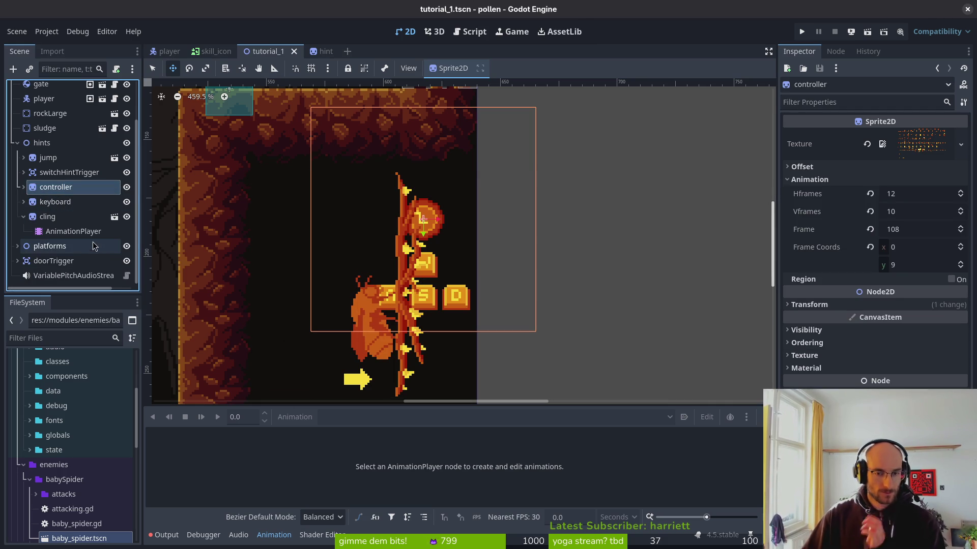
scroll(544, 125, down, 2)
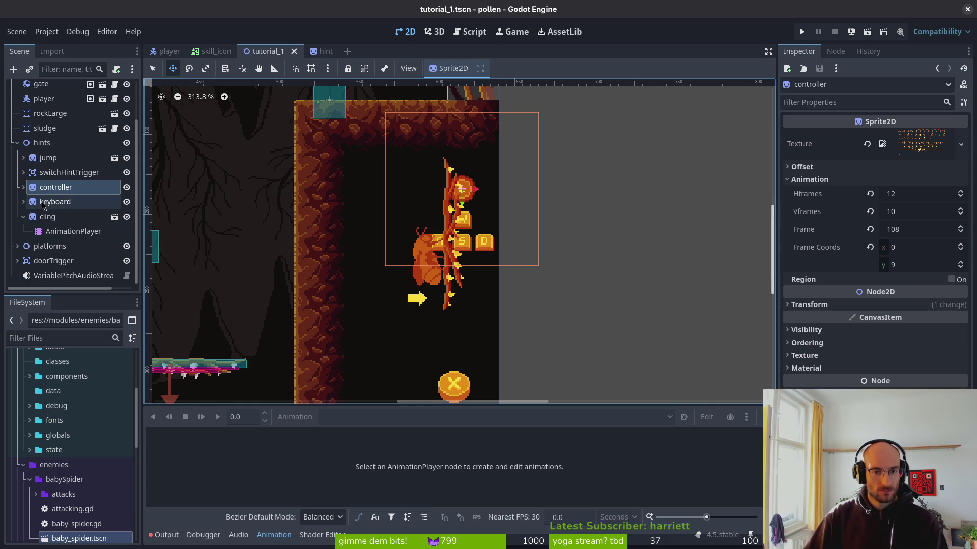
key(ctrl+z)
key(ctrl+s)
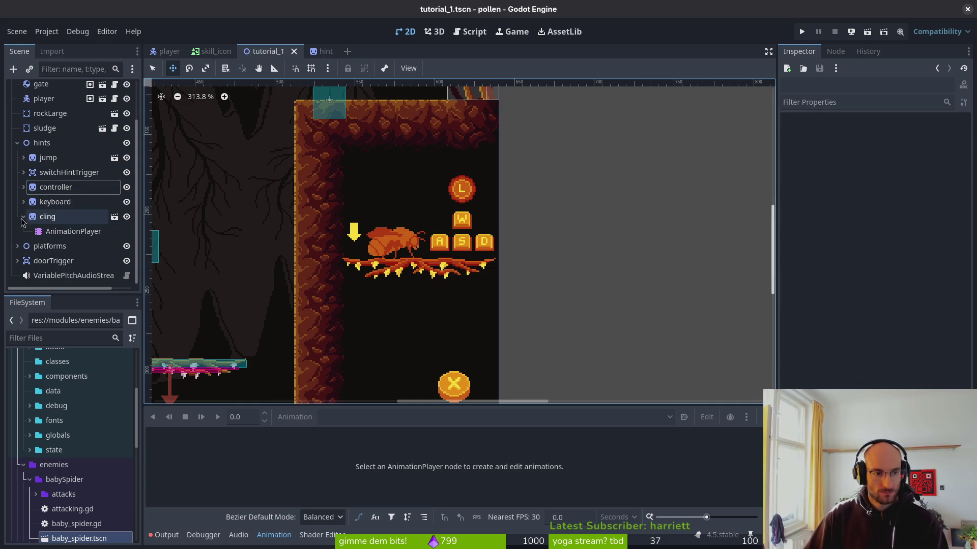
Select the keyboard hint's AnimationPlayer and look through its animation list
click(23, 218)
click(23, 217)
click(73, 231)
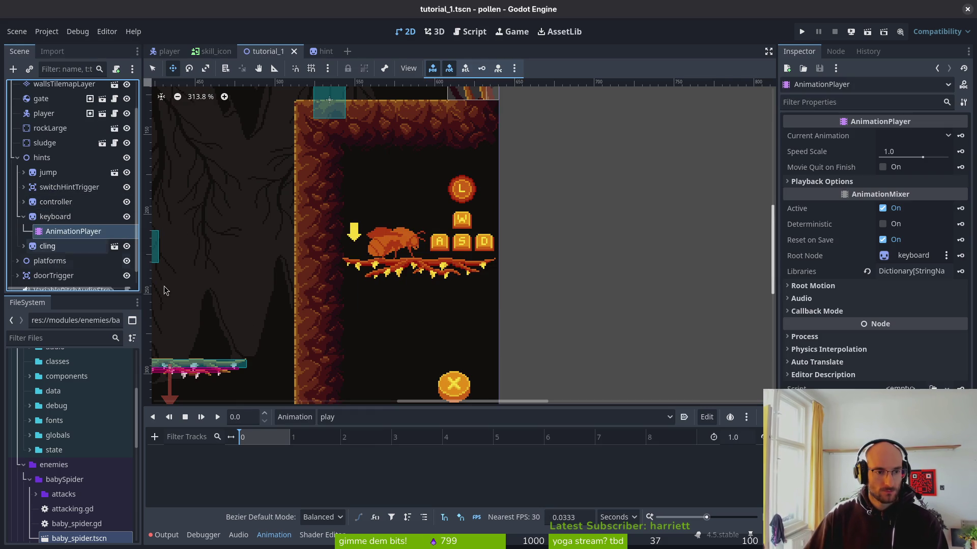
click(297, 420)
key(Escape)
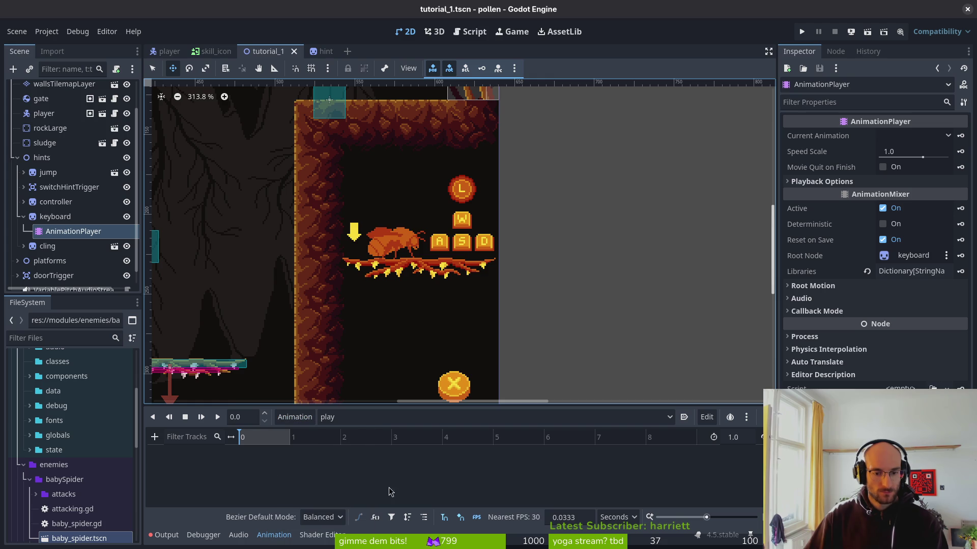
Switch the keyboard animation's timeline snapping to FPS, confirm length 12, and save
click(618, 517)
click(616, 502)
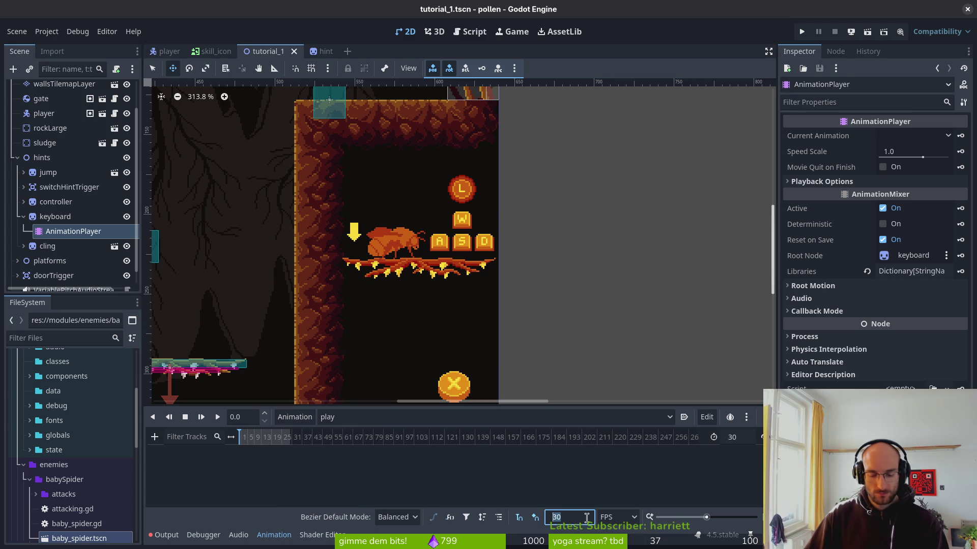
text(6)
key(Return)
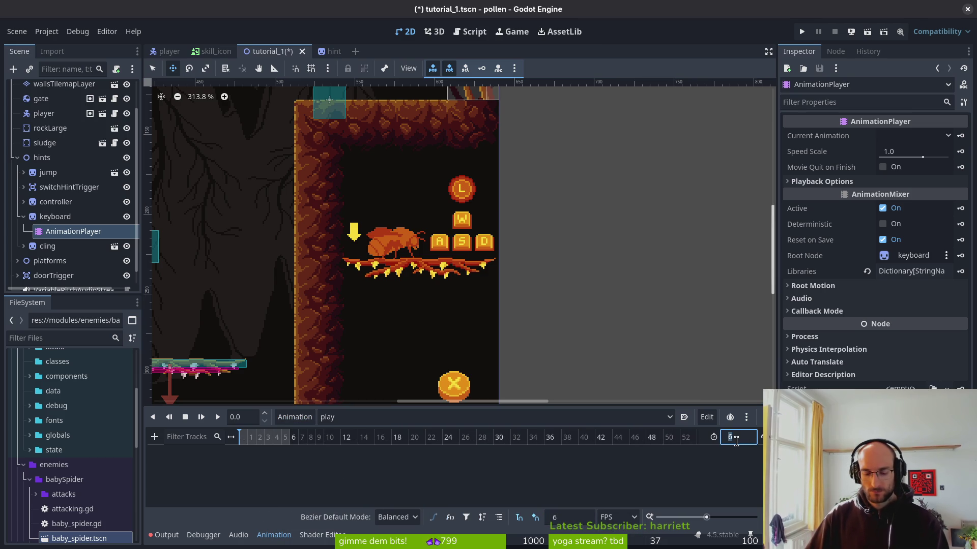
key(Return)
key(ctrl+s)
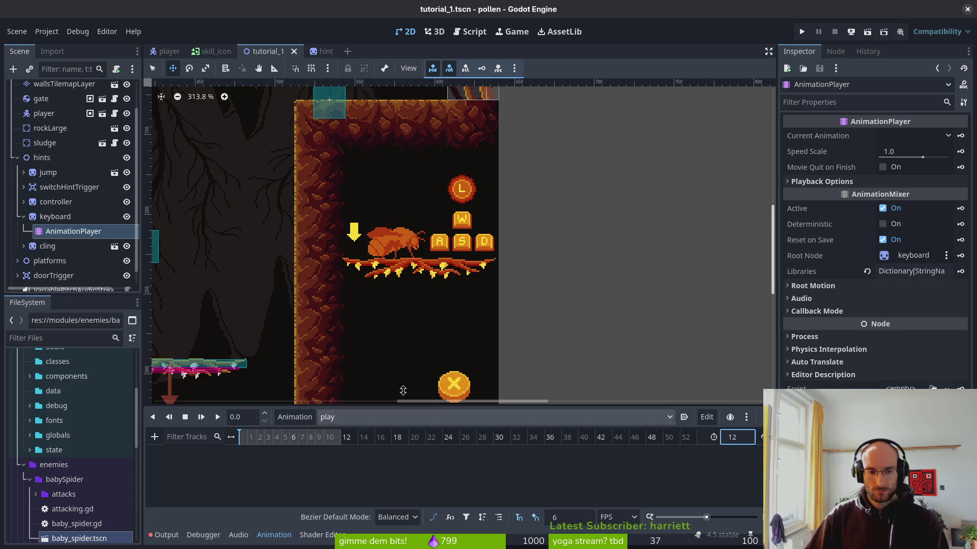
Inspect the cling hint's AnimationPlayer and its cling animation for reference
click(24, 216)
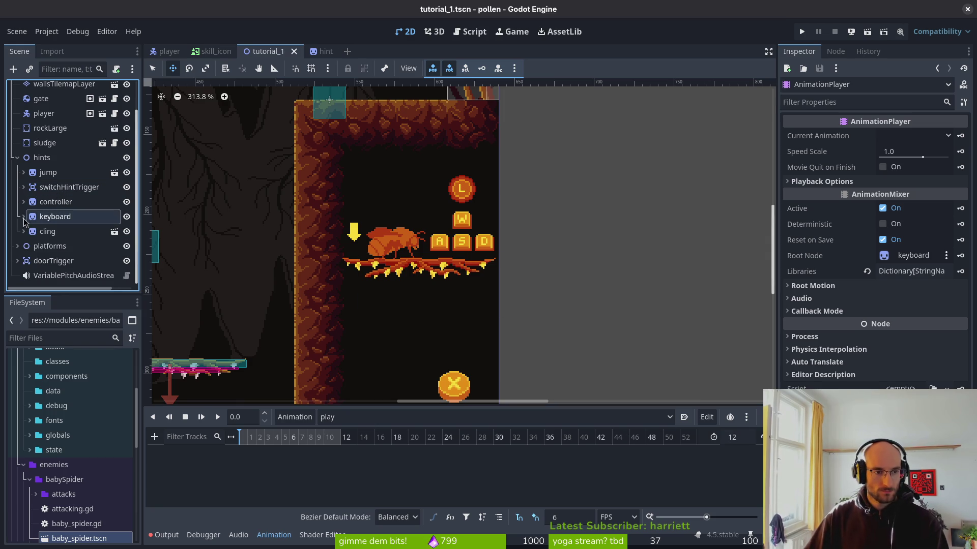
click(23, 231)
click(58, 248)
click(349, 417)
click(348, 449)
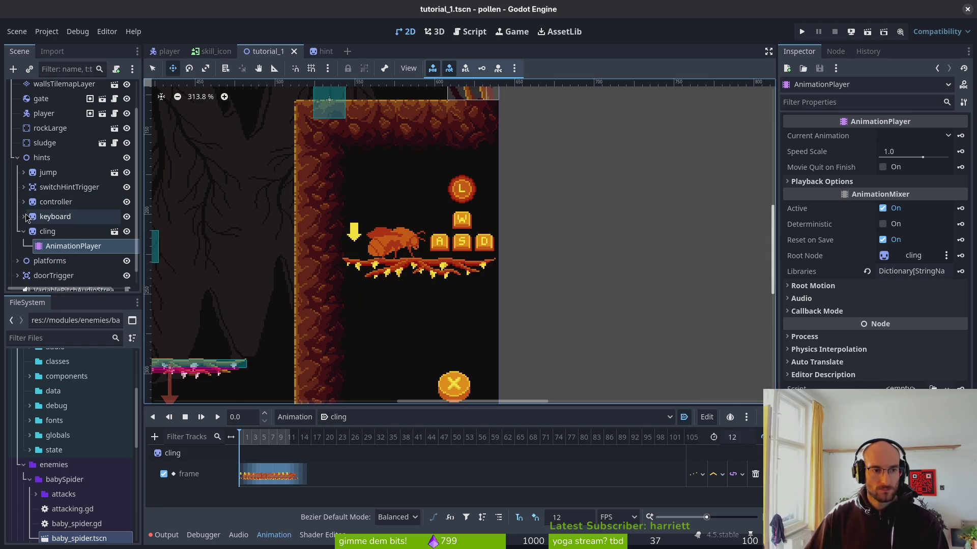
click(24, 231)
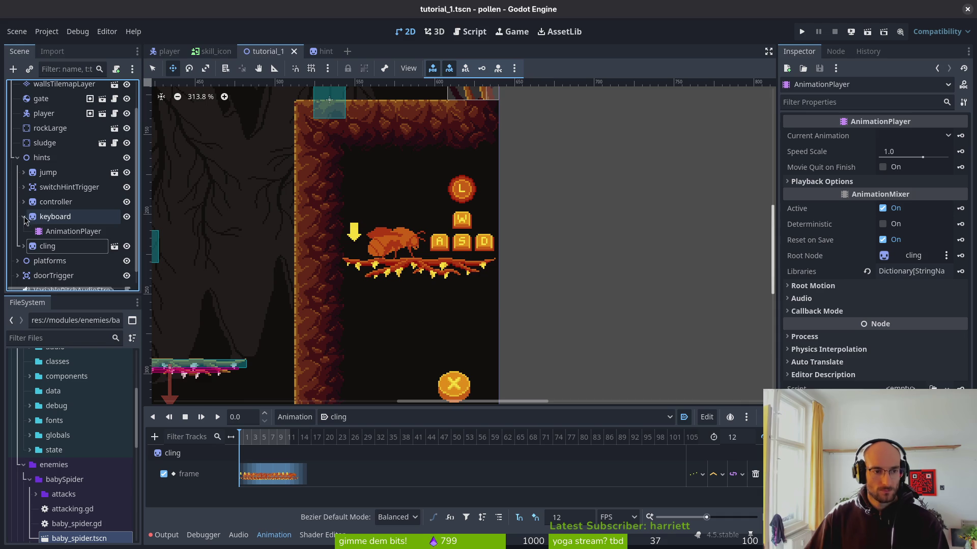
Compare the controller and keyboard hints' animation timing and length
click(47, 219)
click(23, 202)
click(66, 217)
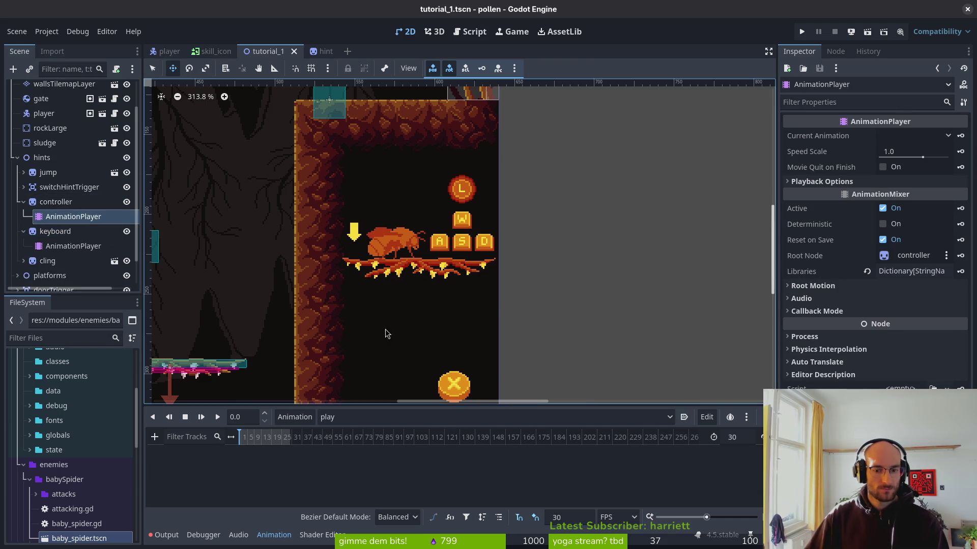
click(57, 246)
click(735, 437)
Set the keyboard animation's snap step to 12 FPS and its length to 12
click(574, 517)
key(Return)
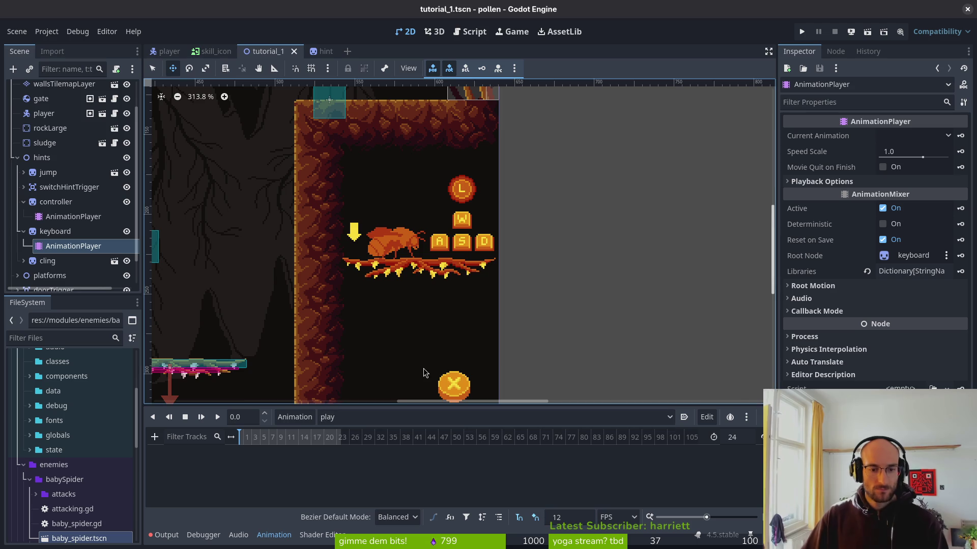
scroll(321, 451, up, 3)
scroll(371, 447, left, 3)
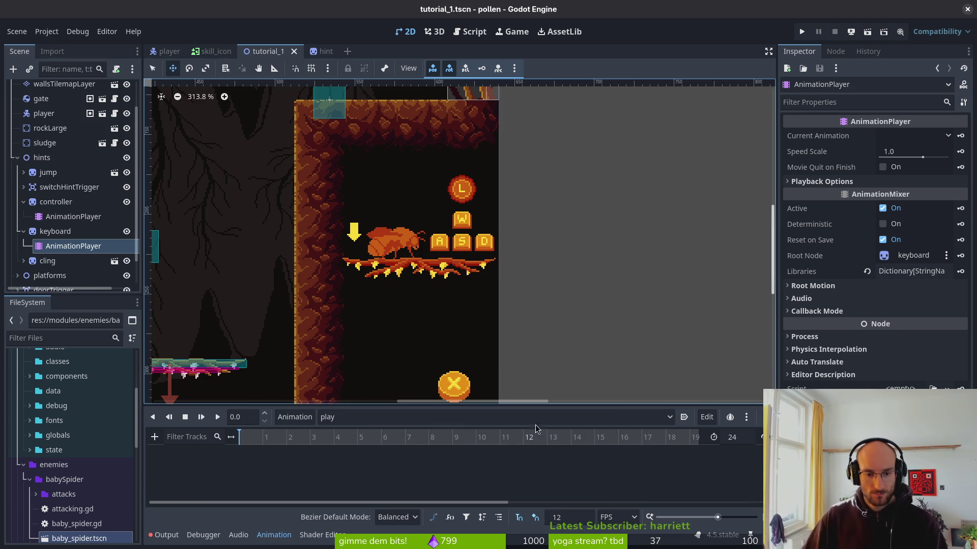
click(743, 438)
text(12)
key(Return)
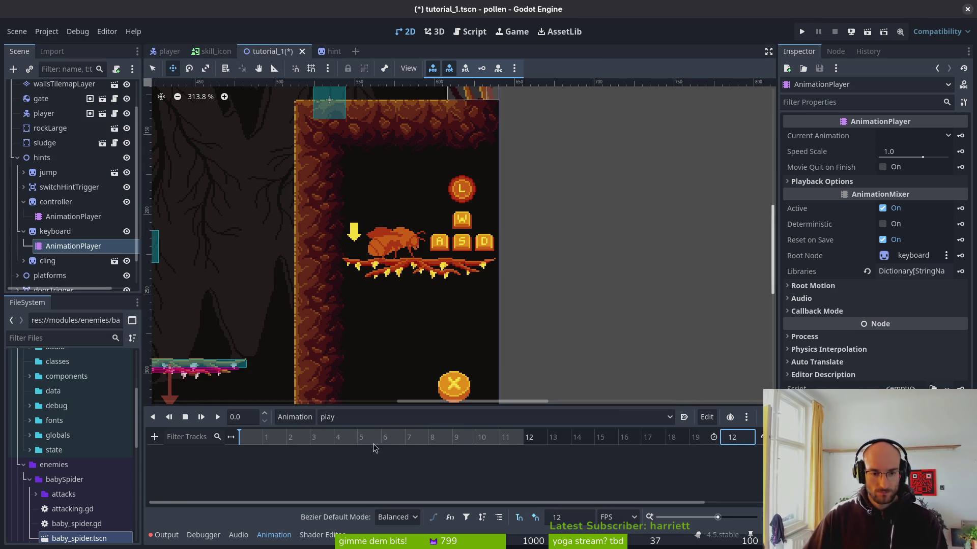
scroll(356, 445, up, 1)
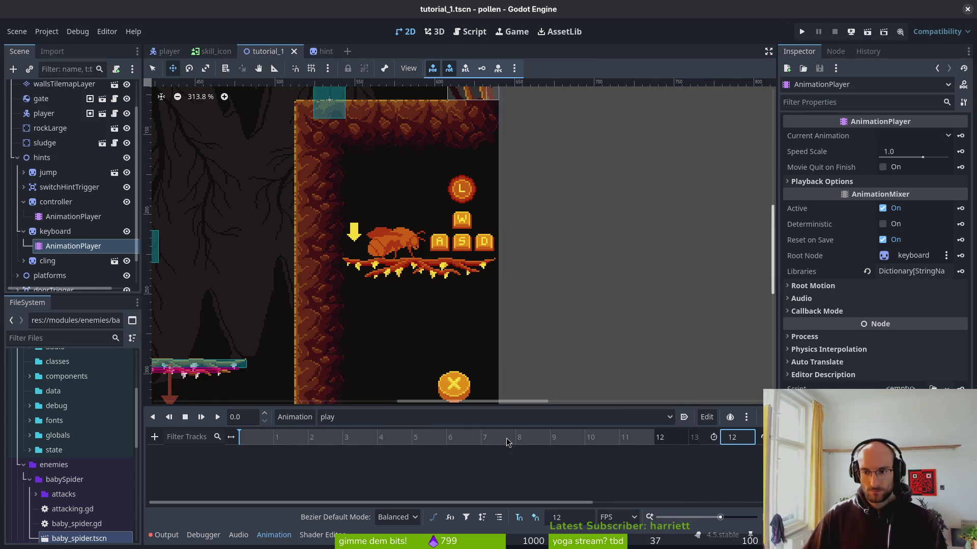
Key the keyboard sprite's current frame, creating a frame animation track
click(55, 232)
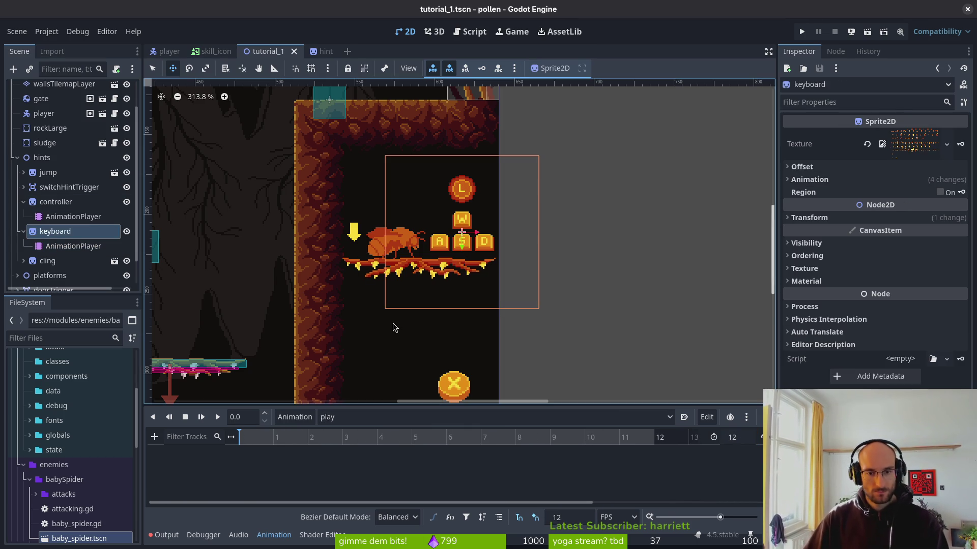
click(826, 179)
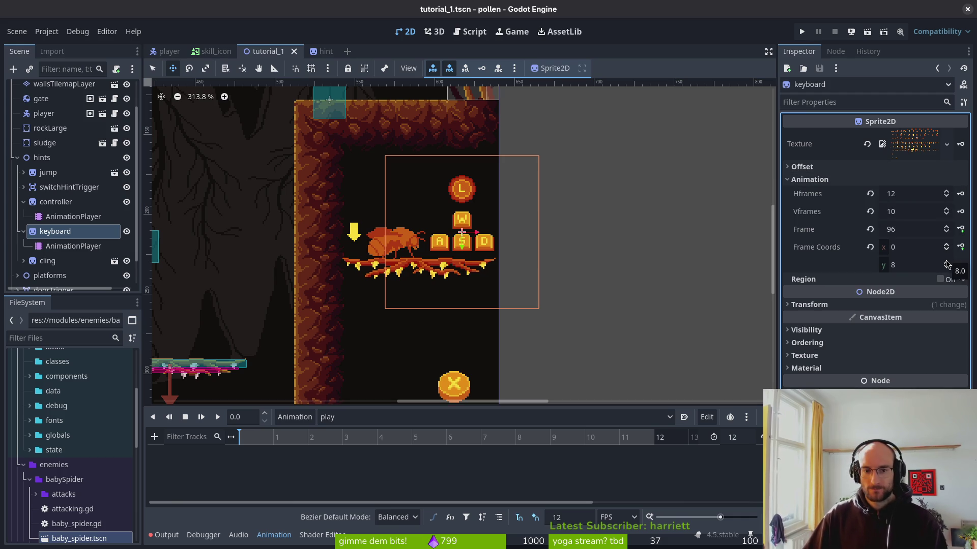
click(960, 229)
click(529, 307)
click(270, 440)
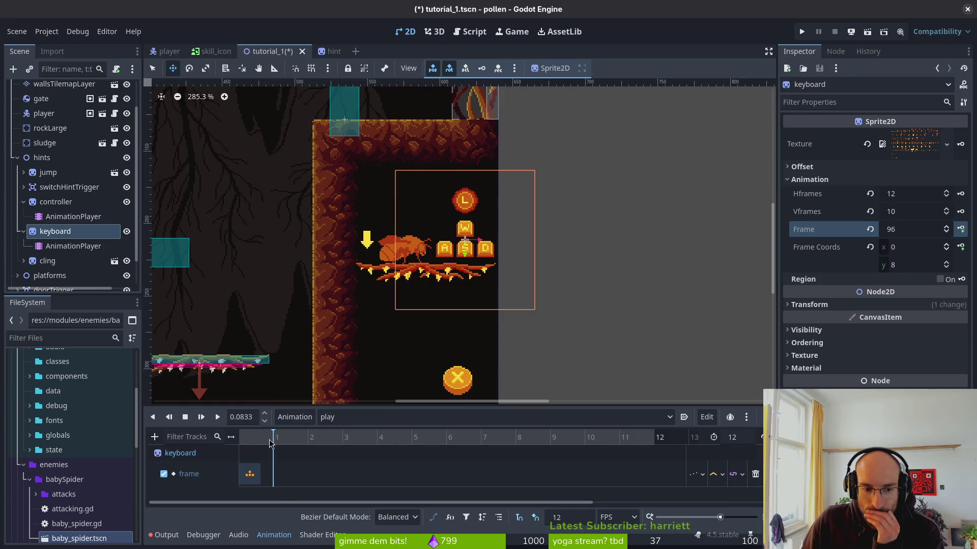
click(346, 440)
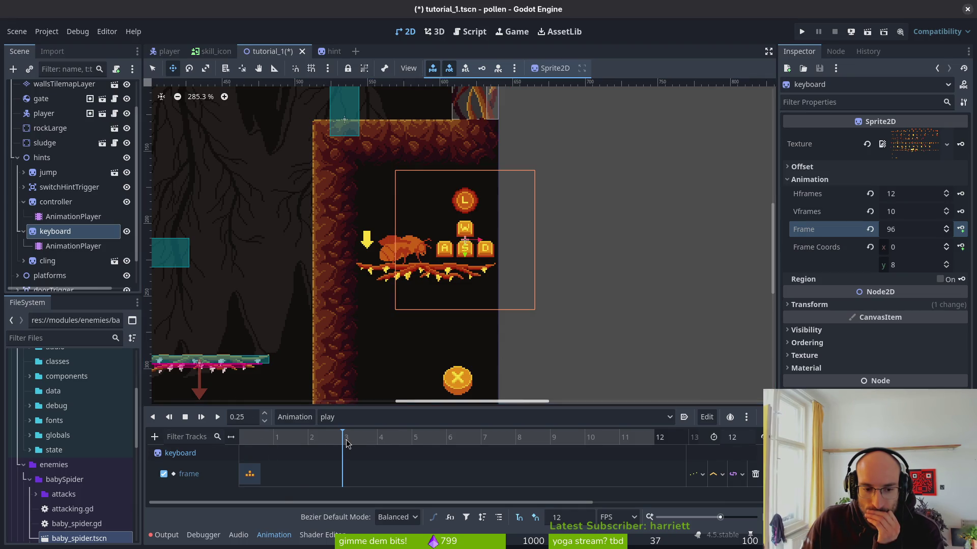
Key sprite frames 97 through 100, ending at timeline frame 7
click(960, 230)
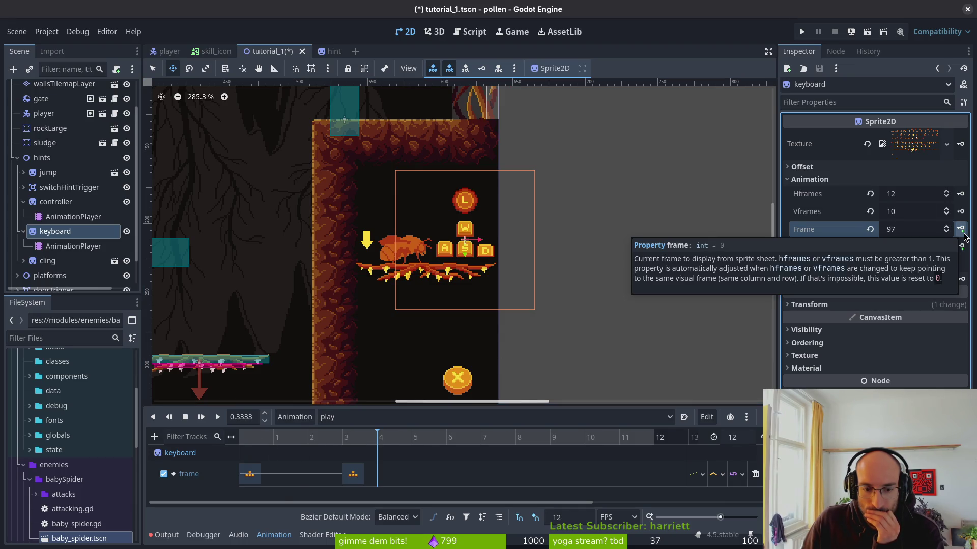
click(960, 230)
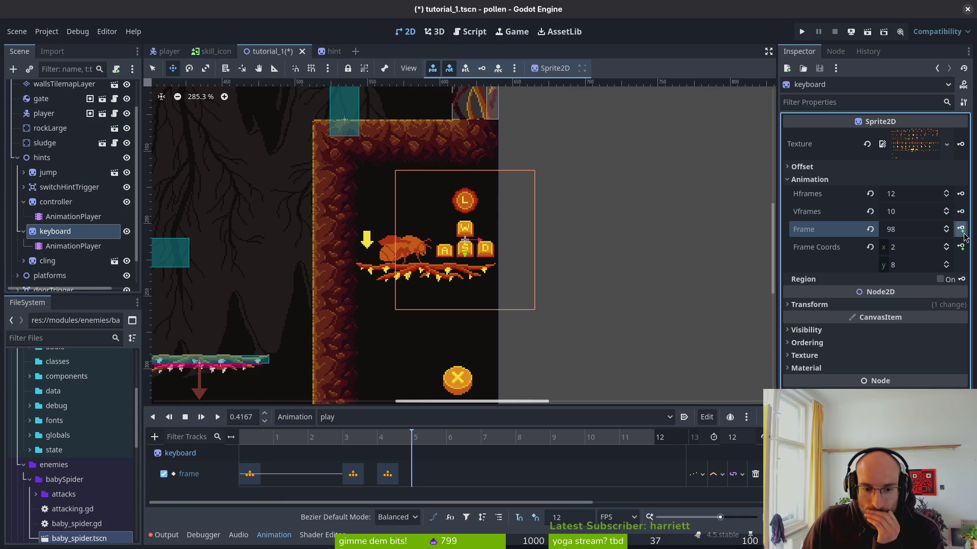
click(963, 233)
click(963, 233)
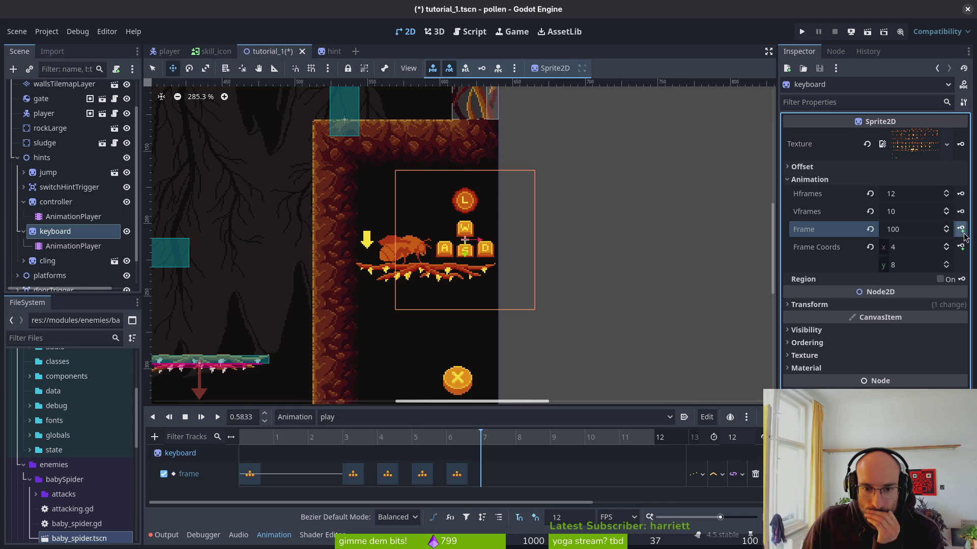
click(961, 231)
Tighten the timing by moving the frame-3 and frame-4 keys one frame earlier
click(482, 477)
drag(481, 441, 385, 442)
drag(353, 474, 324, 474)
drag(385, 477, 370, 481)
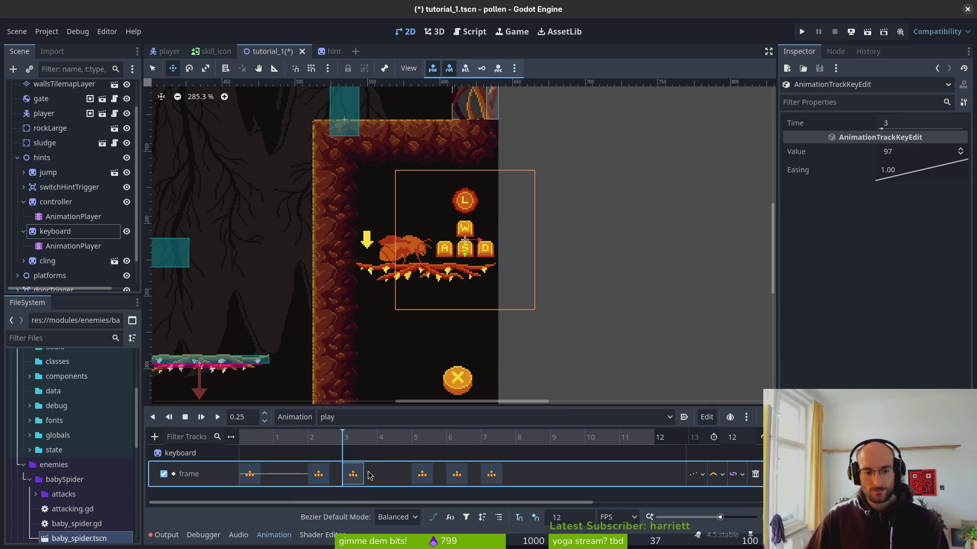
Rename the play animation to 'crawl' in the animation library manager
click(373, 418)
click(359, 453)
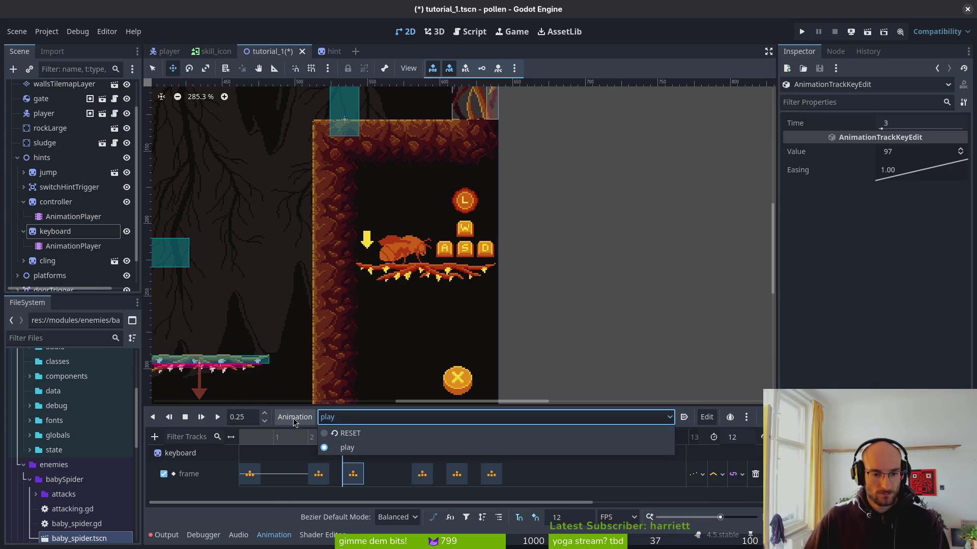
click(294, 417)
click(310, 451)
double_click(314, 210)
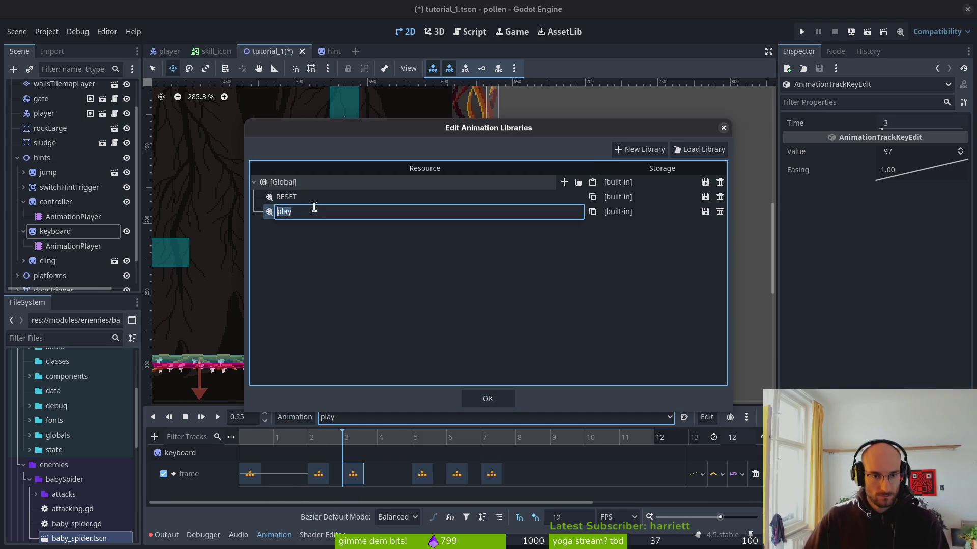
text(crawl)
key(Return)
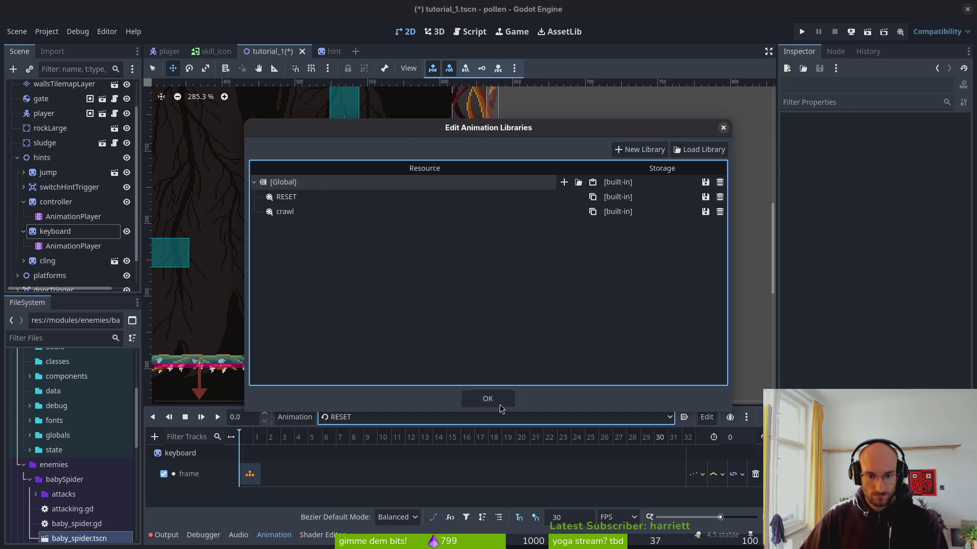
Close the libraries window, save, and switch to the crawl animation
click(486, 398)
key(ctrl+s)
click(371, 421)
click(375, 451)
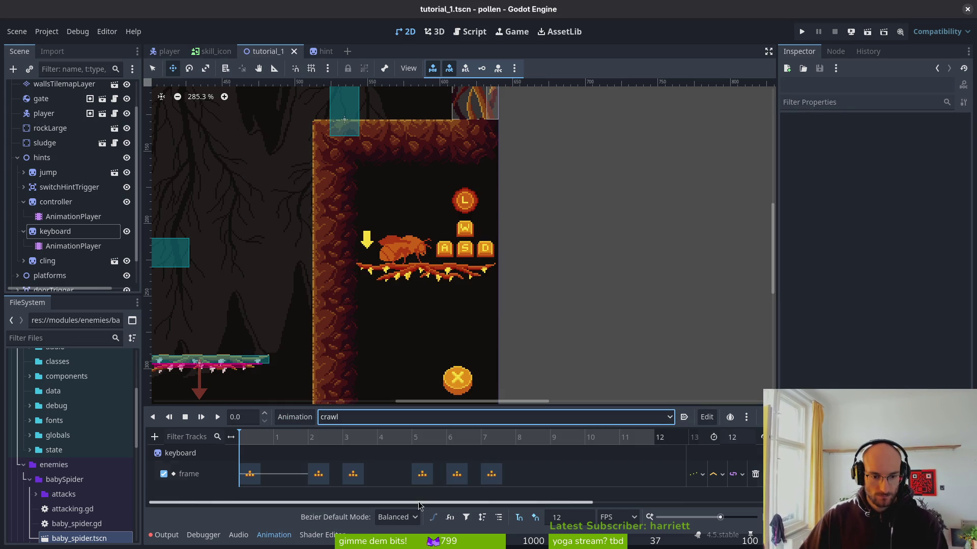
Delete the crawl keys at timeline frames 6 and 7
click(352, 475)
click(342, 445)
drag(343, 445, 419, 440)
click(456, 474)
shift+click(490, 474)
key(Delete)
Duplicate the frame-5 key to frame 6 and the frame-3 key to frame 4
click(422, 475)
key(ctrl+d)
click(356, 474)
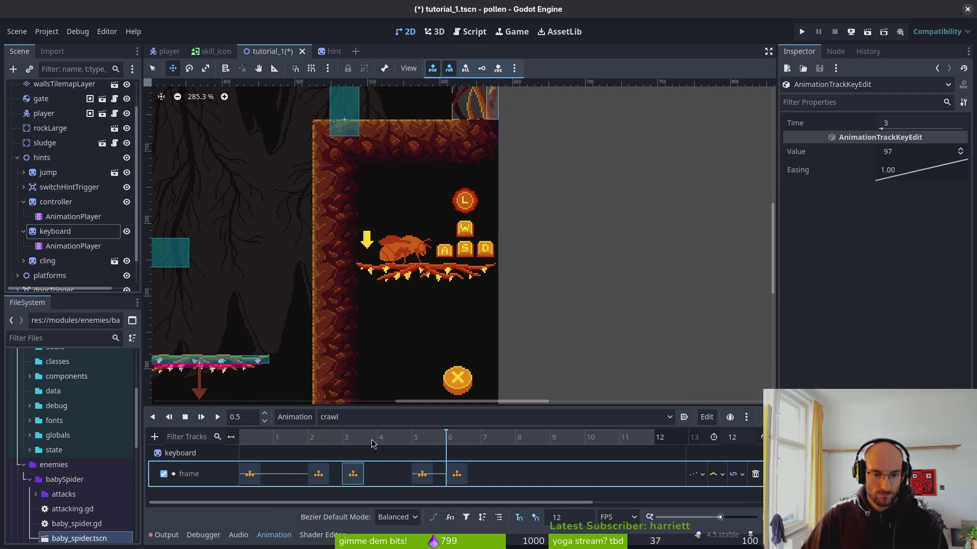
key(ctrl+d)
Copy the first frame key to frames 7 and 11, then save
click(457, 474)
click(490, 438)
key(ctrl+d)
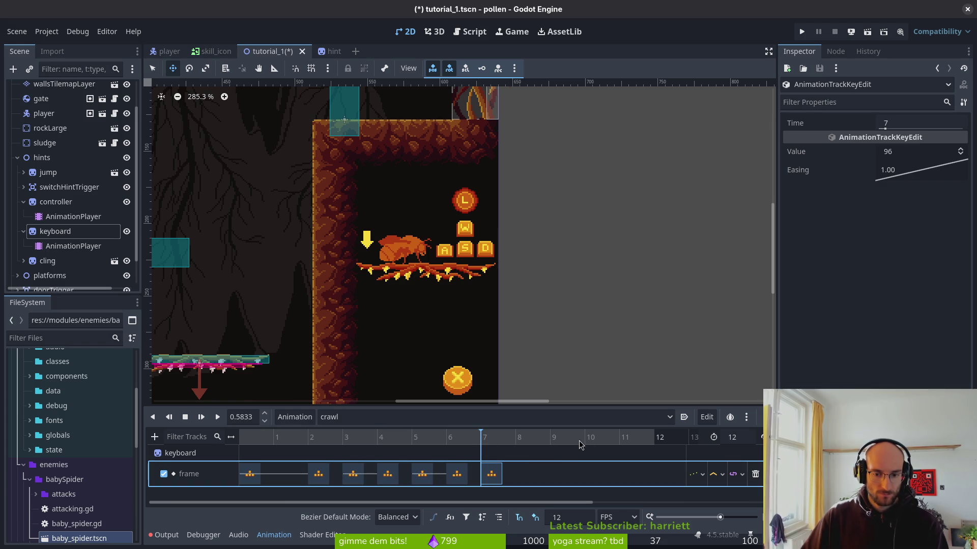
click(618, 439)
key(ctrl+d)
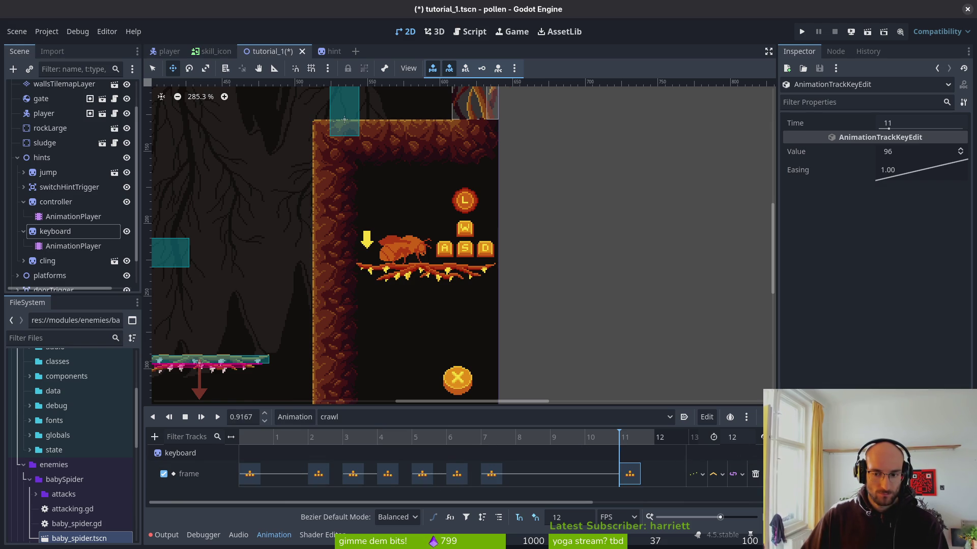
key(ctrl+s)
Preview crawl, then push the frame 6–7 keys two frames and the 4–5 keys one frame later
click(218, 417)
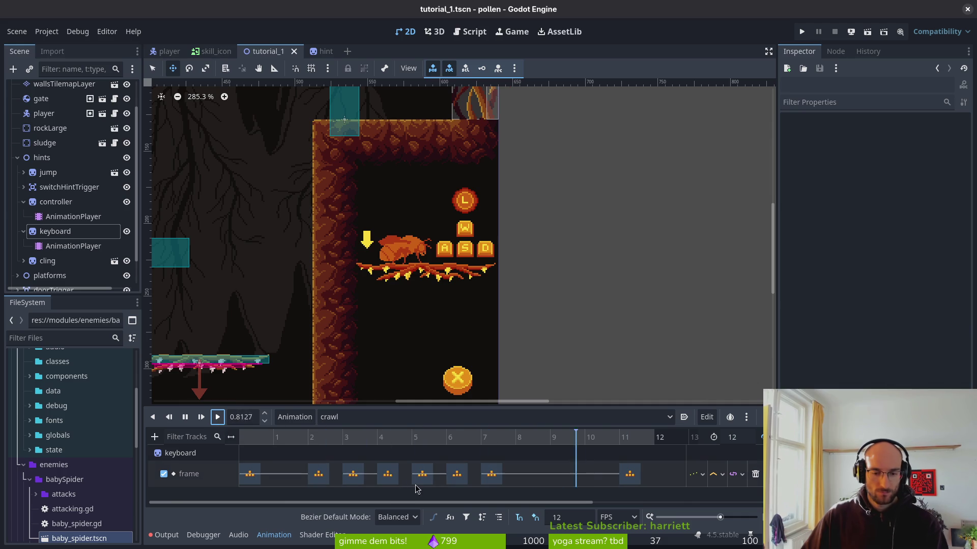
key(s)
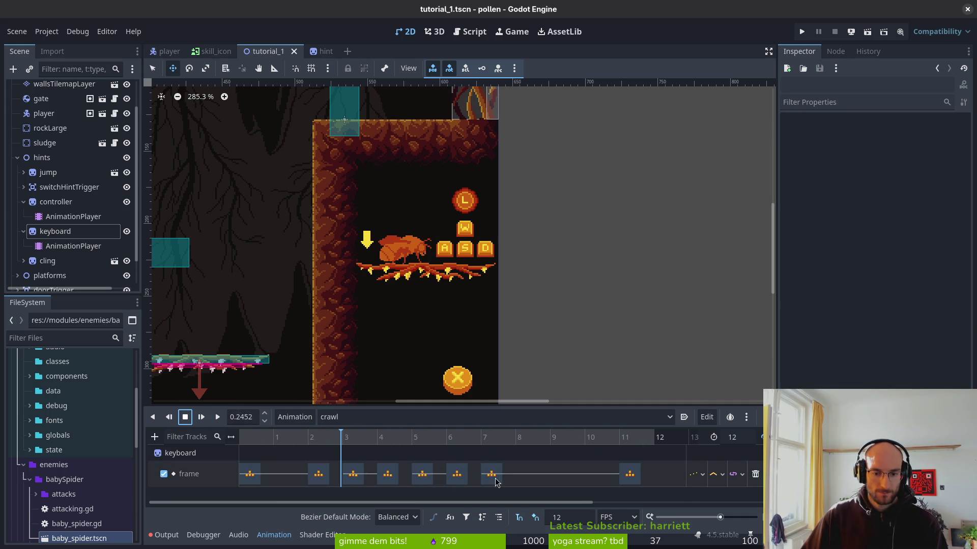
drag(493, 473, 562, 474)
drag(452, 474, 522, 474)
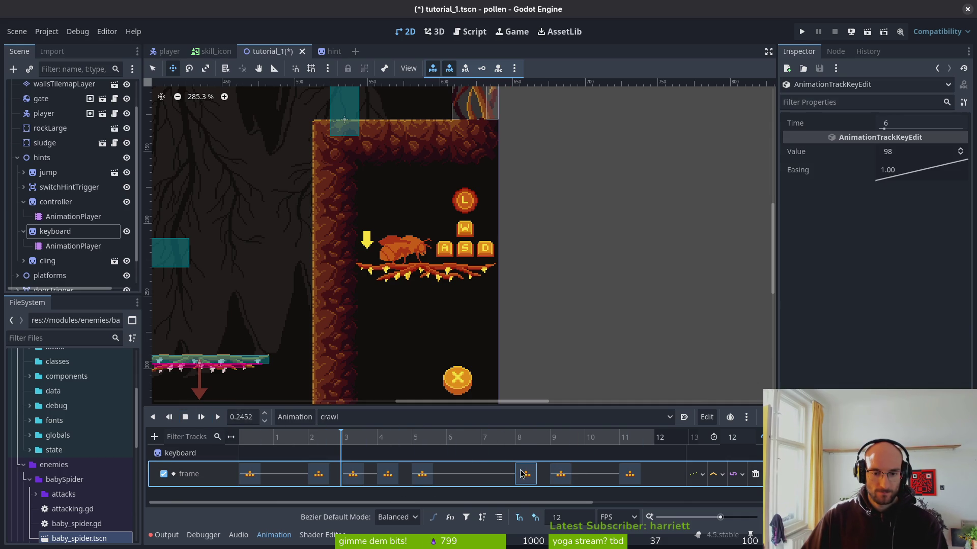
mouse_move(415, 477)
mouse_down()
mouse_move(451, 476)
mouse_move(424, 477)
mouse_up()
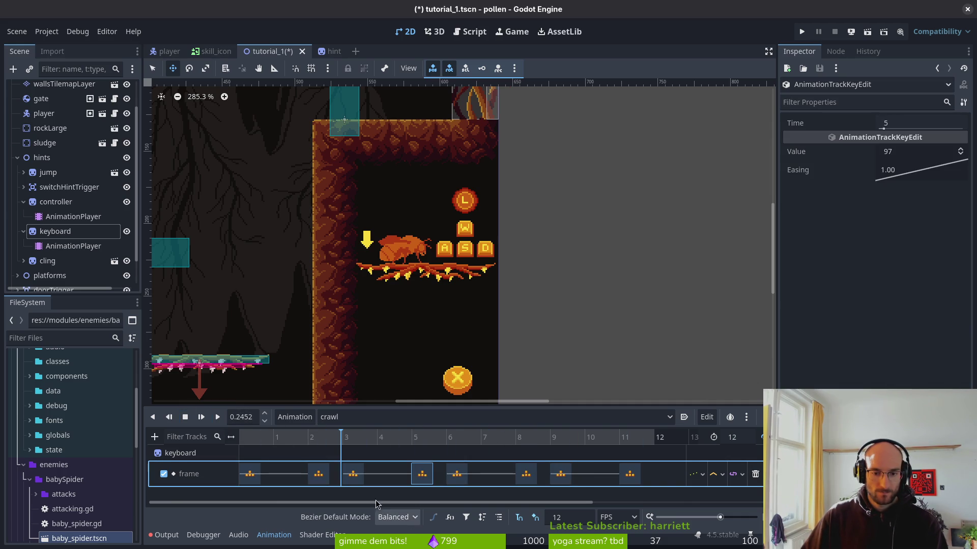
key(ctrl+s)
Respace the keys to frames 0, 1, 2, 5, 6, 9, 10 and 11, saving
click(185, 417)
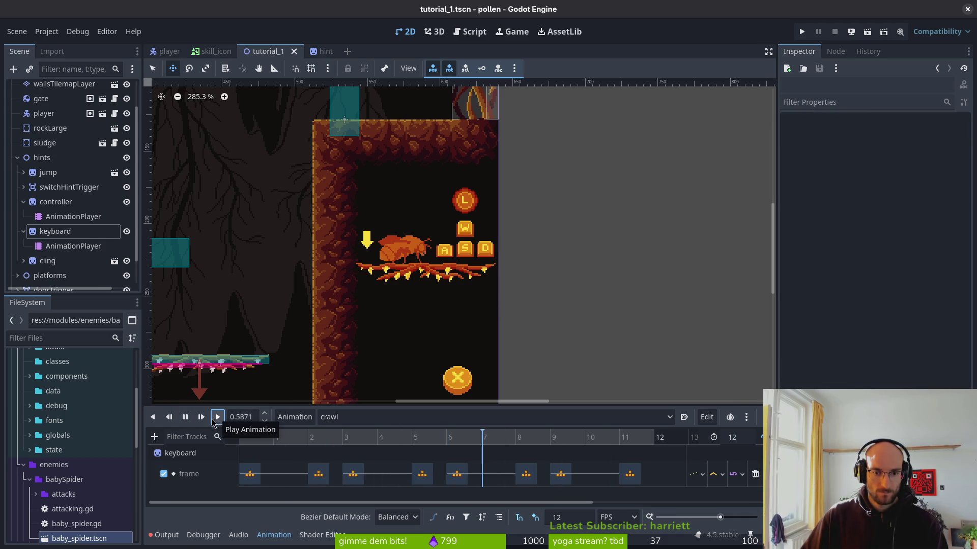
click(186, 417)
key(ctrl+s)
click(318, 474)
drag(319, 474, 284, 474)
drag(352, 476, 332, 479)
drag(560, 474, 595, 474)
drag(526, 474, 560, 474)
key(ctrl+s)
click(185, 417)
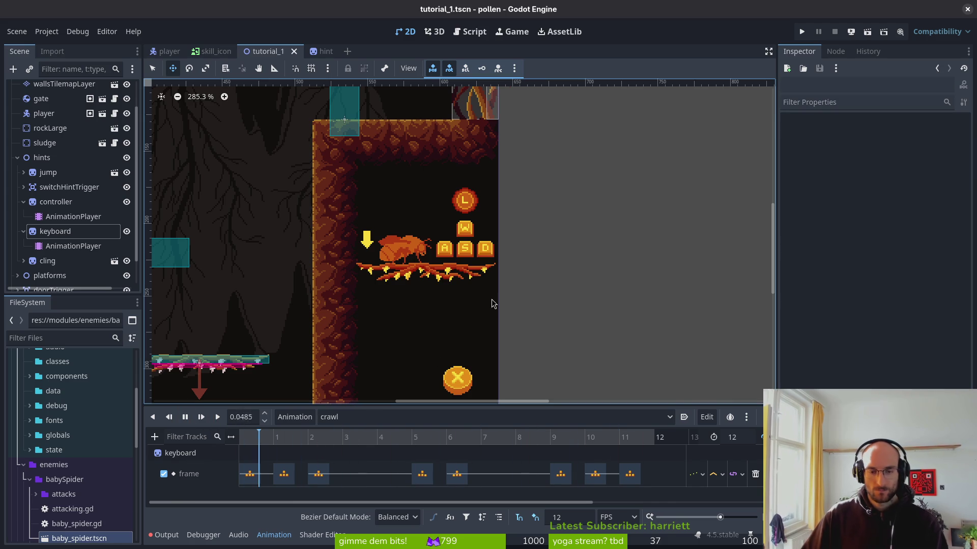
Create a new animation named 'cling' for the keyboard hint and save the scene
click(334, 417)
click(295, 416)
click(294, 417)
click(315, 437)
text(cling)
key(Return)
key(ctrl+s)
Create a Frame track in cling and key the keyboard sprite's frames 98, 99 and 100, then save
click(55, 232)
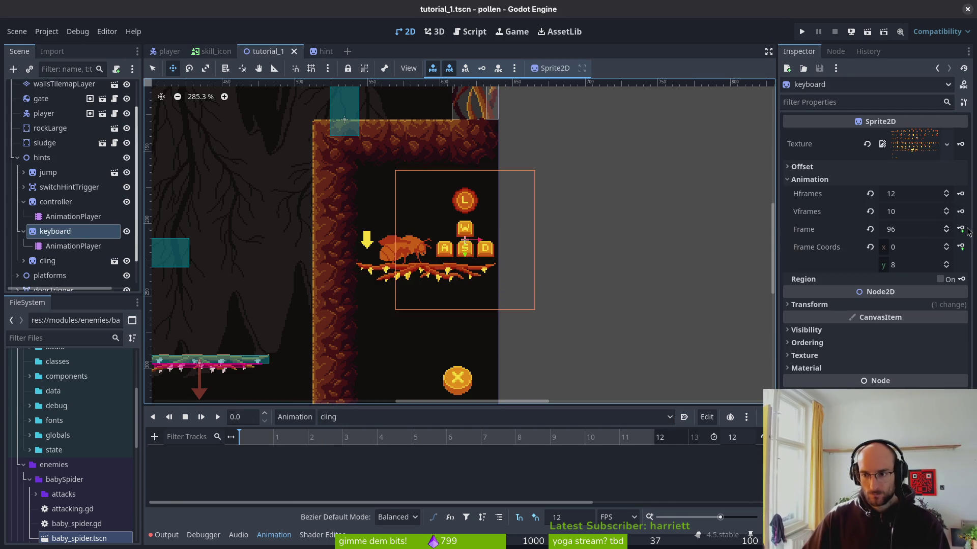
click(962, 230)
click(527, 304)
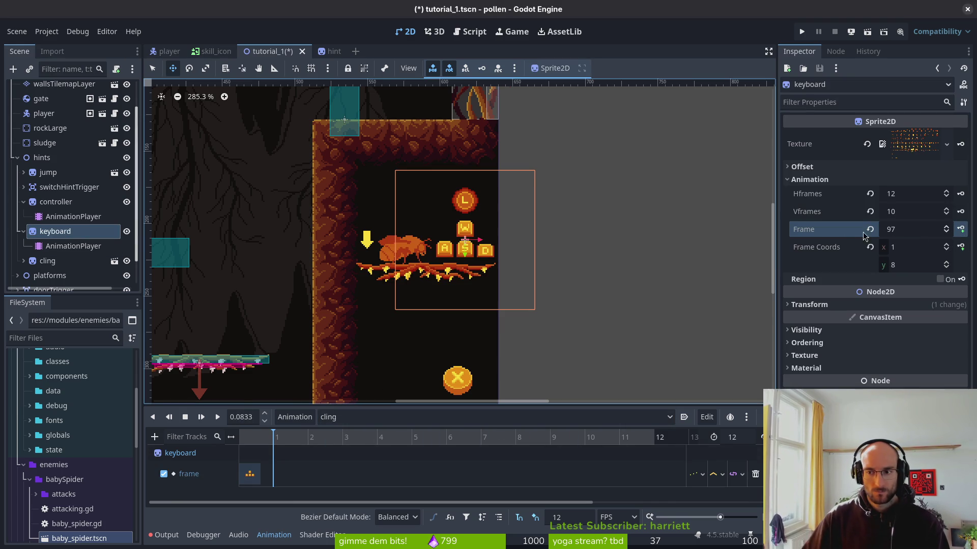
click(961, 230)
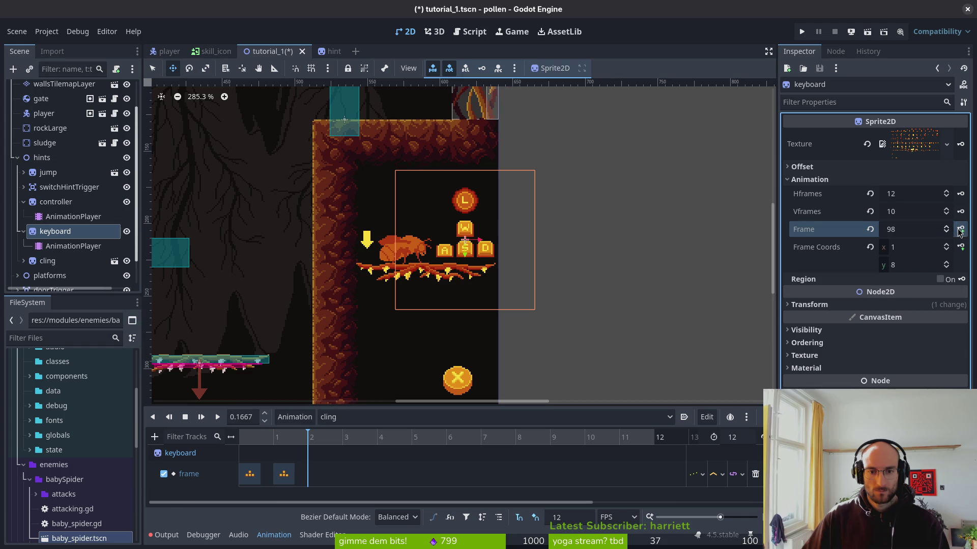
click(960, 231)
click(960, 231)
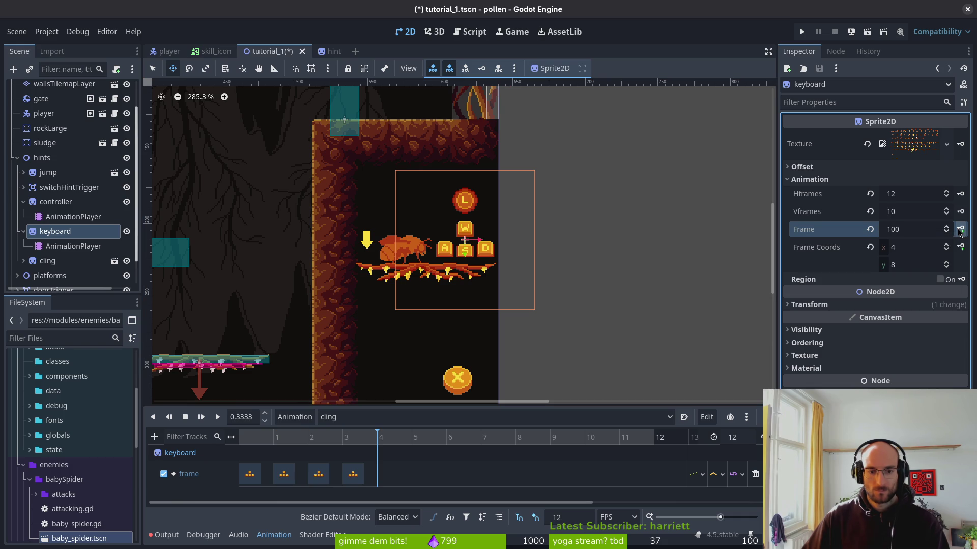
click(959, 230)
key(ctrl+s)
Reset the sprite to frame 96 and delete the cling keys at frames 1 and 2
click(233, 435)
click(272, 440)
click(240, 445)
click(282, 444)
click(283, 445)
click(284, 474)
key(Delete)
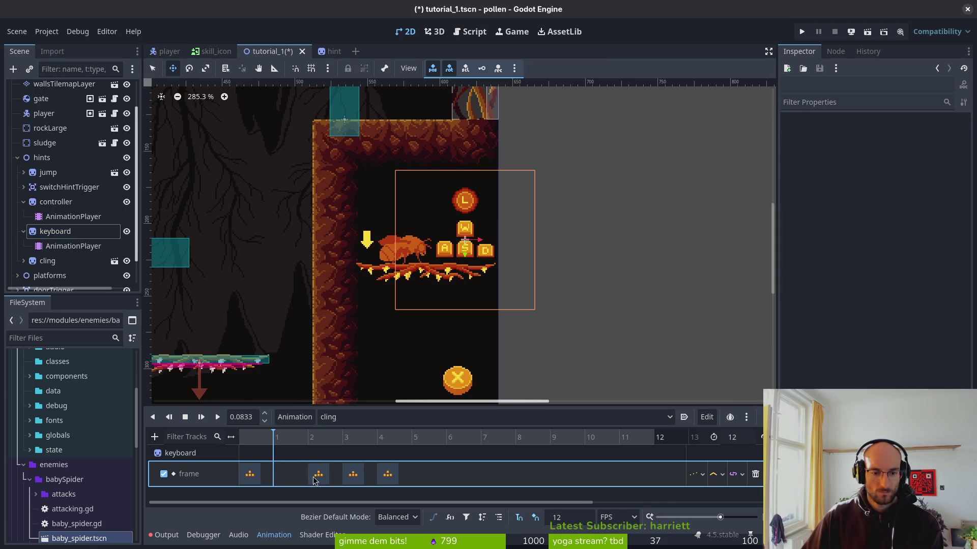
click(318, 474)
click(315, 438)
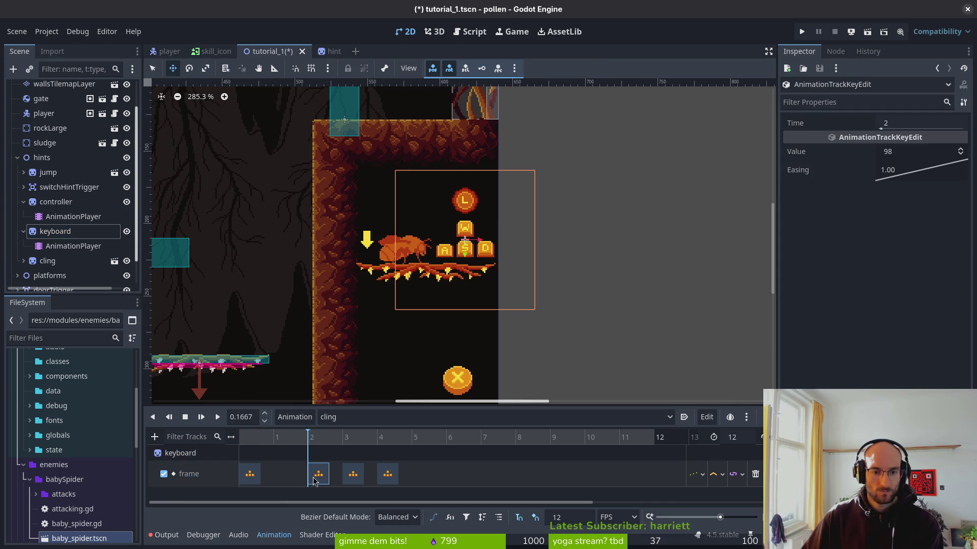
key(Delete)
Duplicate the first key to frame 1, move keys to frames 2 and 6, and insert a key at frame 5
click(250, 474)
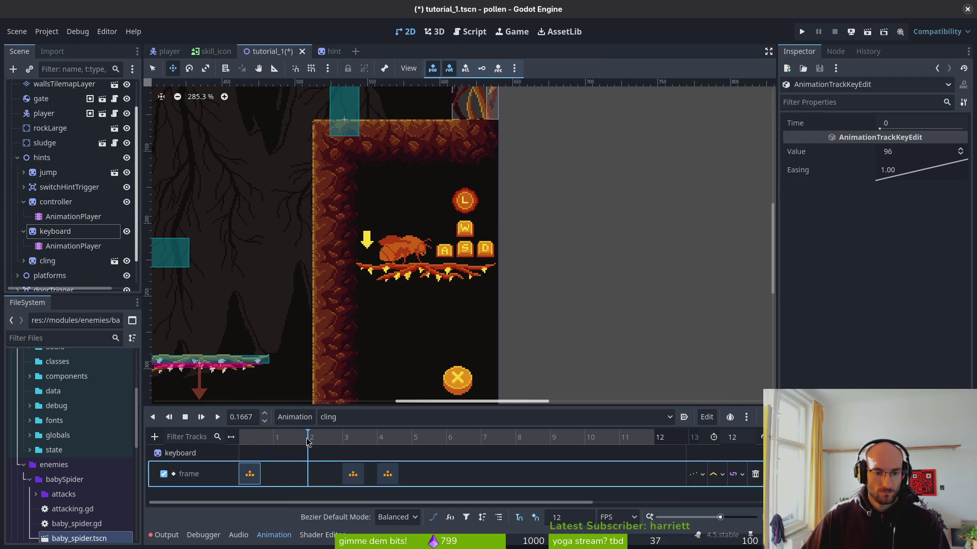
click(275, 438)
key(ctrl+d)
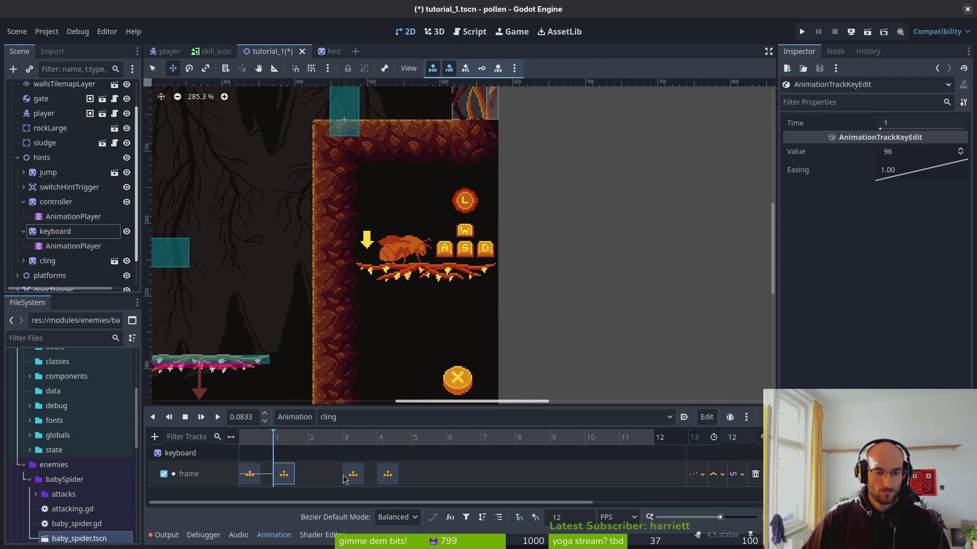
drag(346, 480, 315, 478)
drag(389, 482, 458, 480)
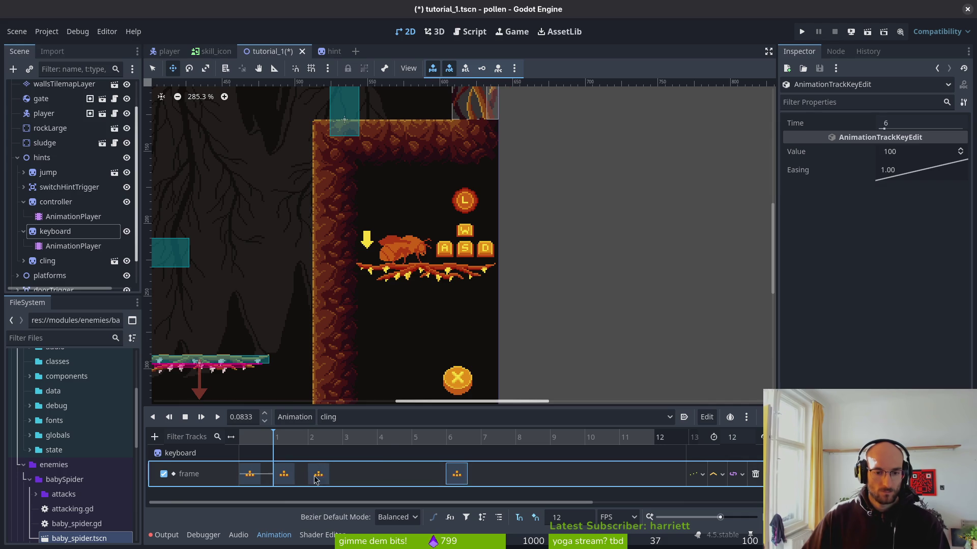
click(415, 439)
right_click(422, 477)
click(443, 487)
Copy the frame-6 key to frame 9 and duplicate the first key onto frame 10
click(450, 477)
click(584, 440)
key(ctrl+d)
drag(594, 474, 559, 475)
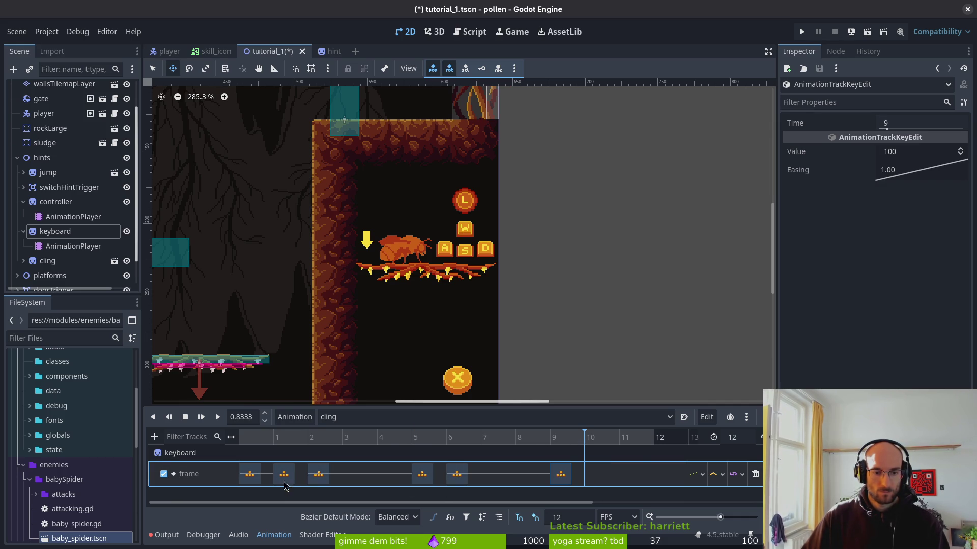
key(ctrl+d)
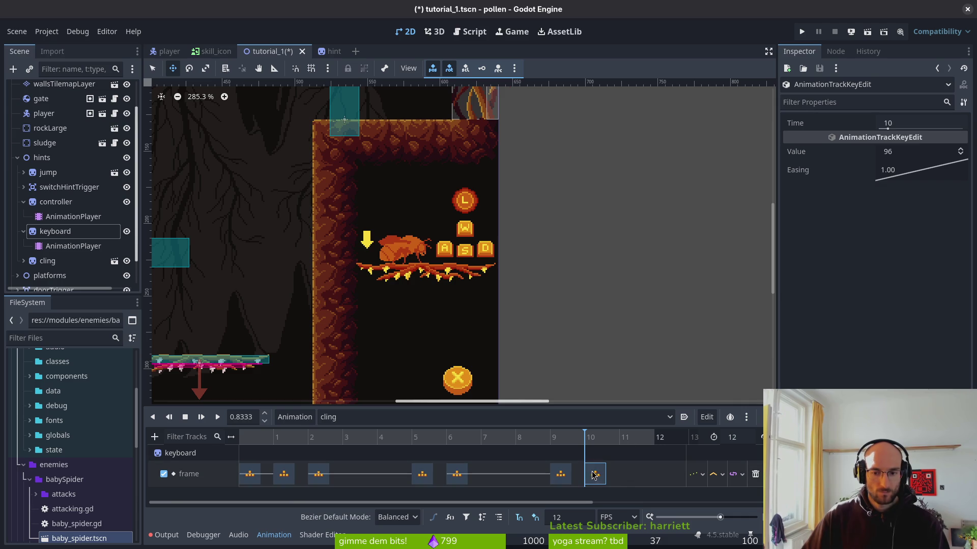
Keep cling as the current animation, preview it twice, and save the scene
click(359, 417)
click(359, 461)
click(359, 419)
click(348, 448)
click(629, 474)
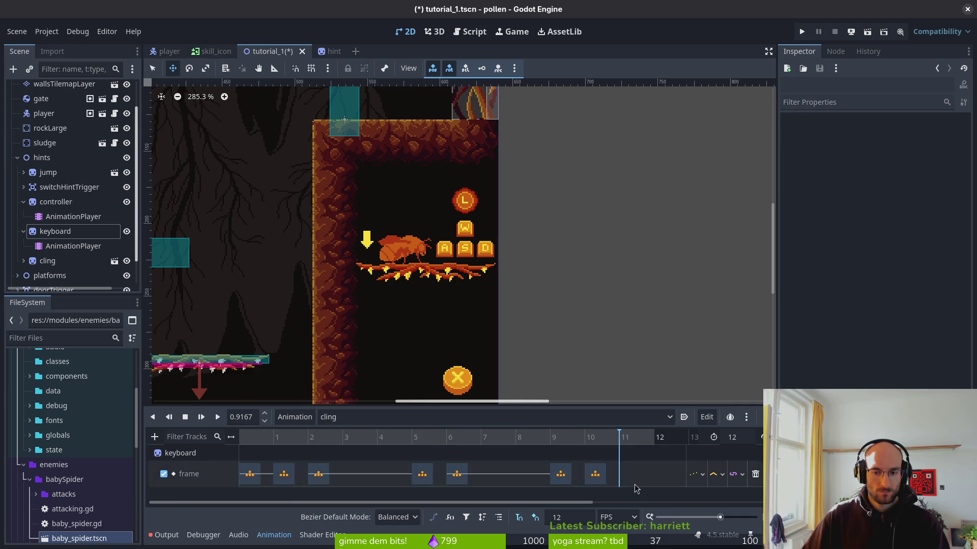
click(184, 417)
click(217, 417)
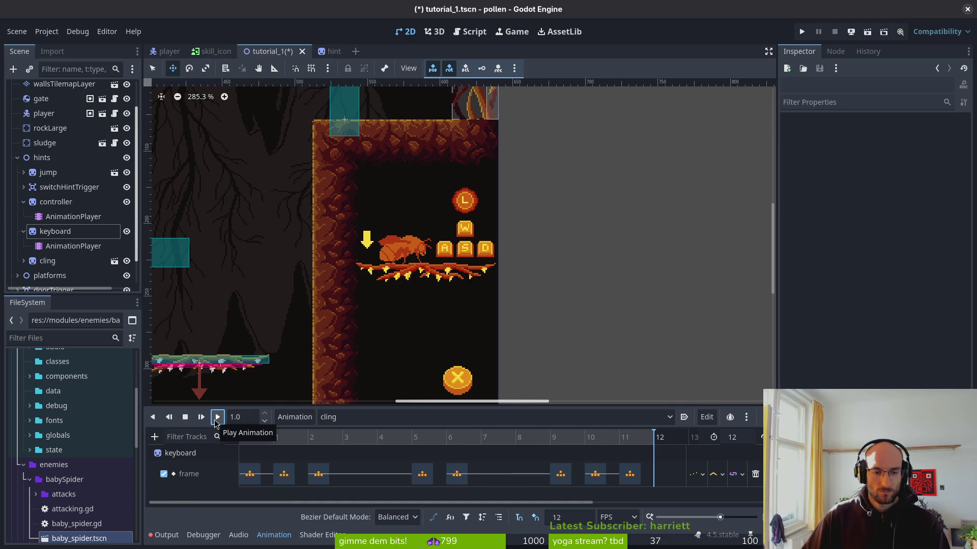
click(185, 418)
click(215, 419)
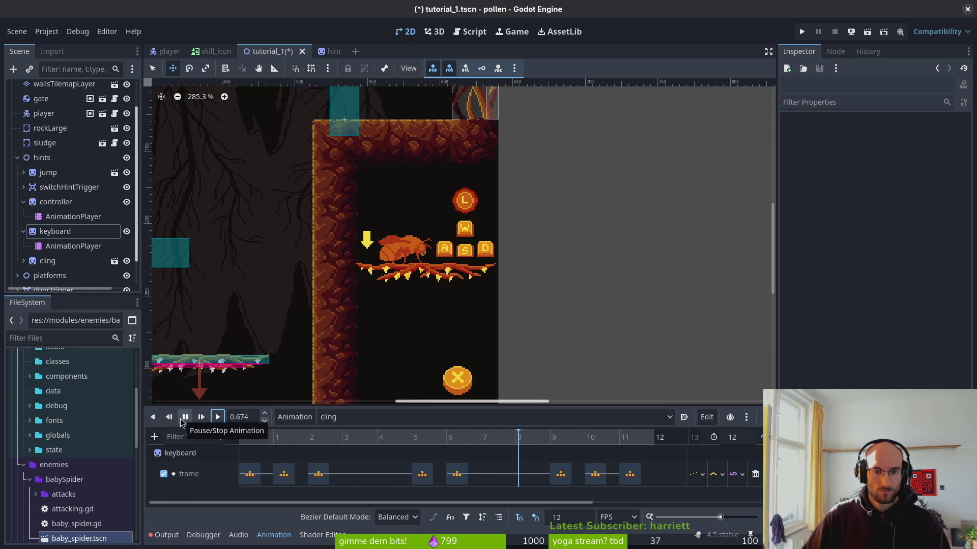
click(182, 422)
key(ctrl+s)
click(294, 417)
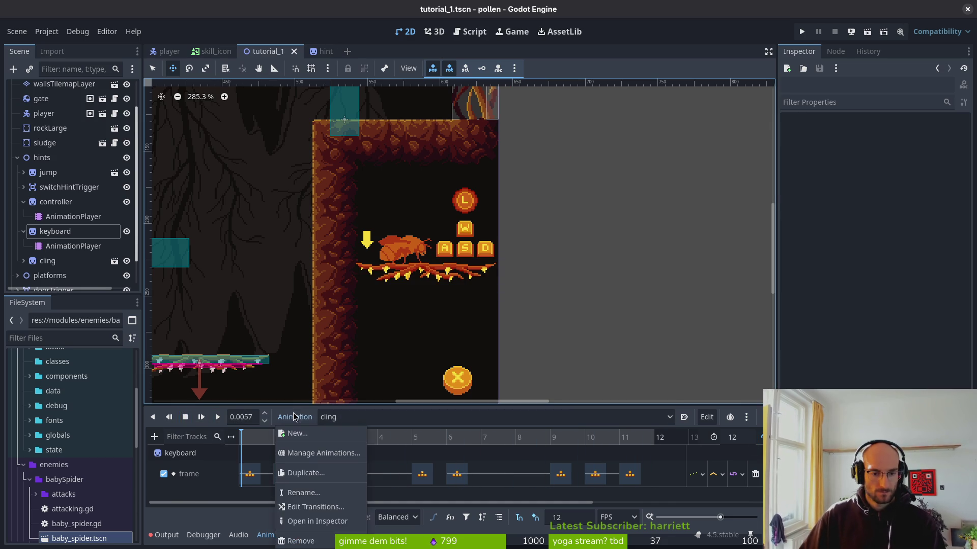
Select the controller's AnimationPlayer and rename its play animation to crawl in the library manager
click(363, 423)
click(32, 230)
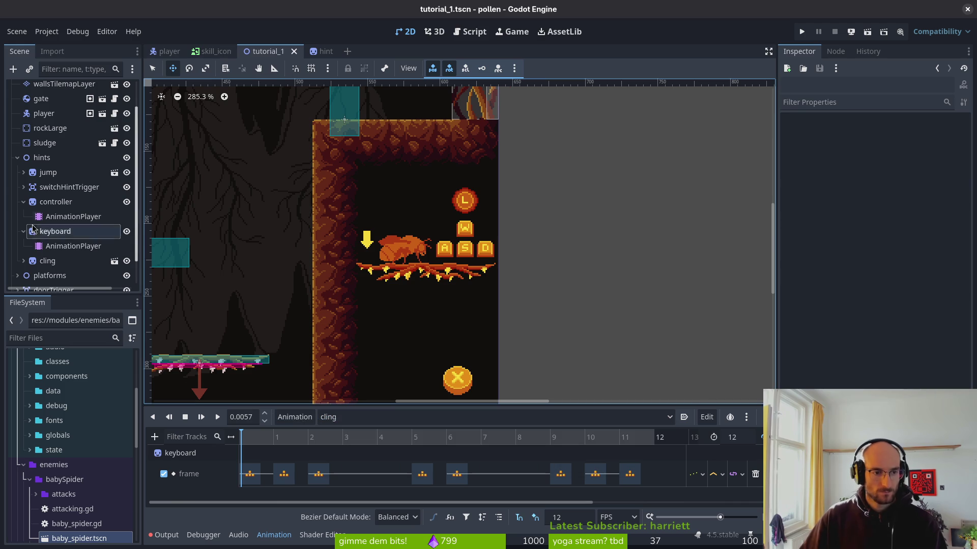
click(56, 202)
click(73, 217)
click(330, 417)
click(291, 416)
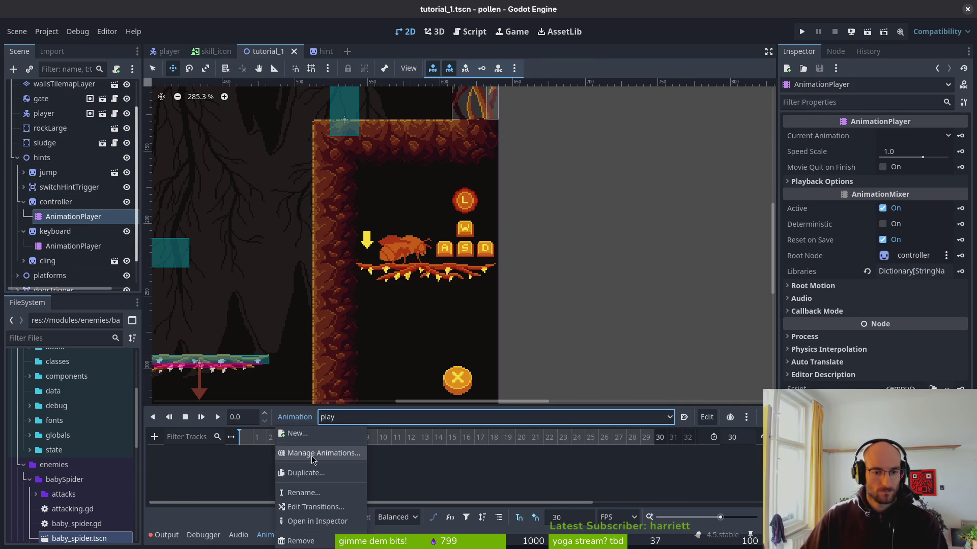
click(307, 452)
double_click(316, 201)
text(crawl)
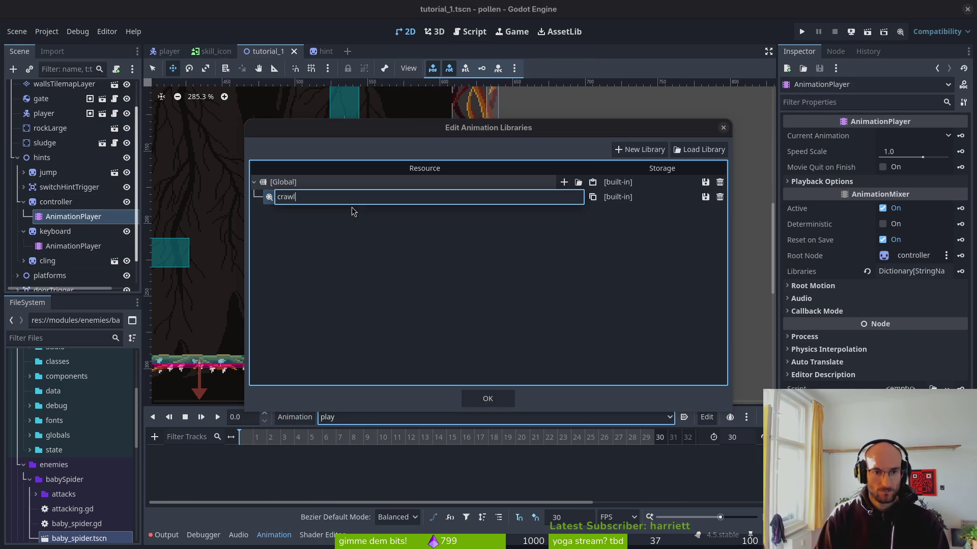
key(Return)
click(487, 399)
Add a new 'cling' animation with a 12 FPS timeline and save
click(295, 416)
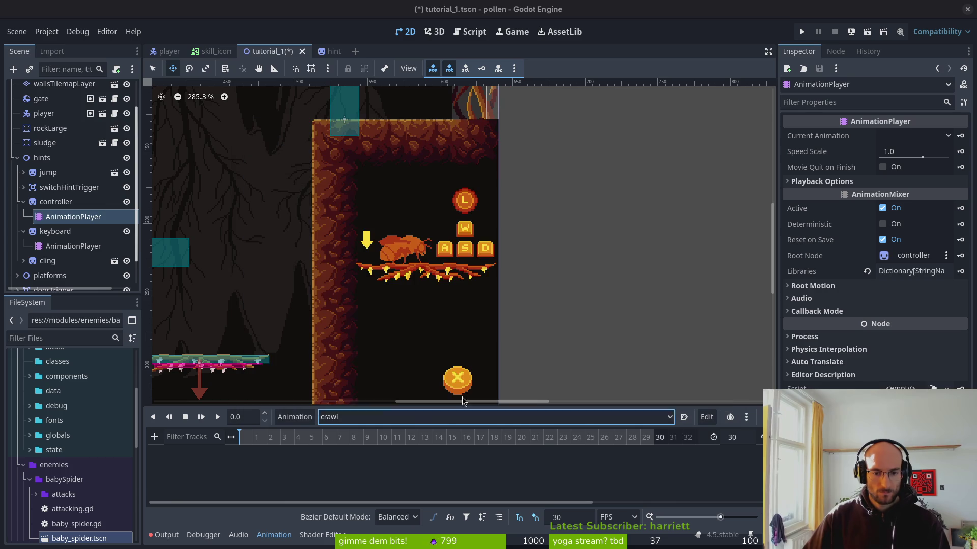
click(300, 433)
text(cling)
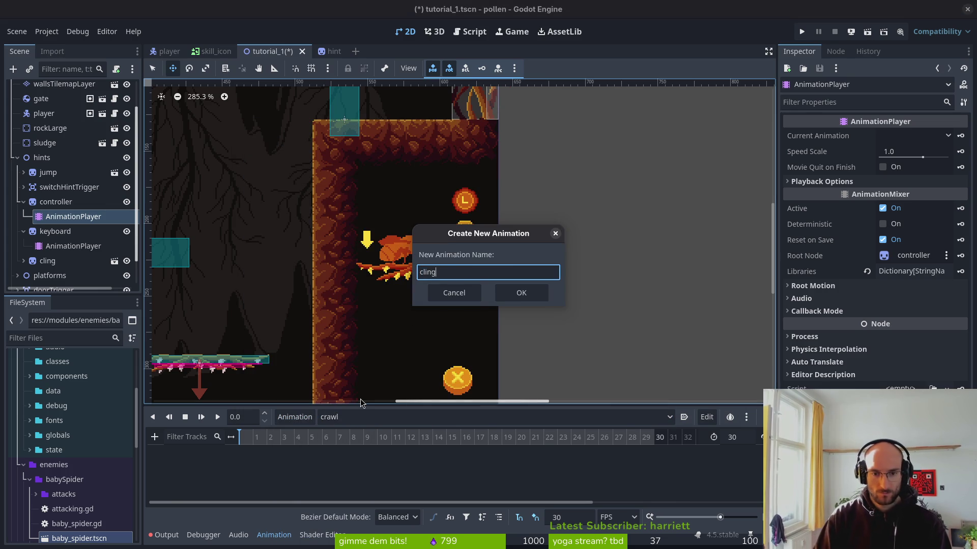
key(Return)
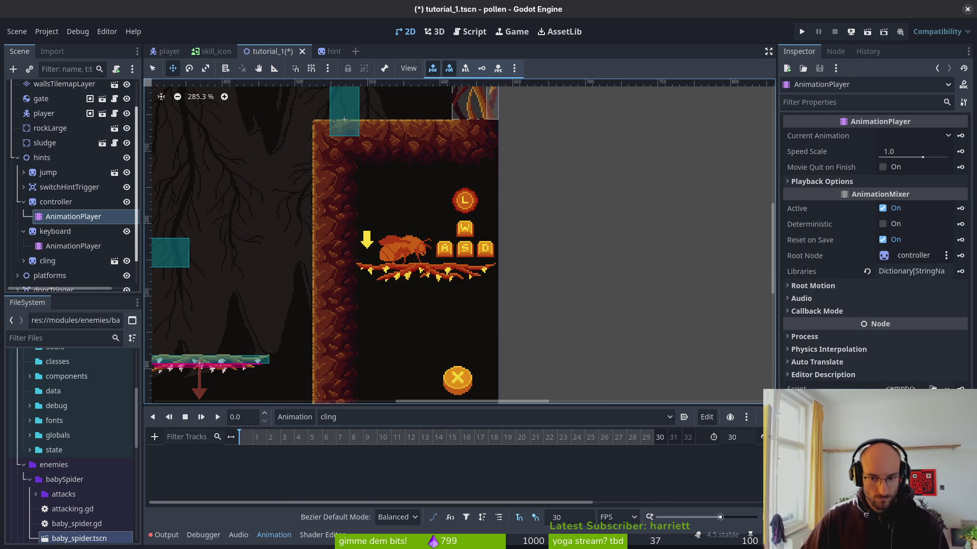
click(558, 520)
text(12)
key(Return)
key(ctrl+s)
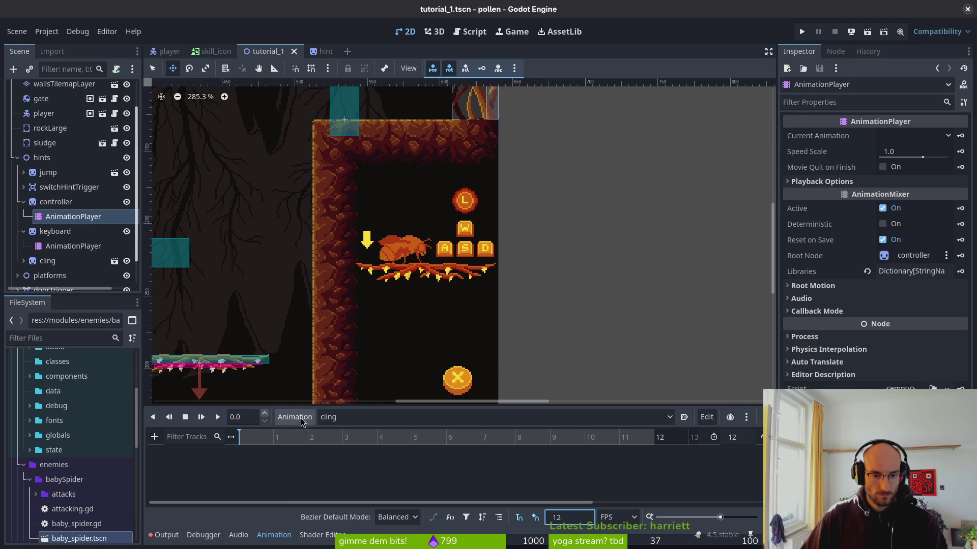
Set the crawl animation's timeline to 12 FPS and save the scene
click(354, 419)
click(338, 448)
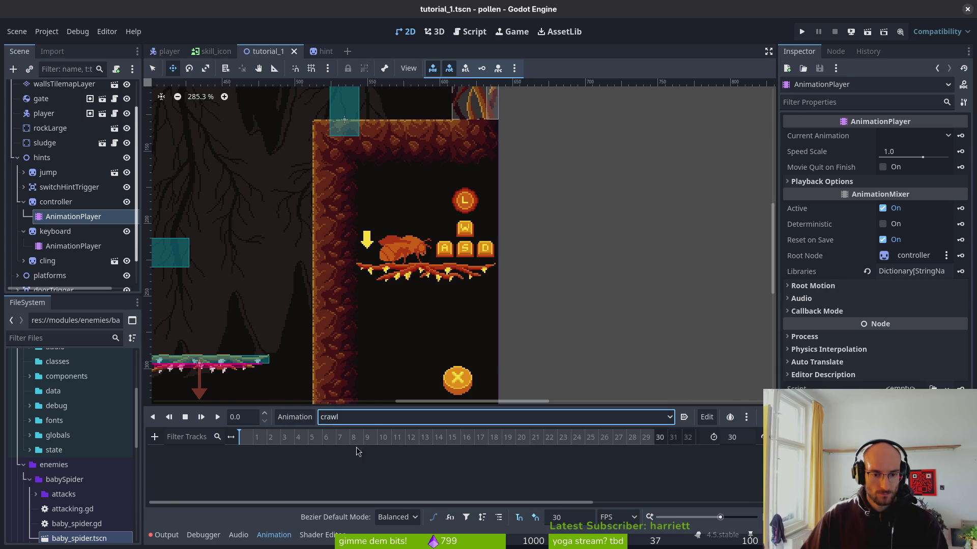
double_click(562, 517)
text(2)
key(Return)
double_click(562, 518)
text(12)
key(Return)
key(ctrl+s)
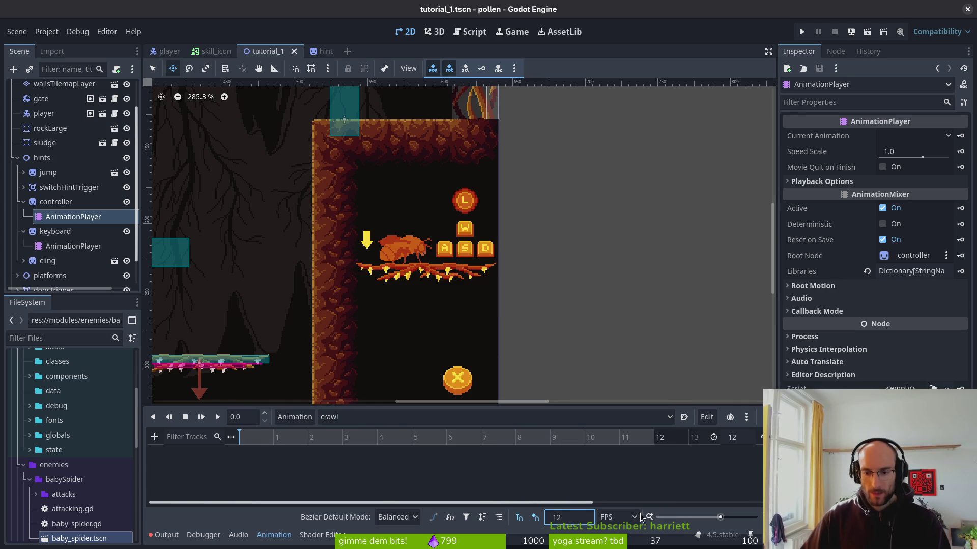
click(65, 202)
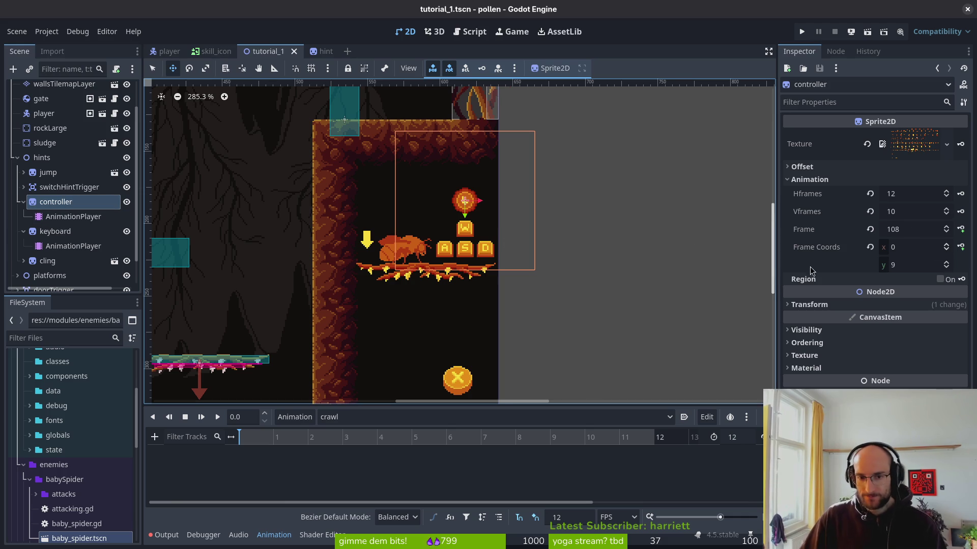
Create a Frame track in crawl and key the controller sprite's successive frames 108, 109 onward
scroll(492, 198, up, 2)
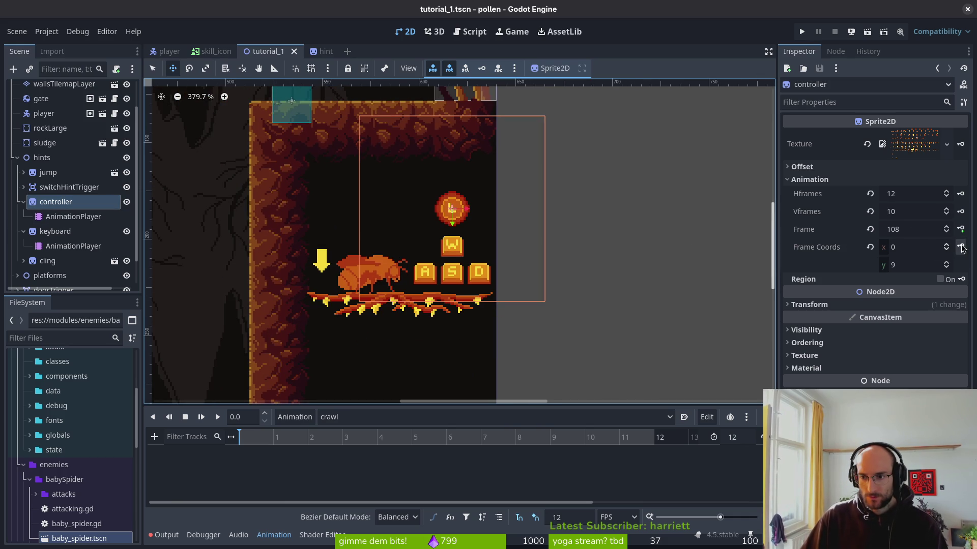
click(960, 229)
click(526, 303)
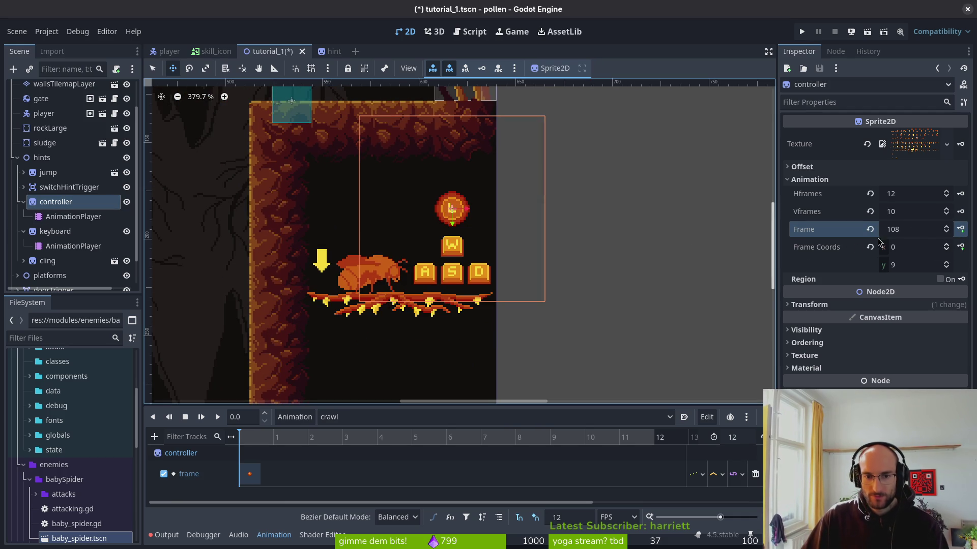
click(960, 229)
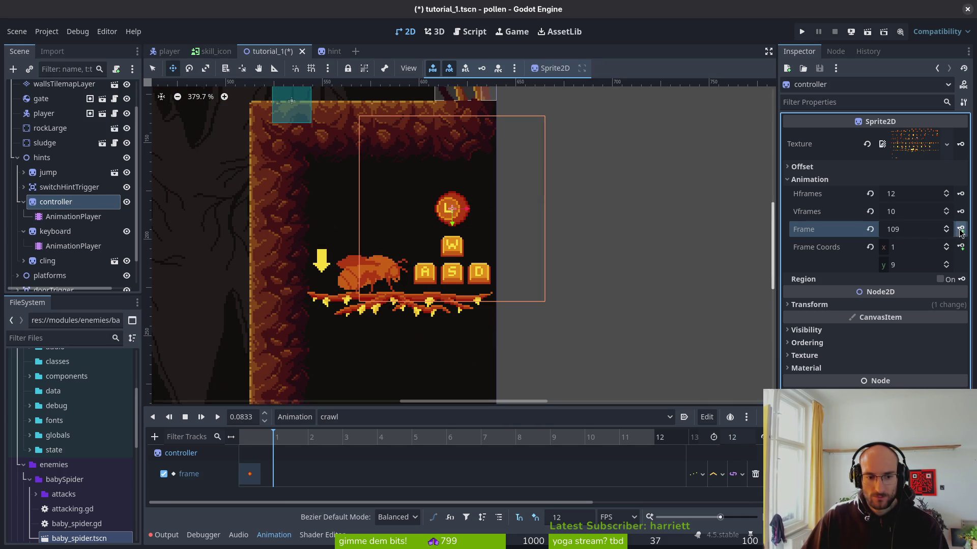
click(961, 229)
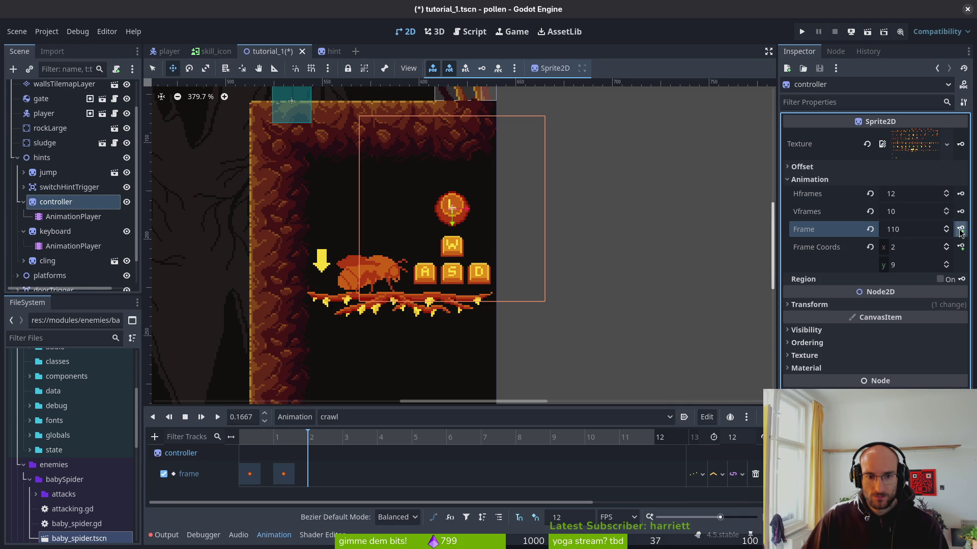
click(960, 229)
click(960, 230)
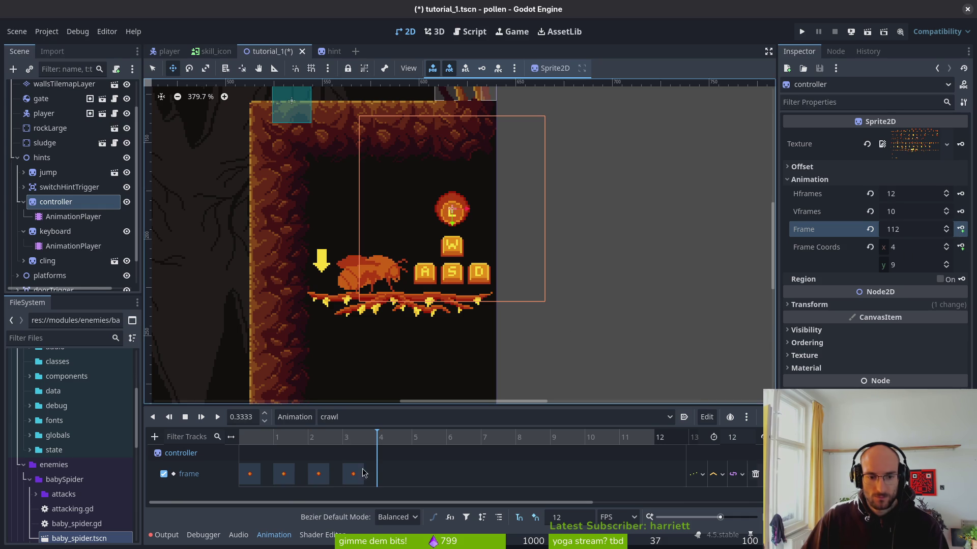
click(318, 474)
Move the frame-1 key to frame 2 and duplicate keys onto frames 9 and 5
mouse_move(284, 474)
mouse_down()
mouse_move(490, 475)
mouse_move(464, 477)
mouse_up()
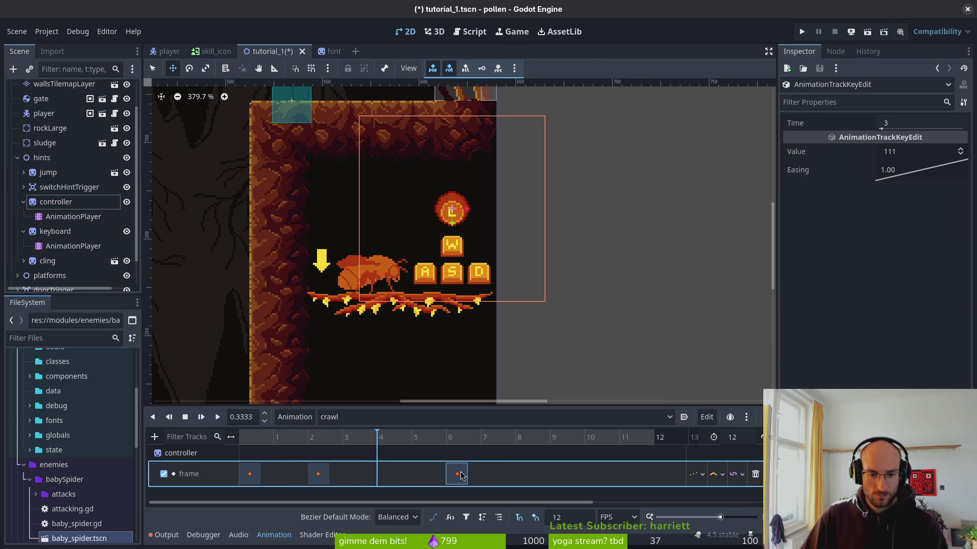
click(558, 441)
key(ctrl+d)
click(318, 474)
click(413, 438)
key(ctrl+d)
Duplicate keys onto frames 1, 10 and 11, then save the scene
click(250, 474)
click(275, 441)
key(ctrl+d)
click(590, 439)
key(ctrl+d)
click(623, 438)
key(ctrl+d)
key(ctrl+s)
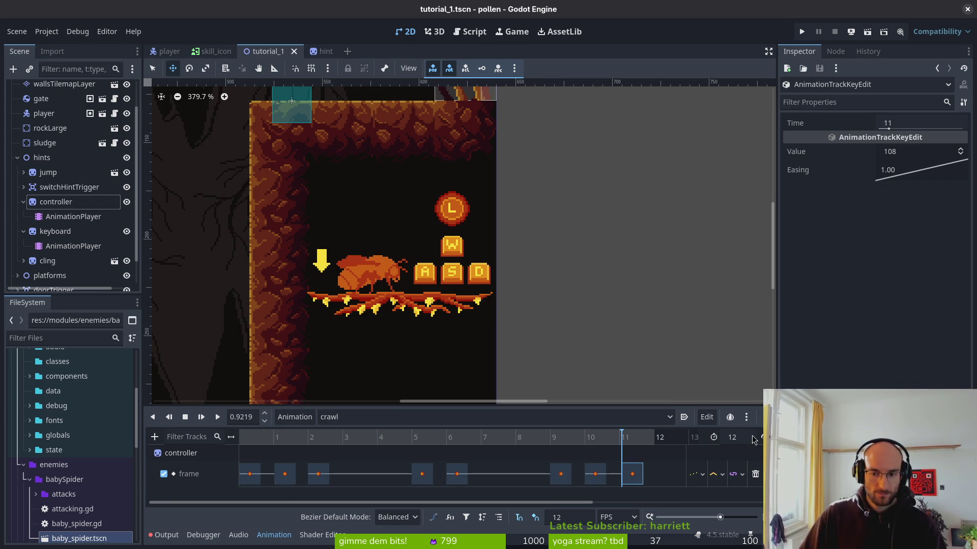
Preview crawl, move the frame-5 key to frame 4, paste a value-108 key at frame 5, and save
click(217, 417)
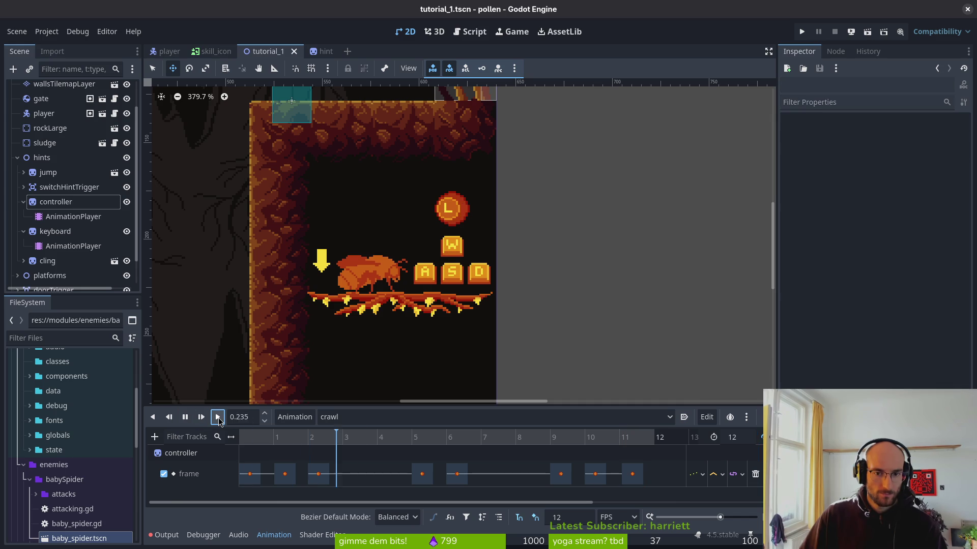
click(287, 476)
click(424, 476)
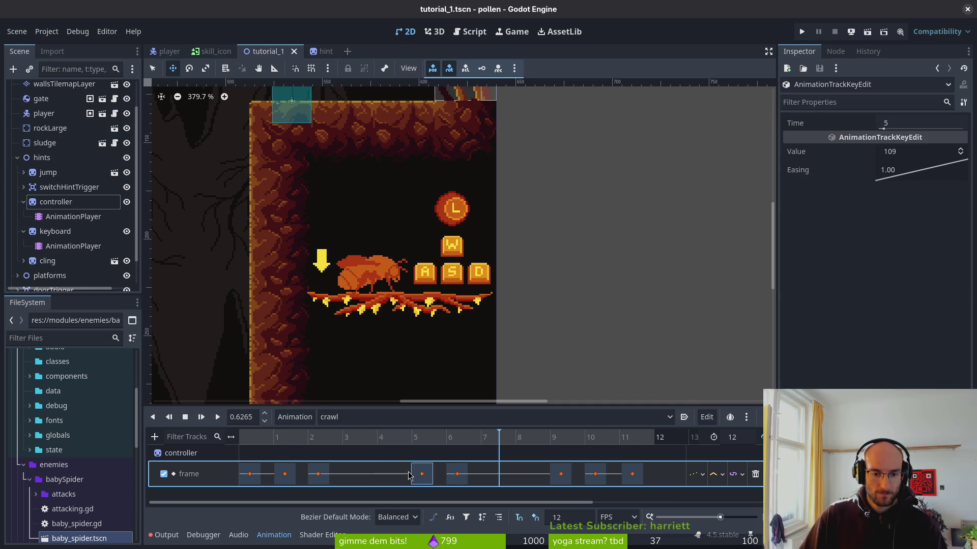
drag(416, 472, 382, 472)
click(414, 439)
key(ctrl+v)
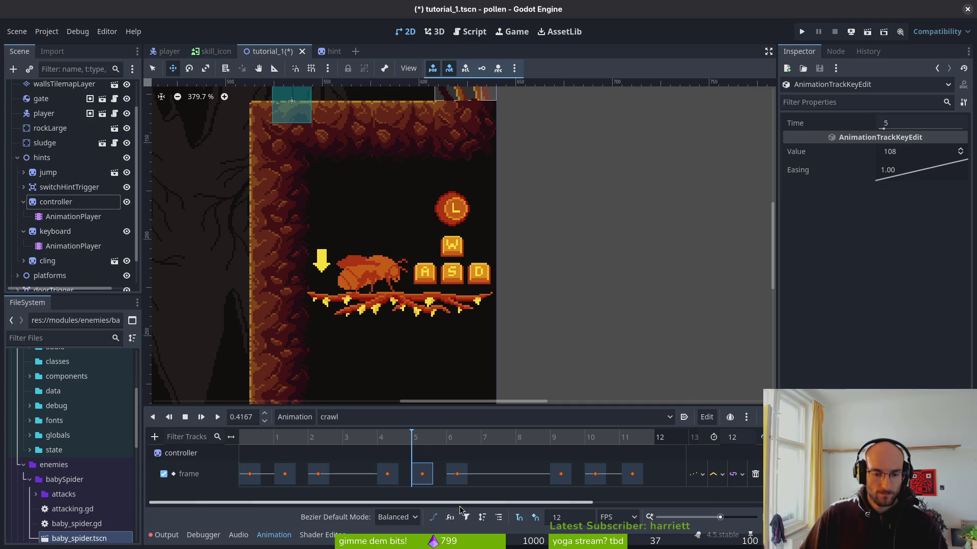
click(218, 417)
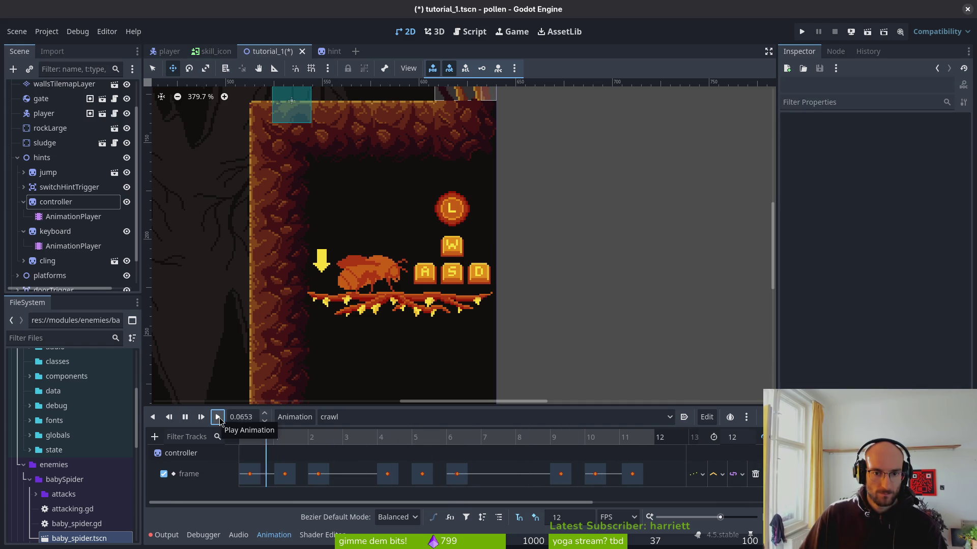
key(ctrl+s)
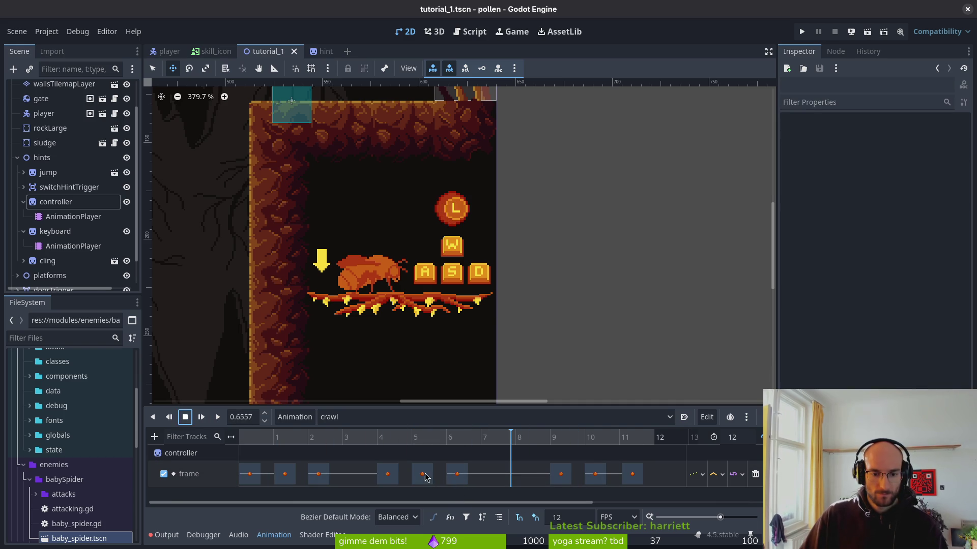
Shift keys 4–6 one frame later, replay crawl, and save the scene
click(596, 474)
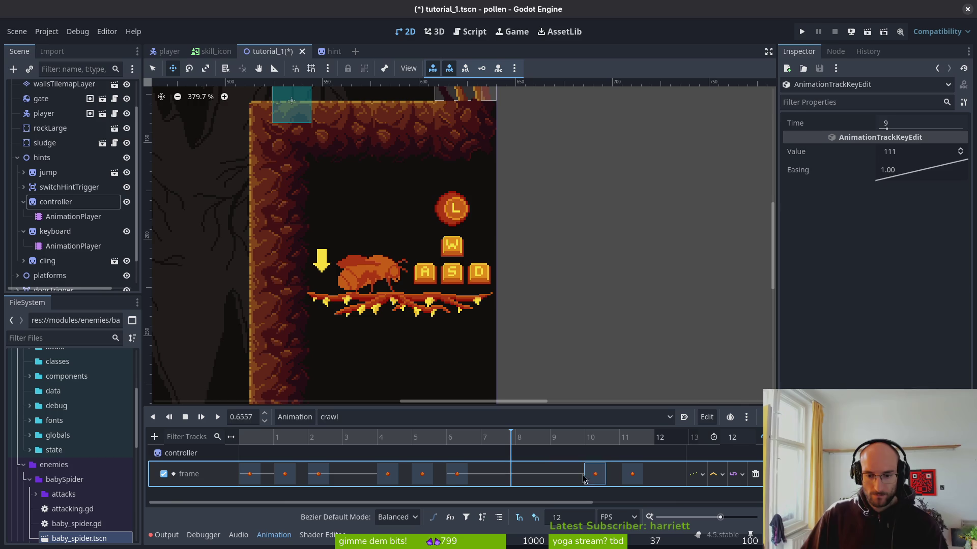
mouse_move(450, 480)
mouse_down()
mouse_move(484, 475)
mouse_move(440, 476)
mouse_move(457, 476)
mouse_up()
drag(388, 476, 422, 475)
click(302, 464)
key(ctrl+s)
click(217, 417)
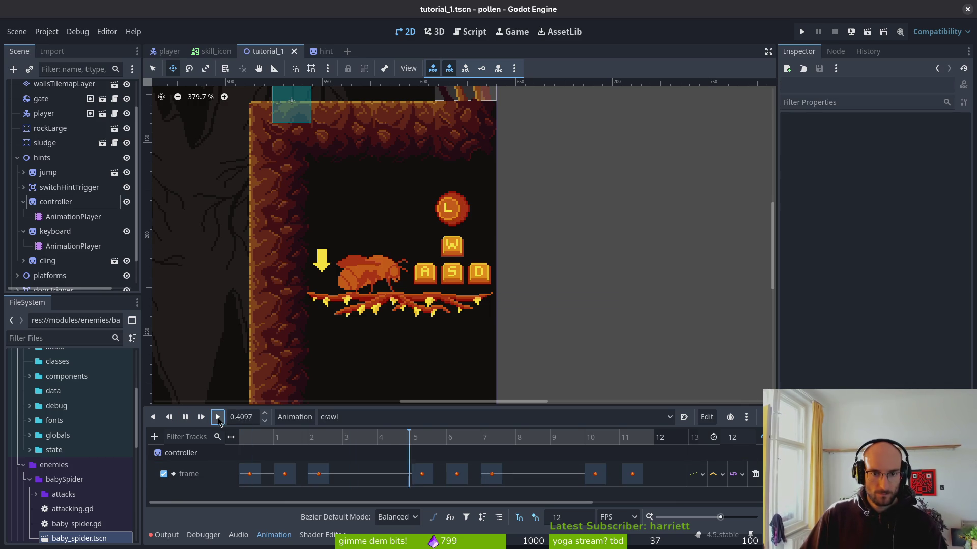
key(ctrl+s)
click(356, 417)
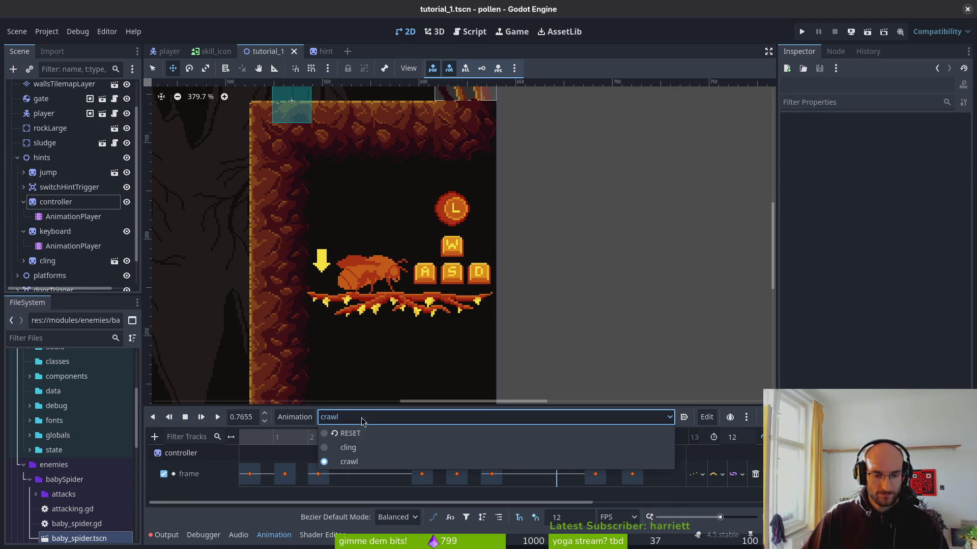
In cling, step the controller sprite to frame 110 and create a Frame track with keys at frames 0–3
click(364, 447)
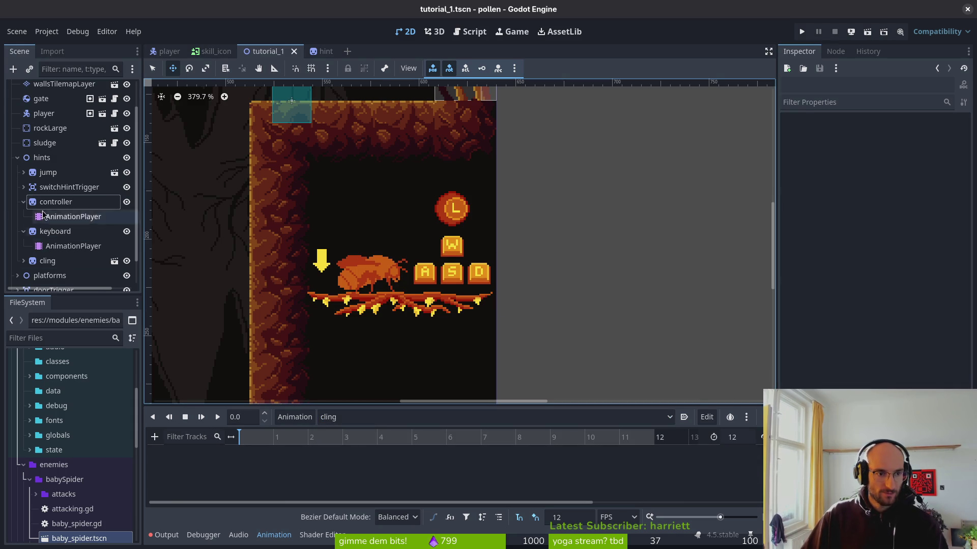
click(56, 202)
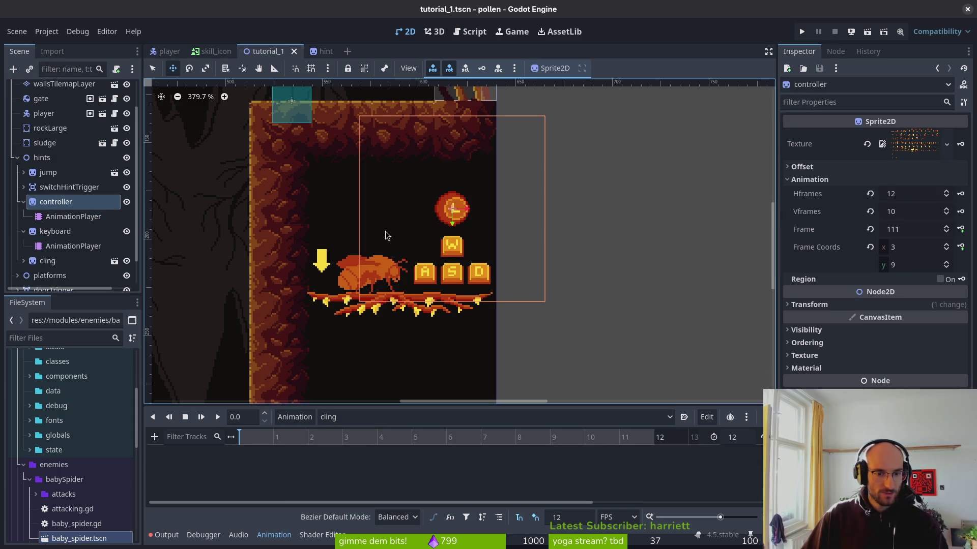
click(946, 250)
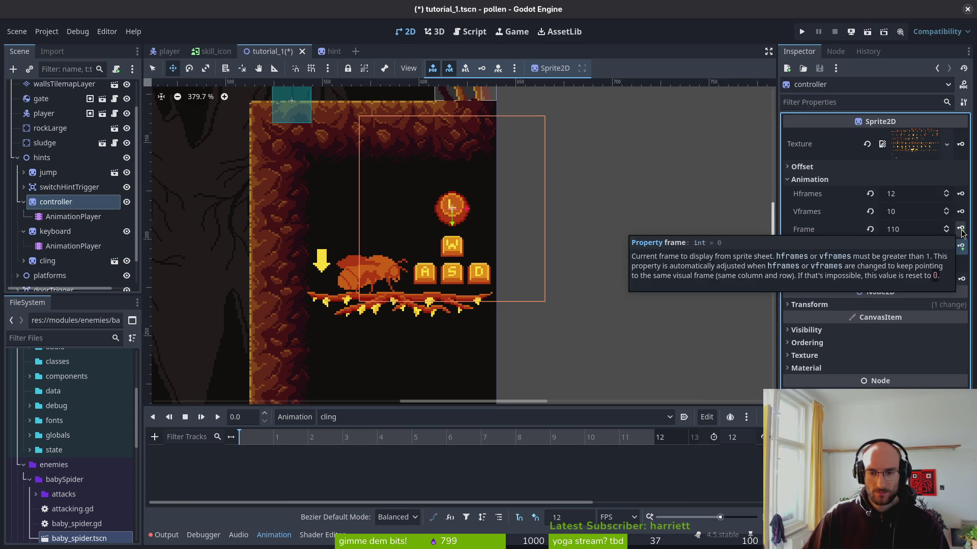
click(961, 229)
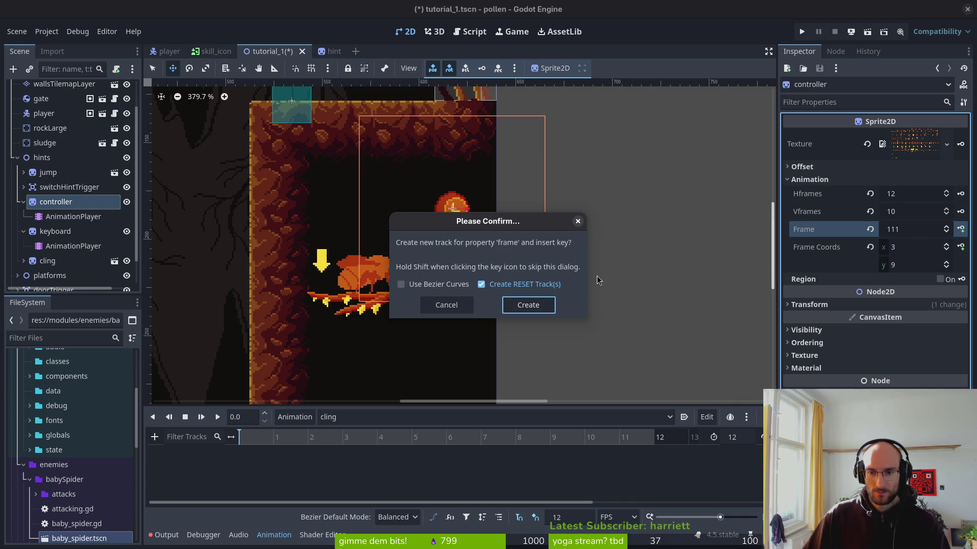
click(529, 306)
click(961, 229)
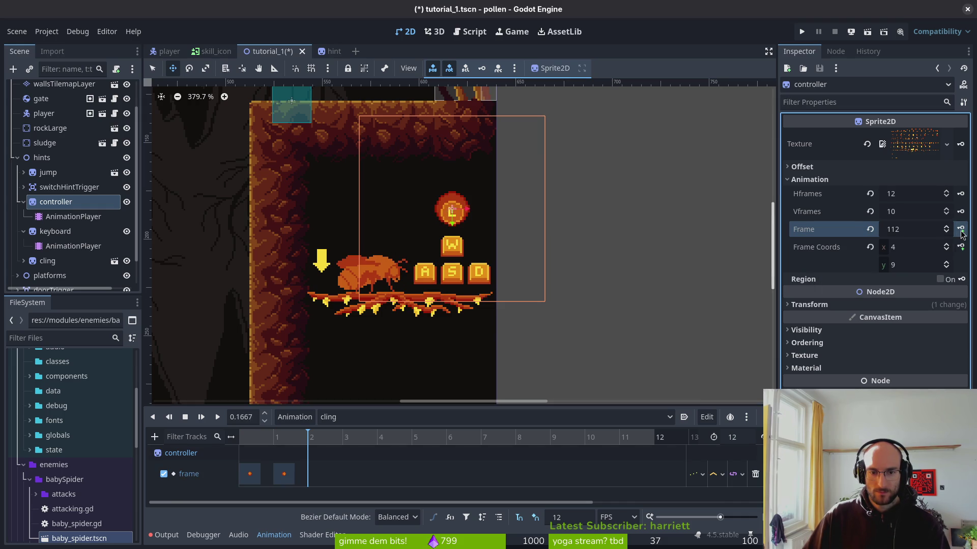
click(960, 230)
Delete the middle key and key sprite frame 108 at timeline frame 1
click(284, 474)
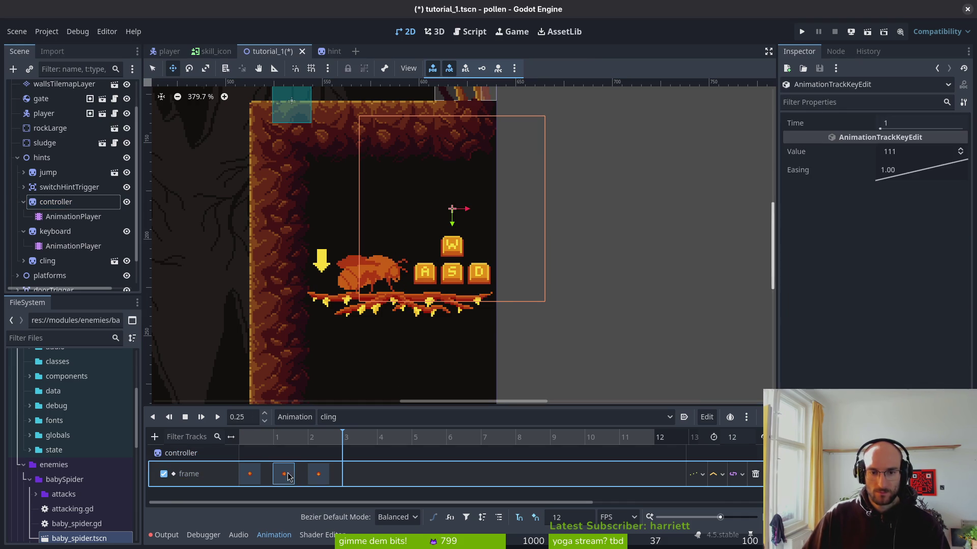
click(273, 474)
click(274, 474)
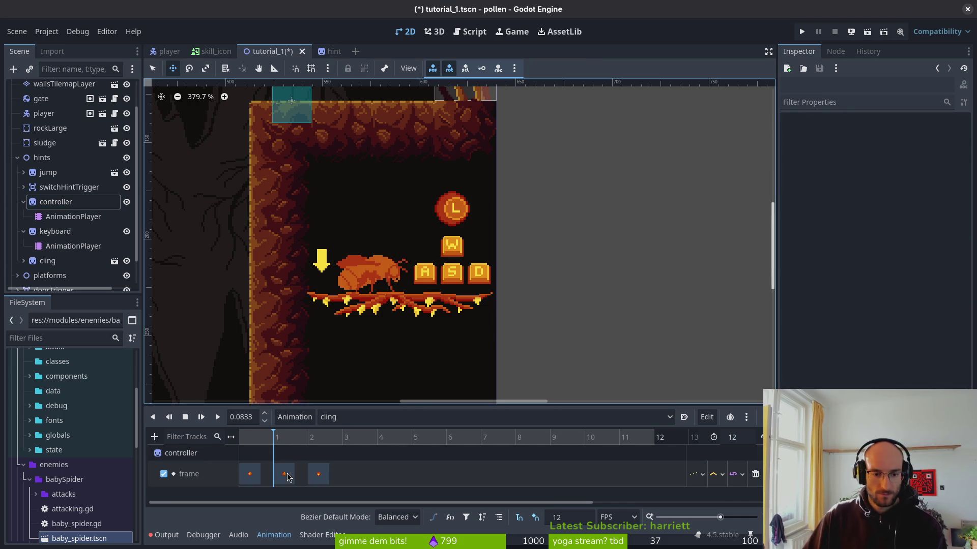
key(Delete)
click(56, 202)
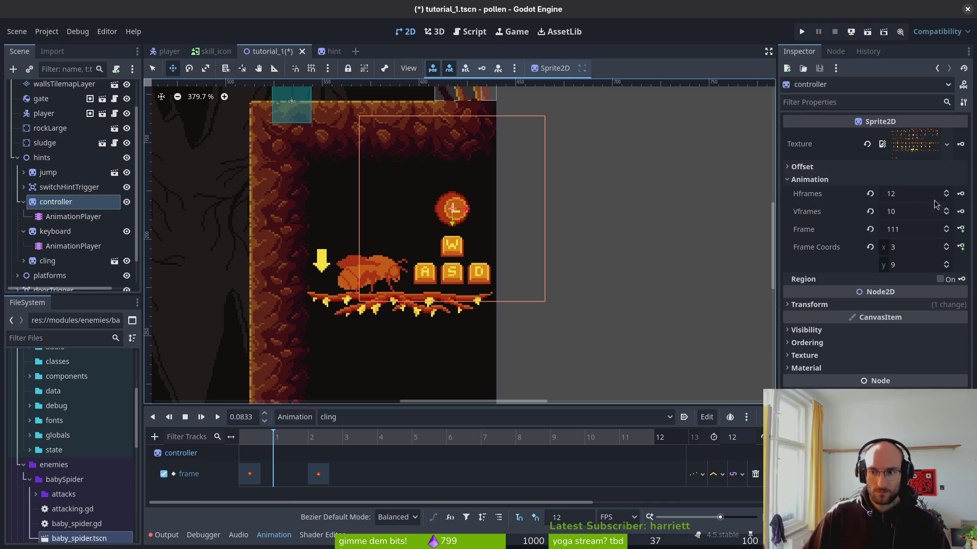
click(946, 232)
click(946, 232)
click(946, 232)
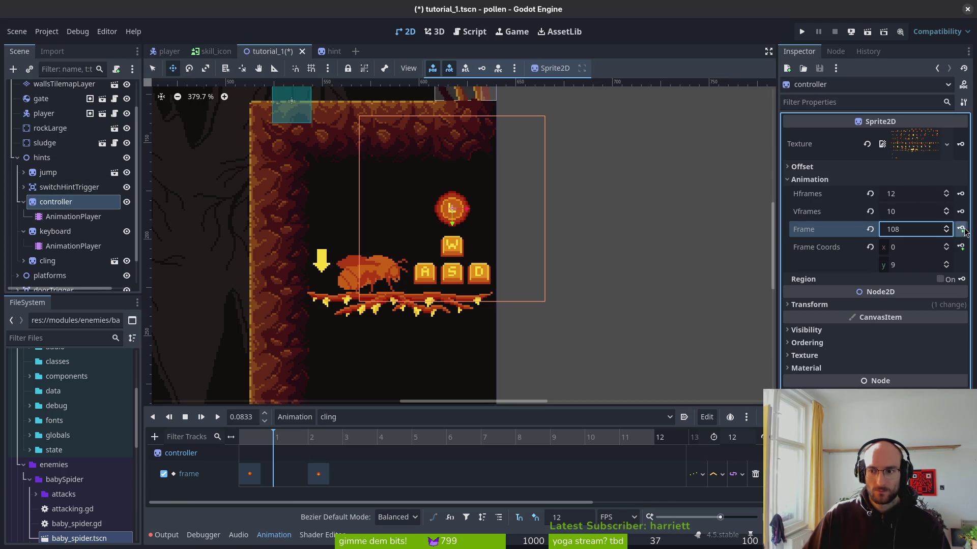
click(960, 229)
Move keys to frames 7 and 3, and duplicate the first key onto frame 1
drag(318, 474, 491, 474)
click(249, 474)
drag(284, 474, 353, 474)
click(250, 474)
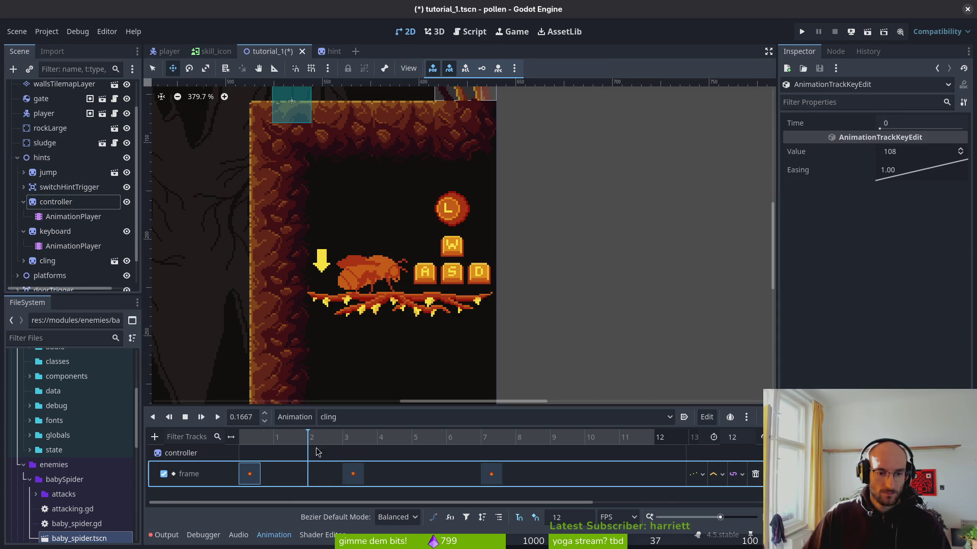
key(ctrl+d)
Check the crawl animation for reference, then return to the cling animation
click(351, 418)
click(348, 461)
click(350, 417)
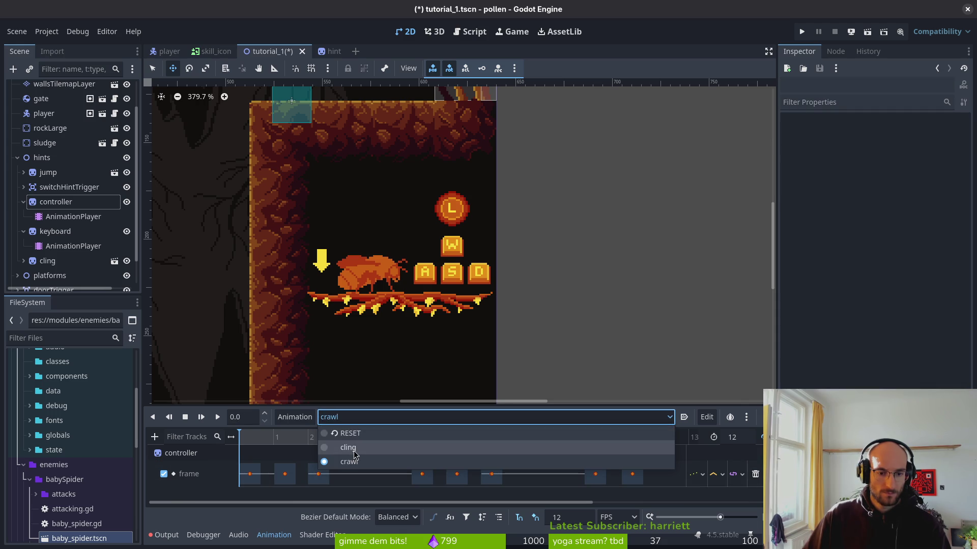
click(351, 447)
Duplicate cling keys onto frames 6 and 5, undoing and redoing them, then save the scene
click(319, 474)
click(491, 474)
click(446, 438)
key(ctrl+d)
click(318, 474)
click(418, 438)
key(ctrl+d)
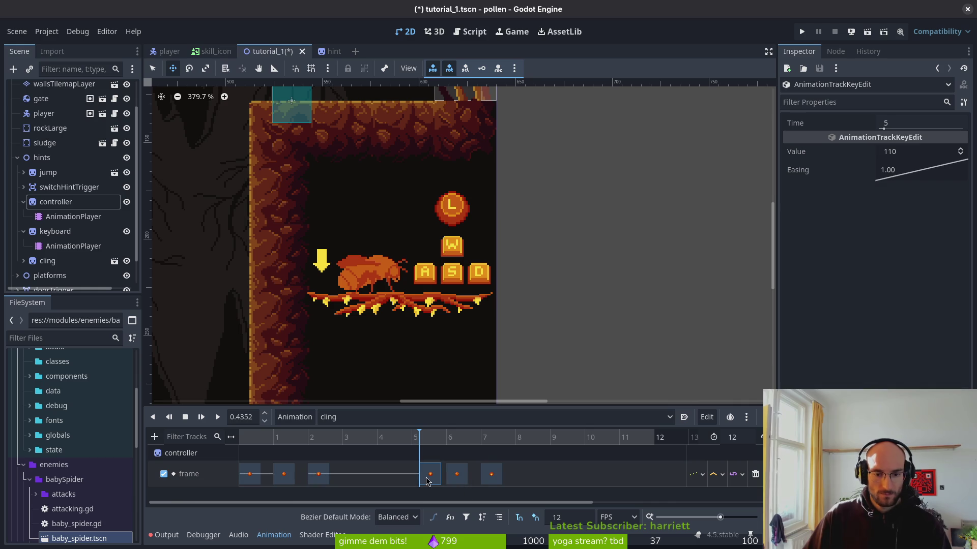
key(ctrl+z)
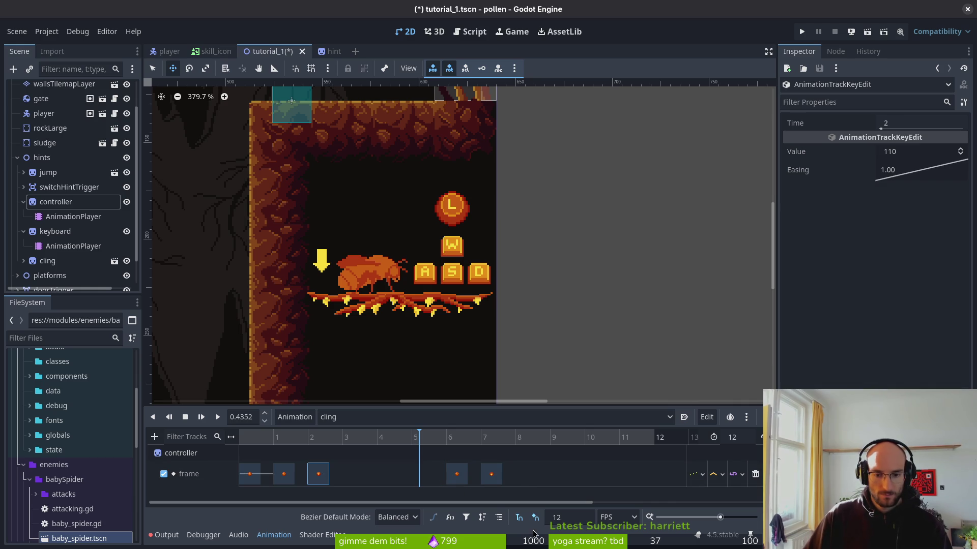
key(ctrl+z)
click(412, 439)
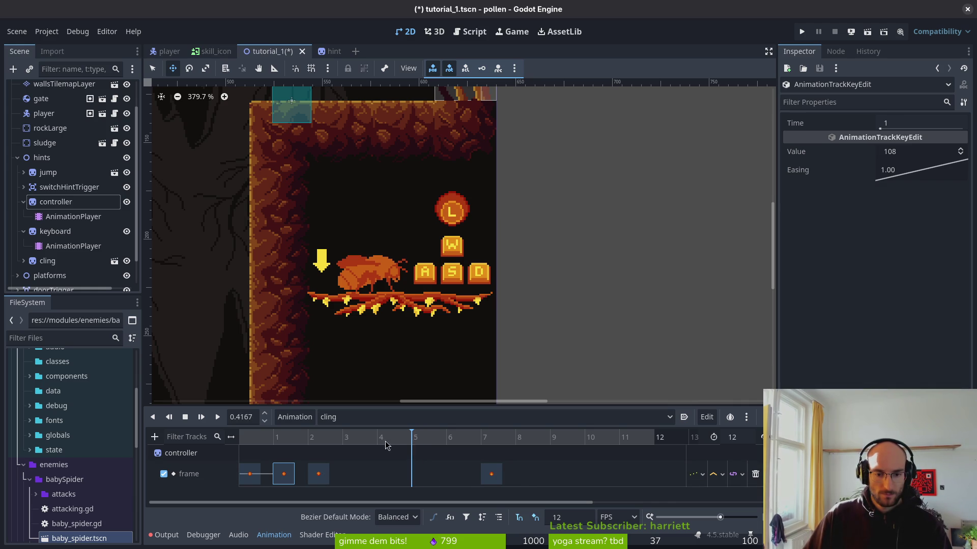
key(ctrl+shift+z)
key(ctrl+shift+z)
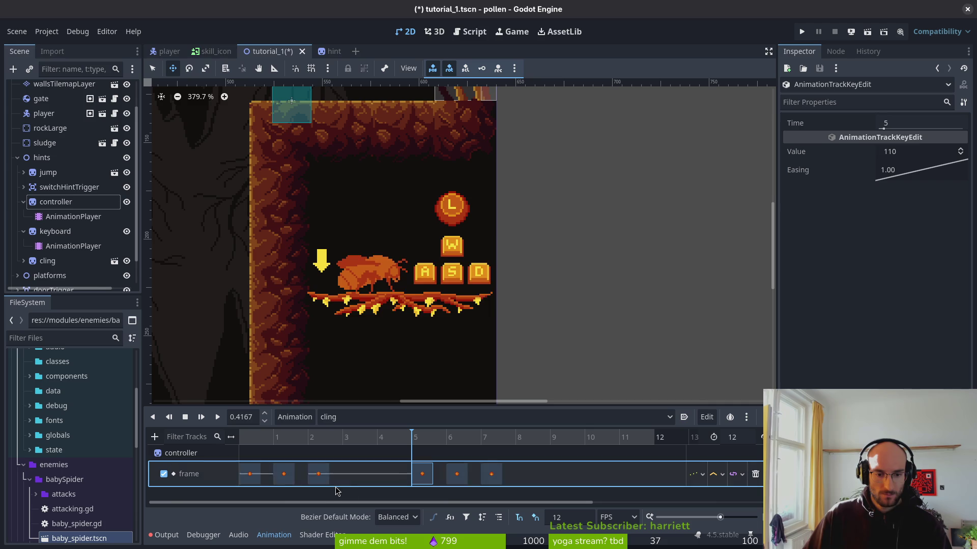
key(ctrl+s)
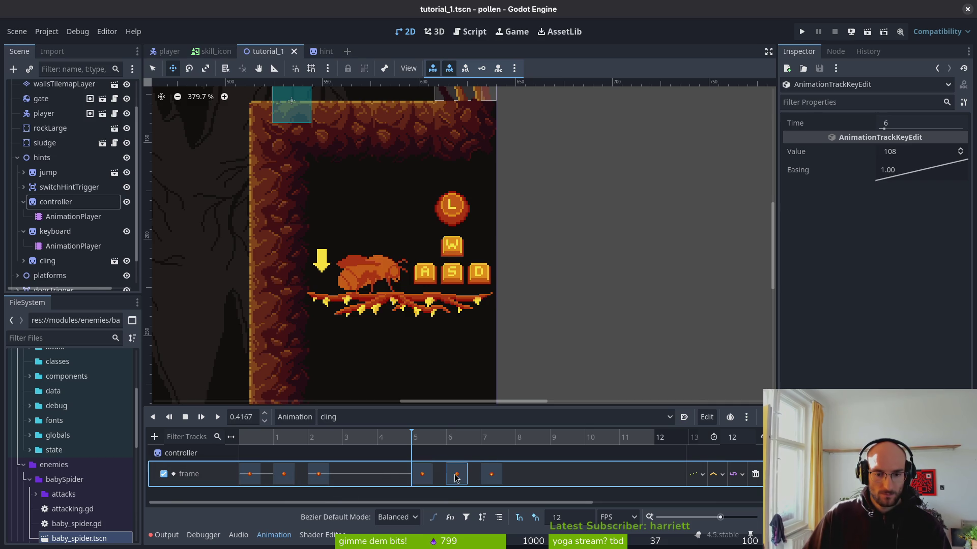
Preview frames 5 to 8, add cling keys at frames 10 and 11, and save
mouse_move(448, 441)
mouse_down()
mouse_move(419, 446)
mouse_move(505, 447)
mouse_up()
click(491, 474)
click(587, 441)
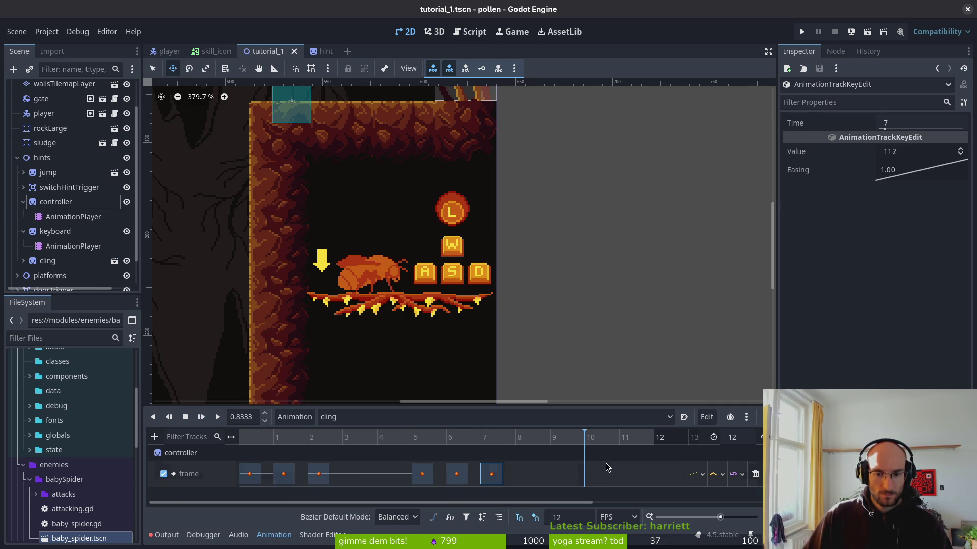
click(605, 466)
click(625, 438)
key(ctrl+d)
key(ctrl+s)
click(369, 417)
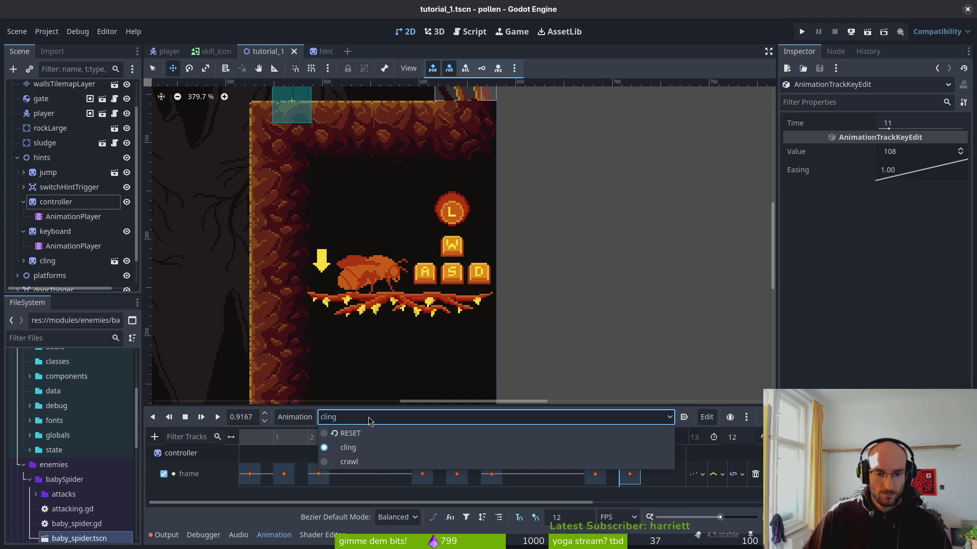
Switch to the crawl animation and inspect its keys at frames 11 and 5
click(349, 461)
click(629, 474)
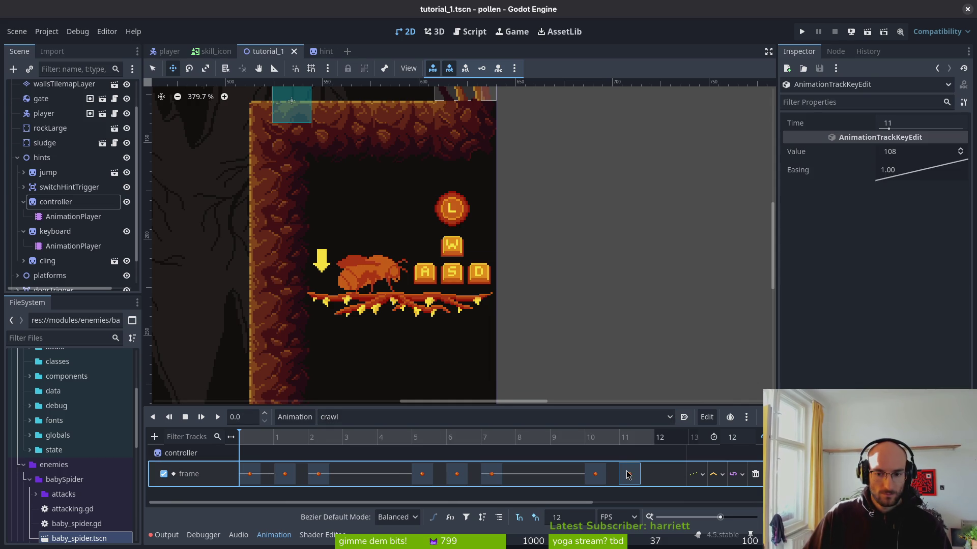
key(ctrl+s)
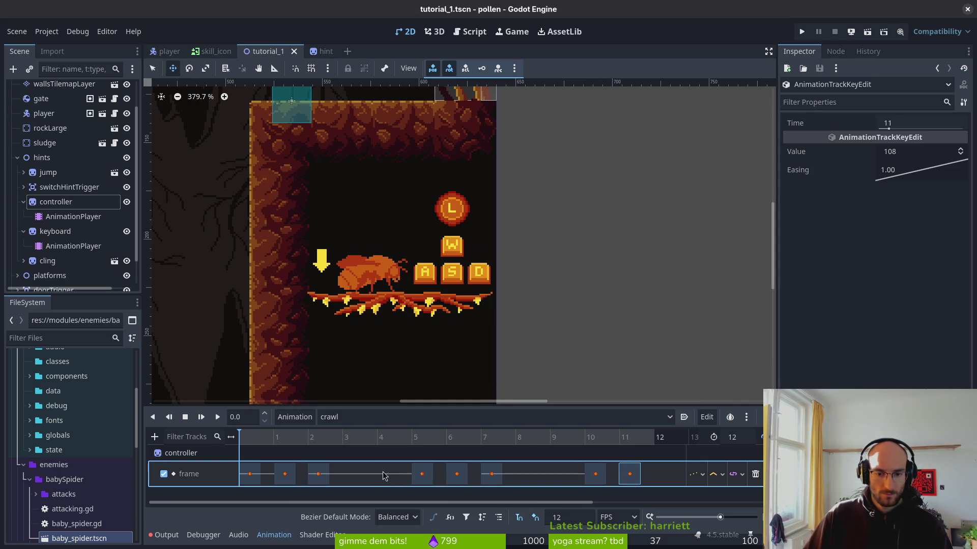
click(458, 479)
click(492, 478)
click(421, 478)
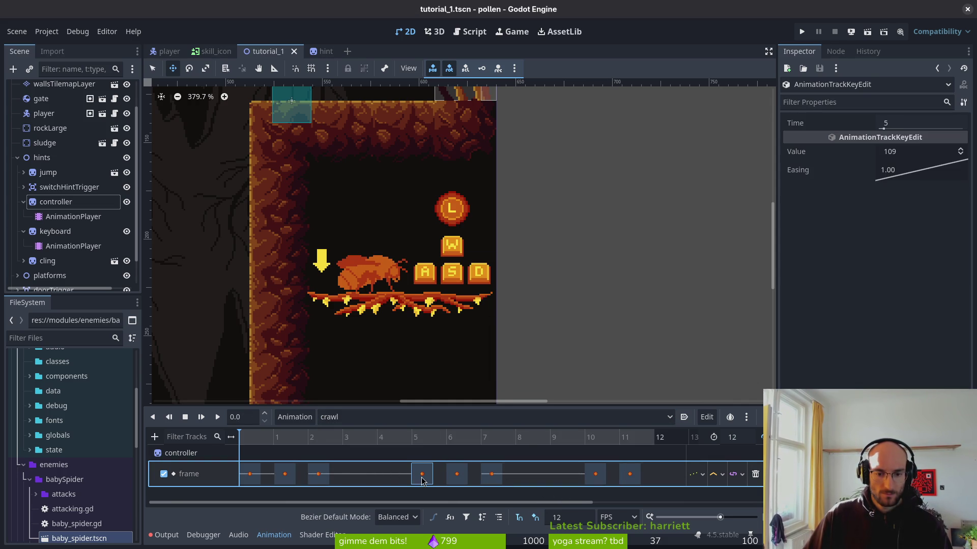
Return to cling, stop at the start, enable looping, and play it
click(329, 416)
click(338, 445)
key(ctrl+s)
click(201, 418)
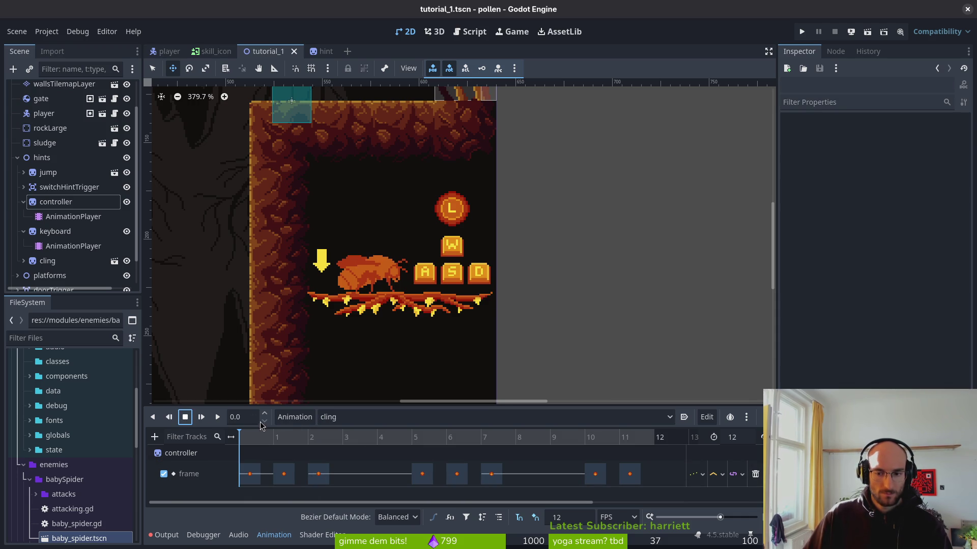
click(758, 433)
click(218, 417)
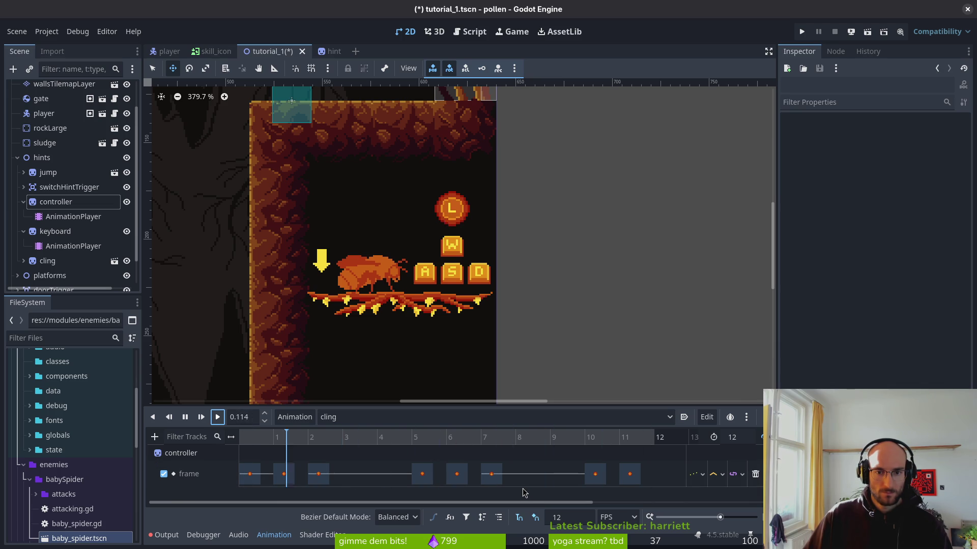
Play the crawl animation from the start and inspect its key at frame 1
key(ctrl+s)
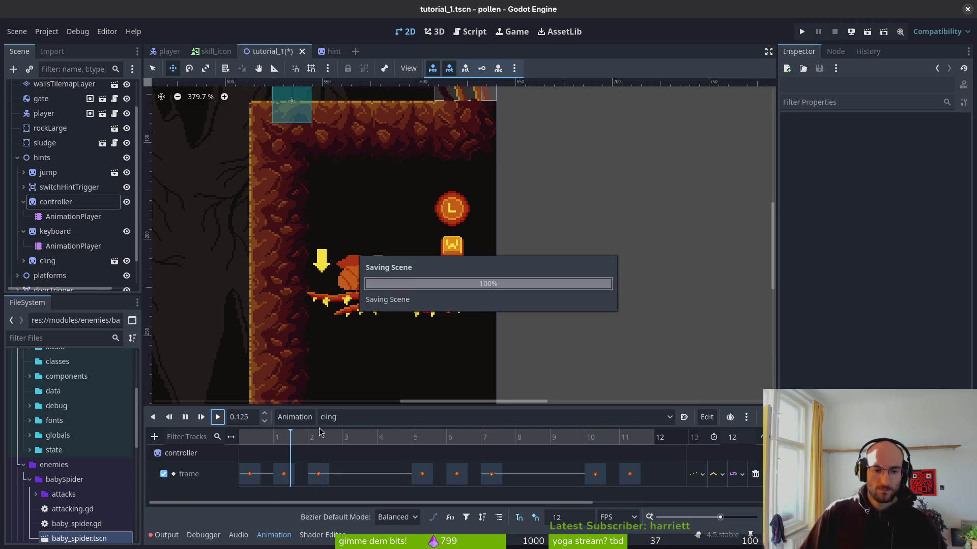
click(367, 416)
click(358, 464)
key(ctrl+s)
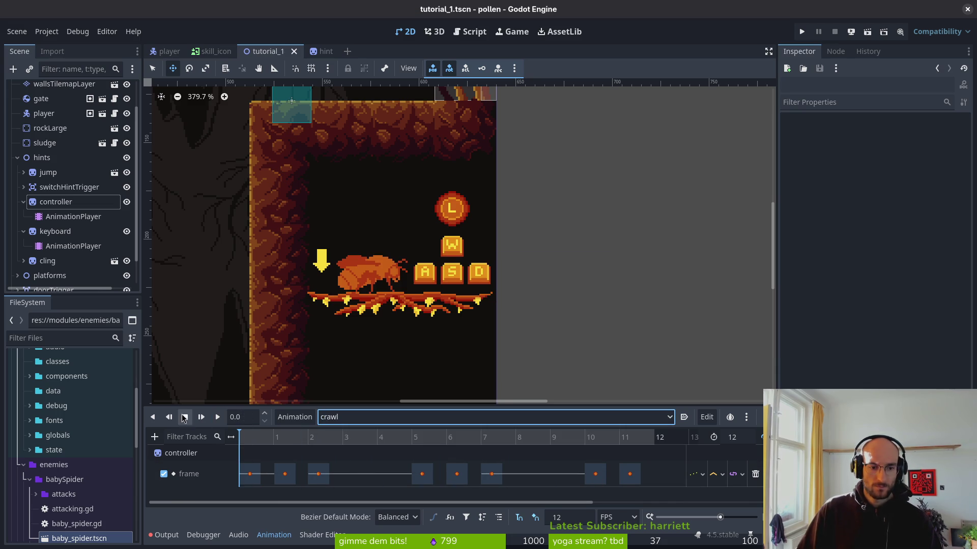
click(218, 417)
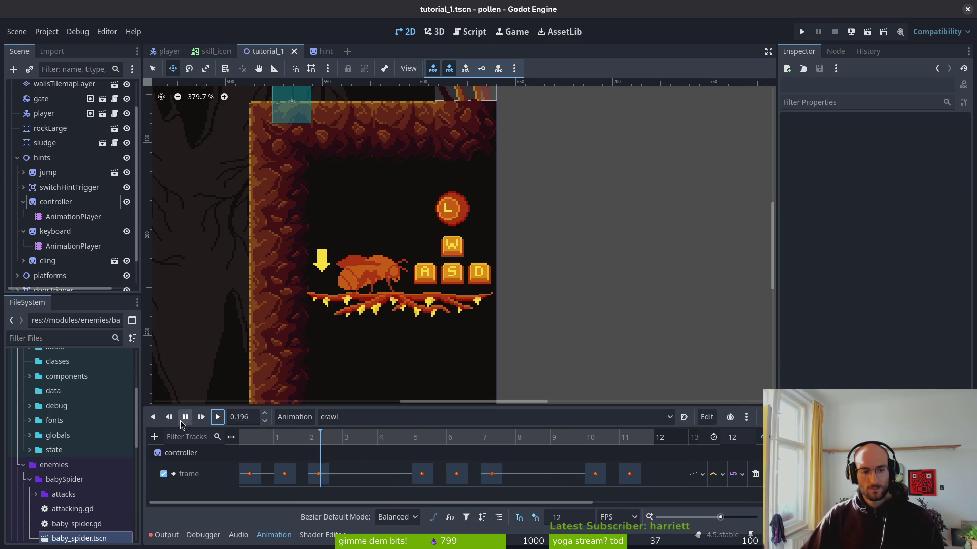
click(284, 471)
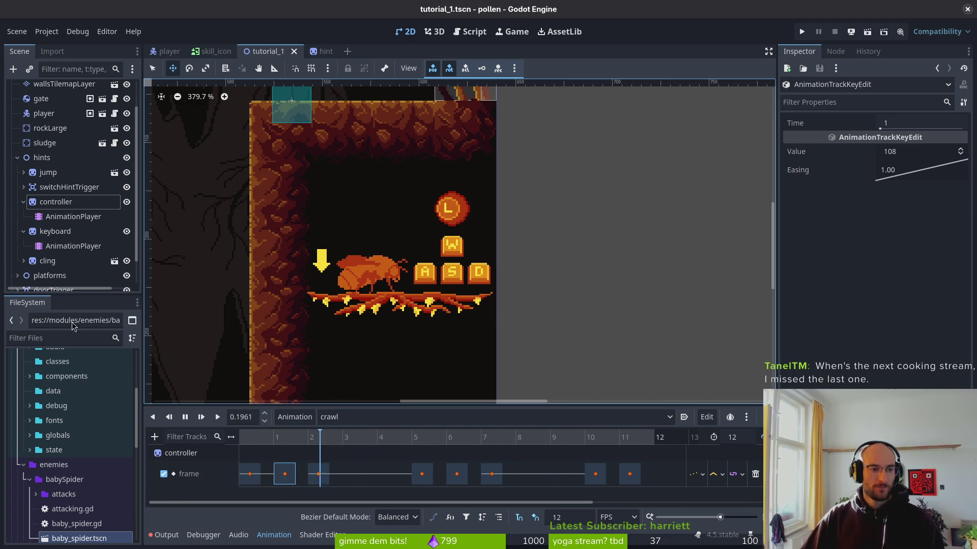
Collapse the controller and keyboard nodes, select the cling hint node, then save tutorial_1.gd in Vim
click(24, 202)
click(23, 217)
key(ctrl+s)
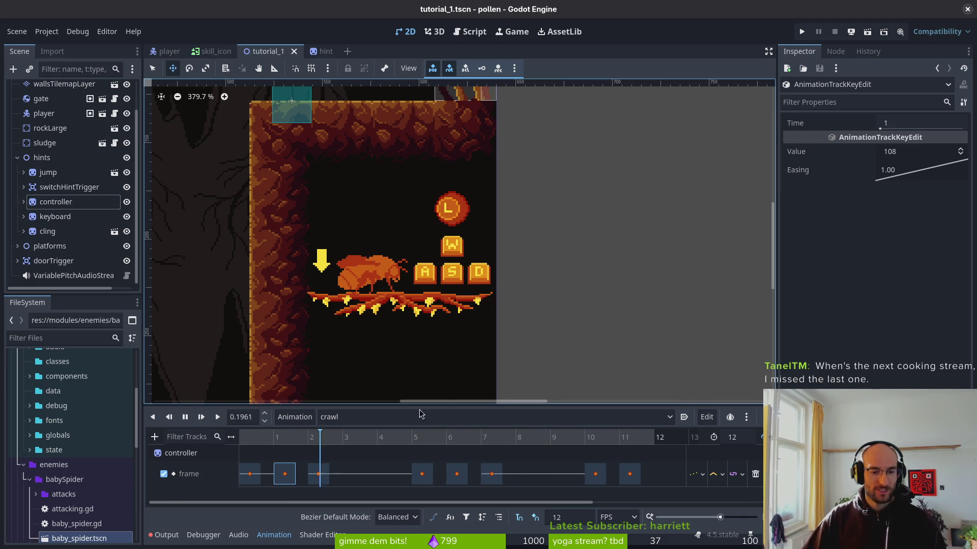
click(24, 202)
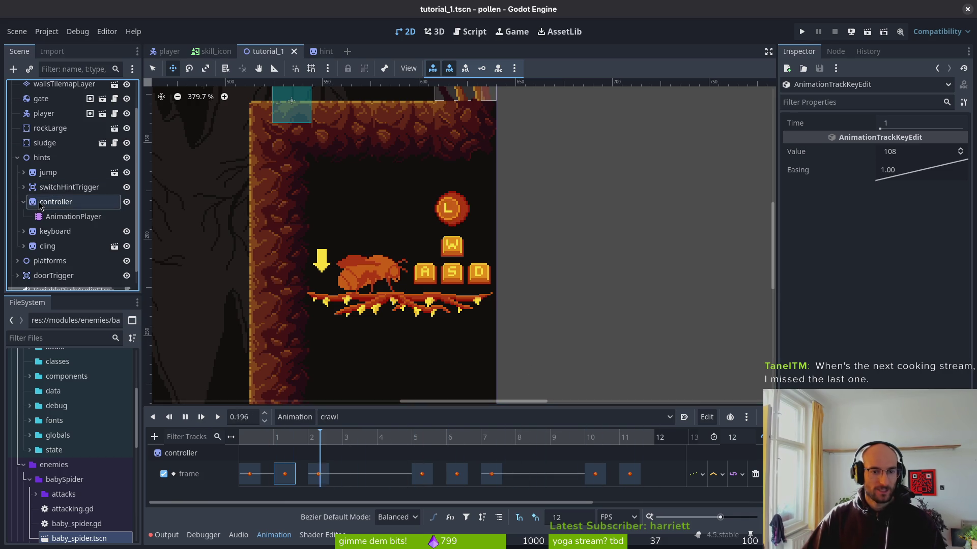
click(23, 202)
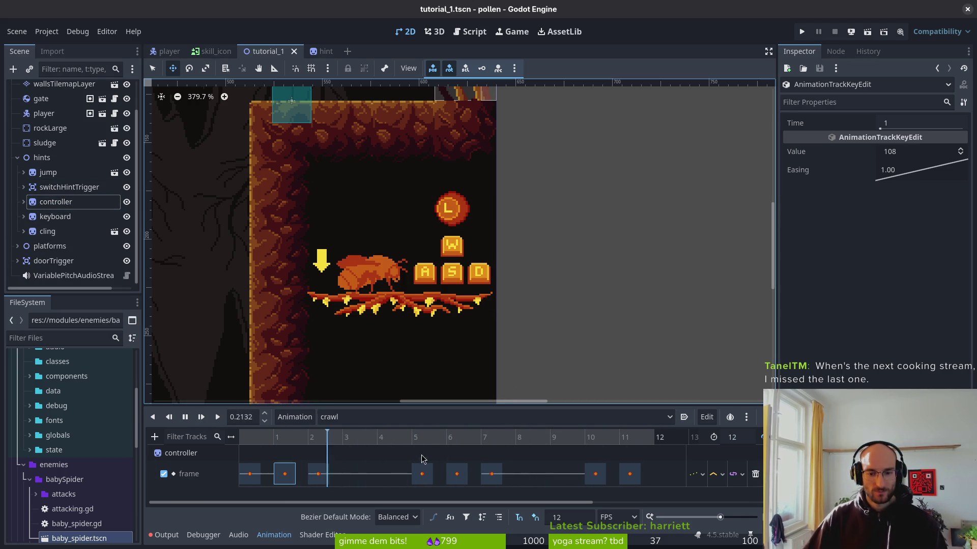
click(47, 232)
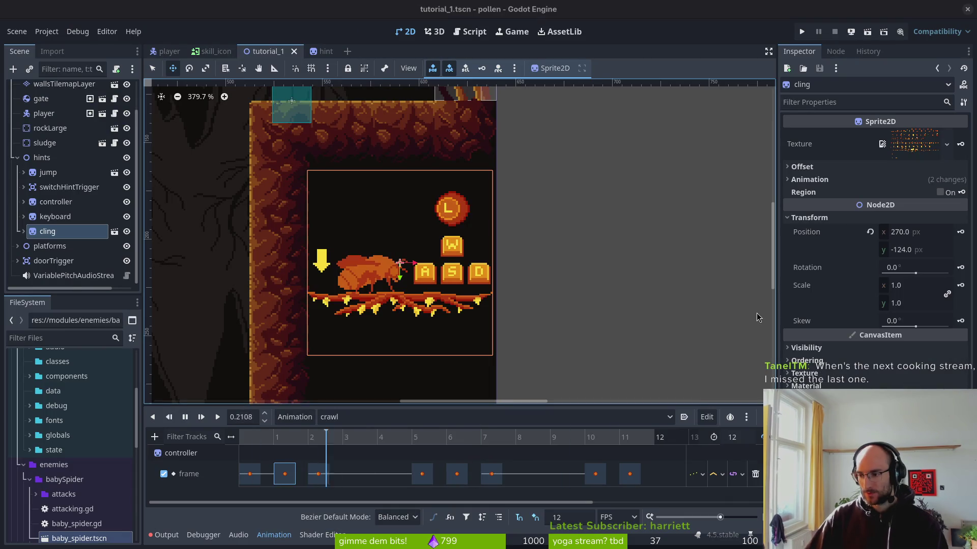
key(alt+Tab)
key(Return)
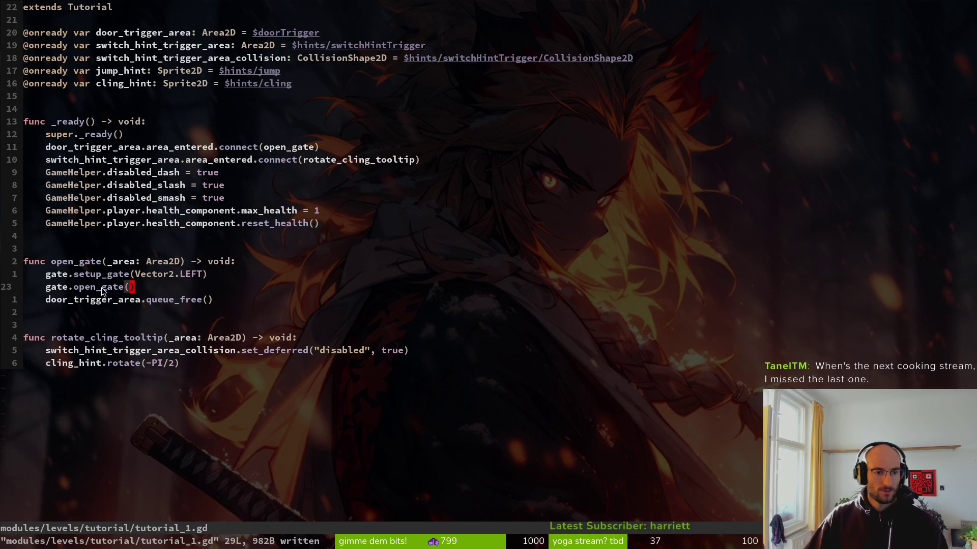
Rename the rotate_cling_tooltip function to switch_crawl_hint and save
click(154, 340)
text(ciwswitch)
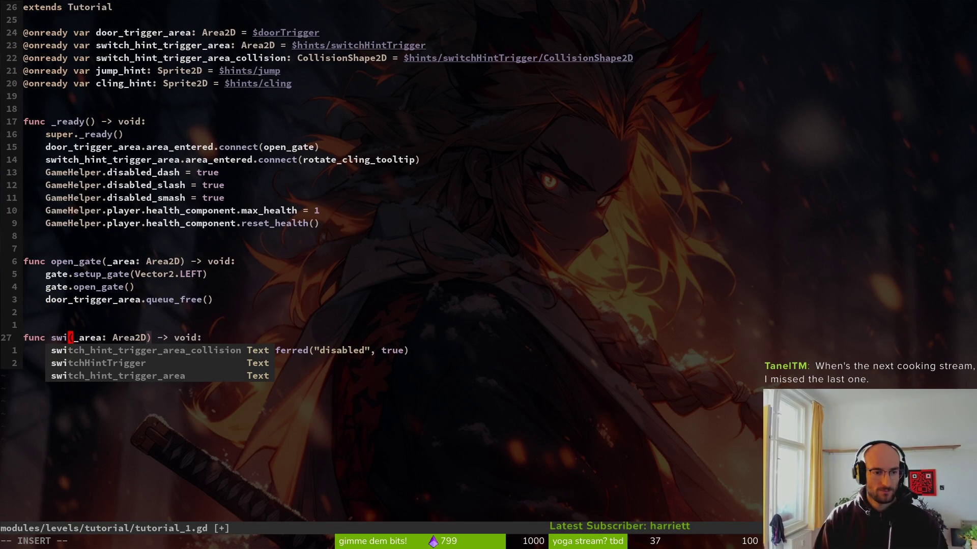
text(_crawl_hint)
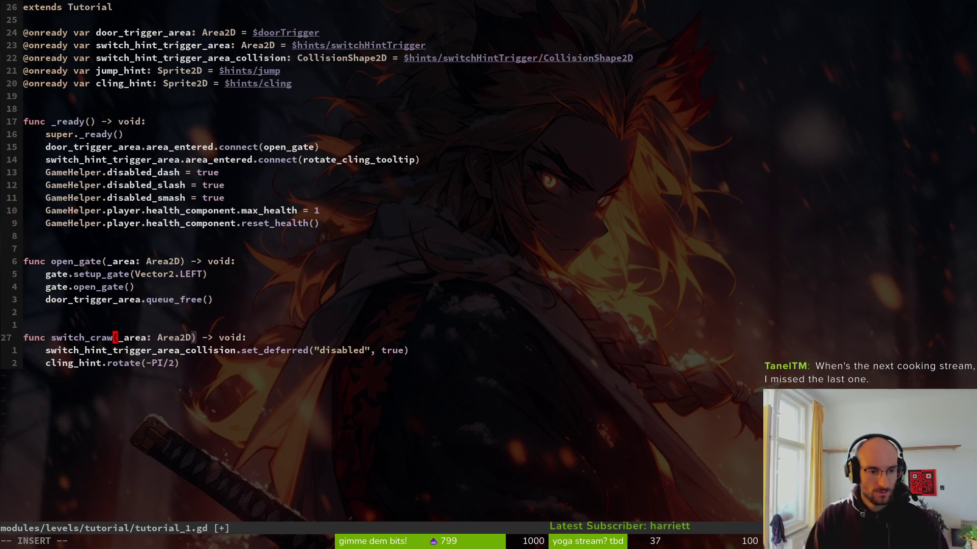
key(Escape)
text(:w)
key(Return)
Replace rotate_cling_tooltip in _ready's connect call with switch_crawl_hint and save
key(b)
key(y)
key(i)
key(w)
key(1)
key(4)
key(k)
key(w)
key(w)
key(w)
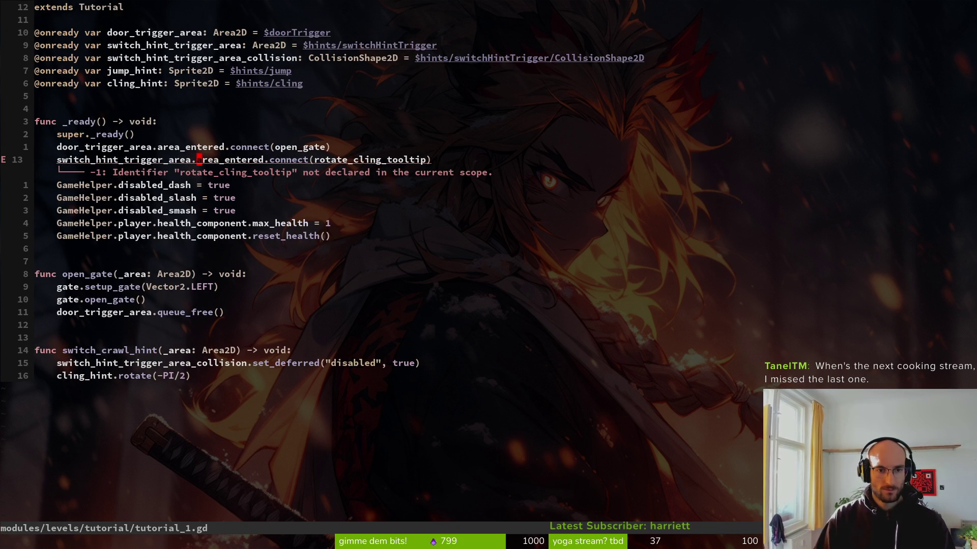
text(viwp:w)
key(Return)
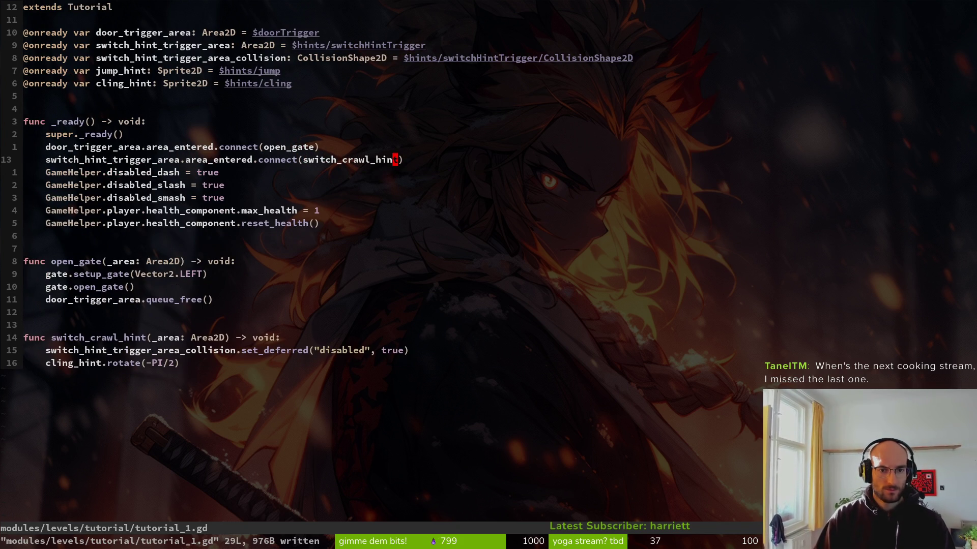
key(h)
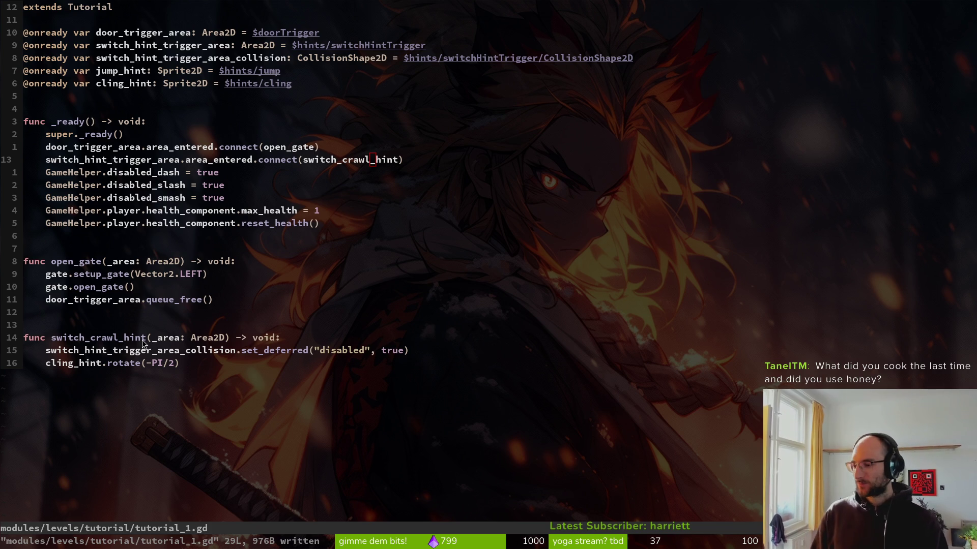
key(alt+Tab)
key(alt+Tab)
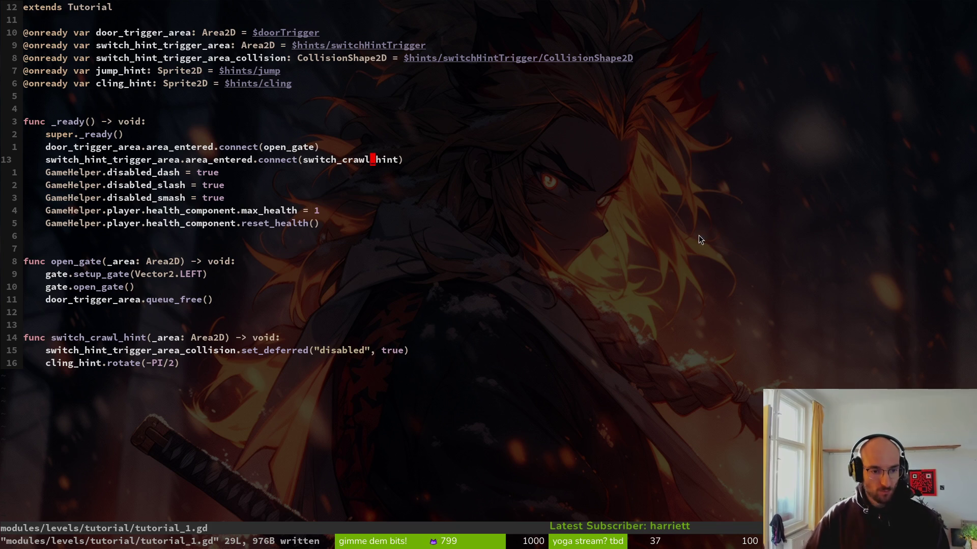
Duplicate the jump_hint declaration and rename the copy to keyboard_hint
click(168, 84)
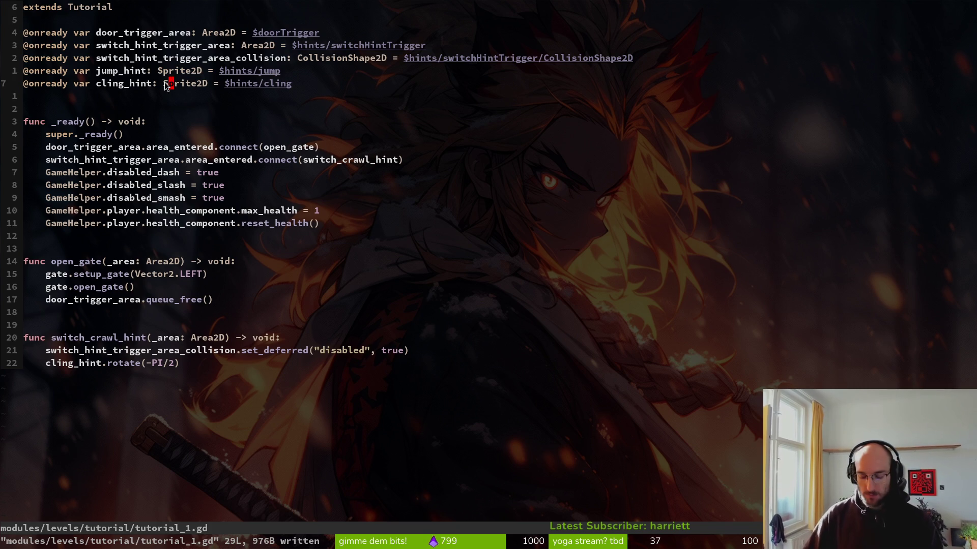
key(Up)
key(k)
key(y)
key(y)
key(p)
key(w)
key(w)
text(w)
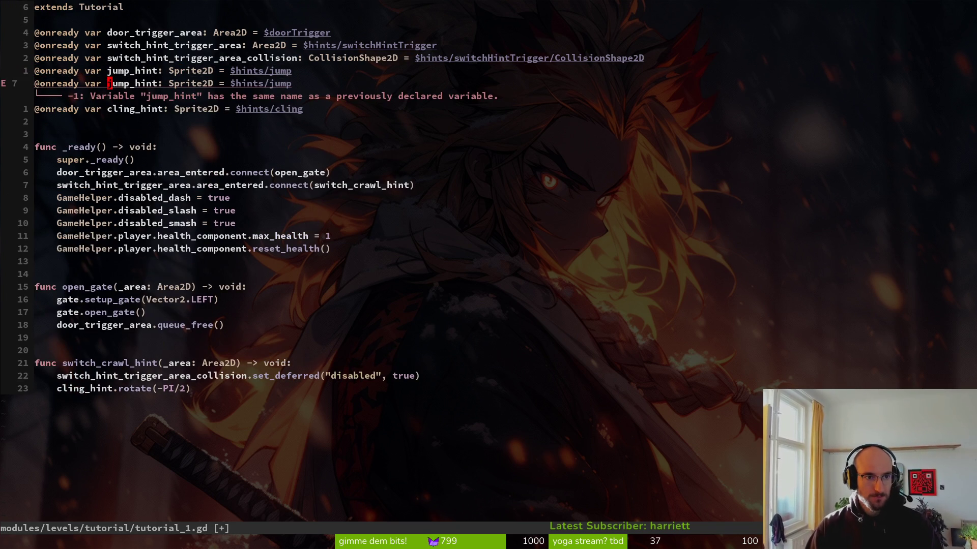
text(ciwkeyboard)
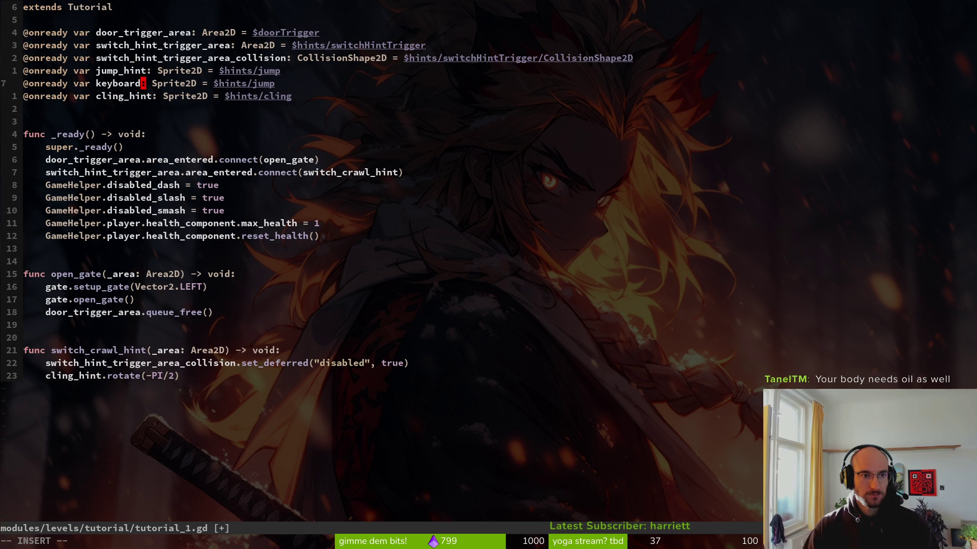
text(_hint)
key(Escape)
Copy the keyboard_hint declaration, rename it controller_hint, and save
key(shift+v)
key(y)
key(p)
key(w)
key(w)
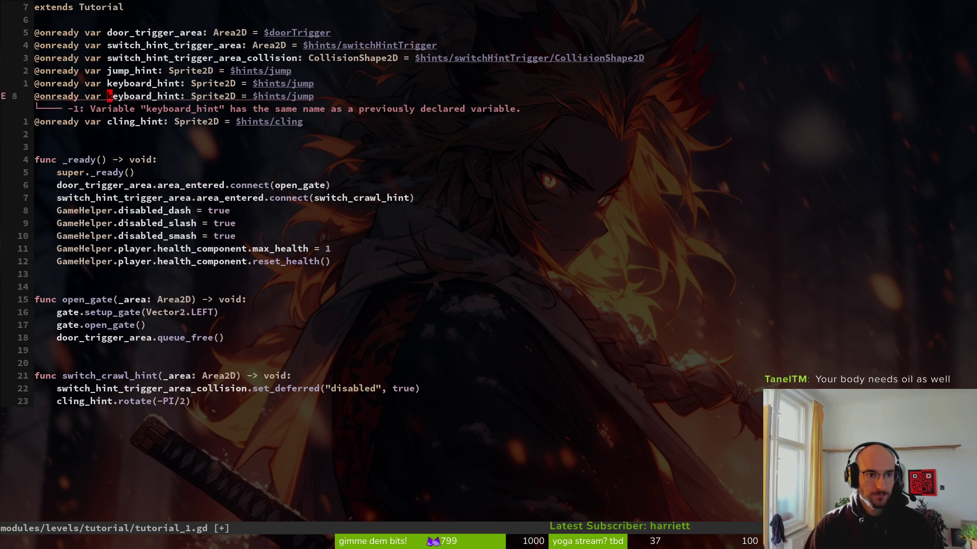
text(ciwcontroller_)
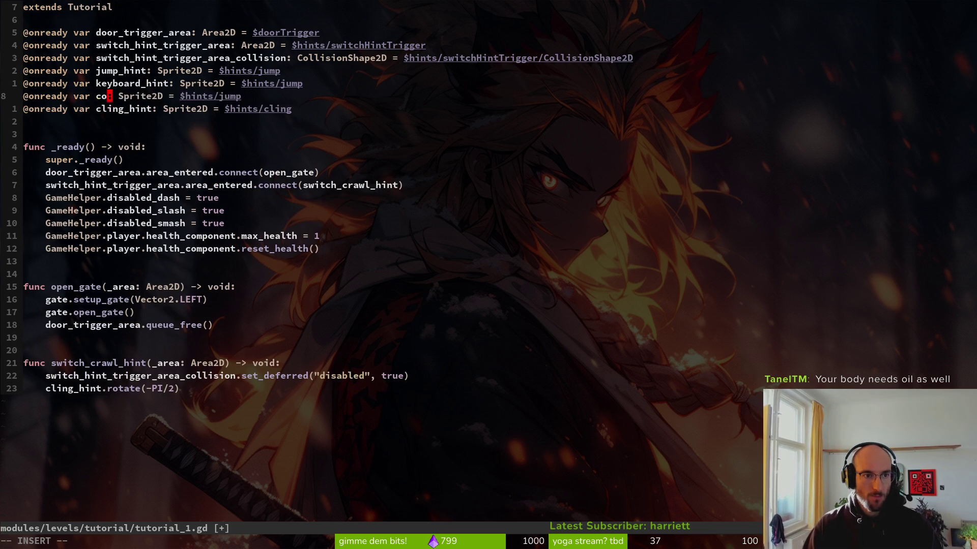
text(hint)
key(Escape)
text(:write)
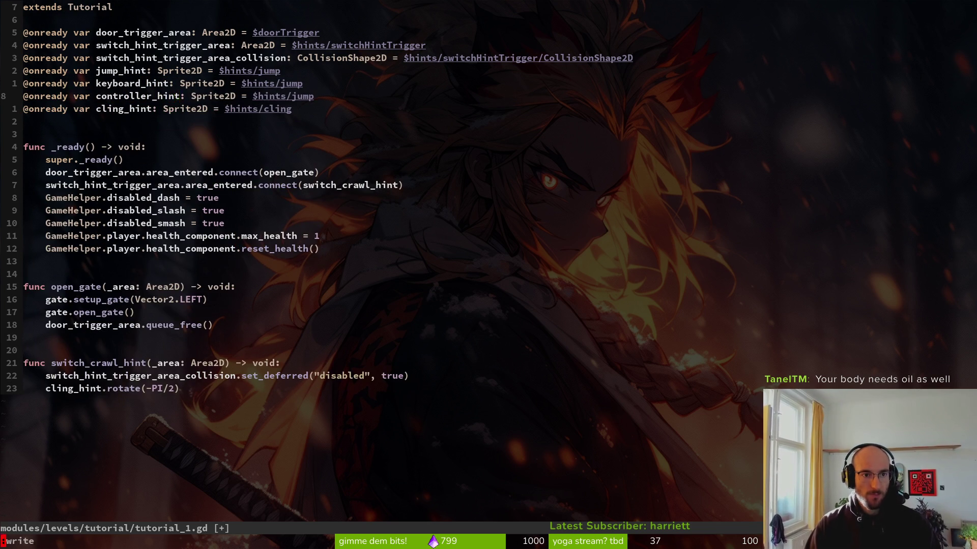
key(Return)
Point the new variables at $hints/controller and $hints/keyboard and save
key(w)
key(w)
key(w)
key(w)
key(w)
text(ciwcon)
key(Return)
key(Escape)
text(kciwkey)
key(Return)
key(Escape)
text(:w)
key(Return)
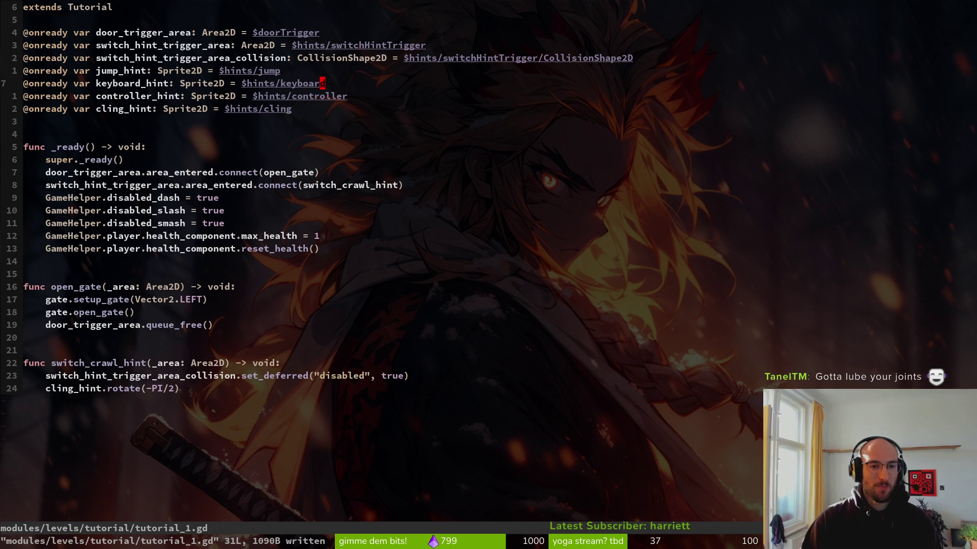
Add a controller_hint.global_position line at the end of switch_crawl_hint
key(shift+g)
text(ocon)
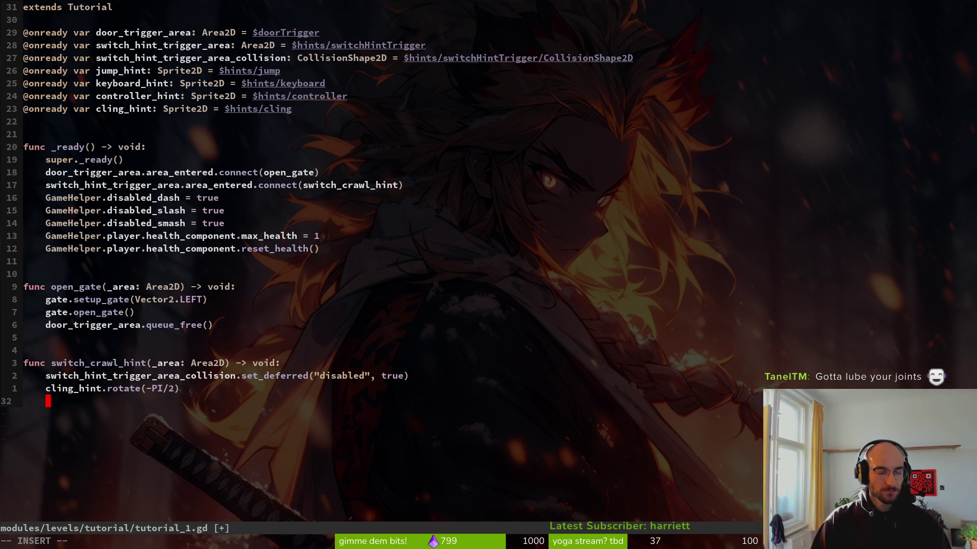
key(Tab)
key(Tab)
key(Tab)
key(Return)
text(.)
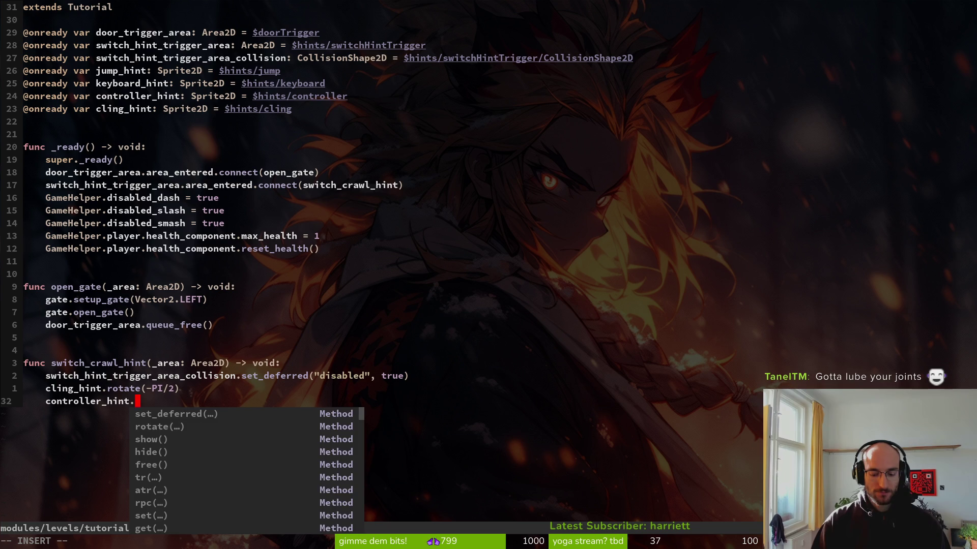
text(glob)
key(Tab)
key(Tab)
key(Return)
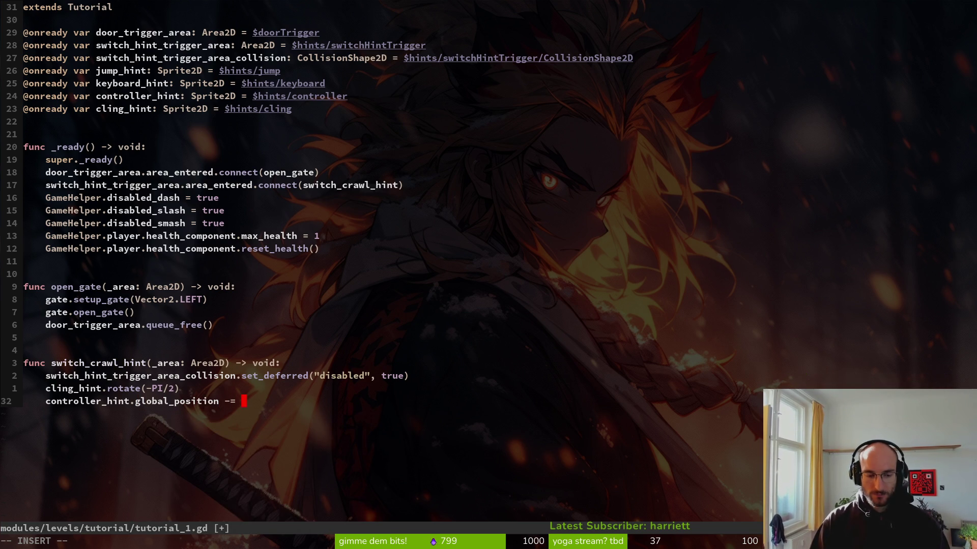
text(100)
key(Escape)
Duplicate that line and turn the copy into a plain Vector2 assignment without the 100 subtraction
key(y)
key(y)
key(p)
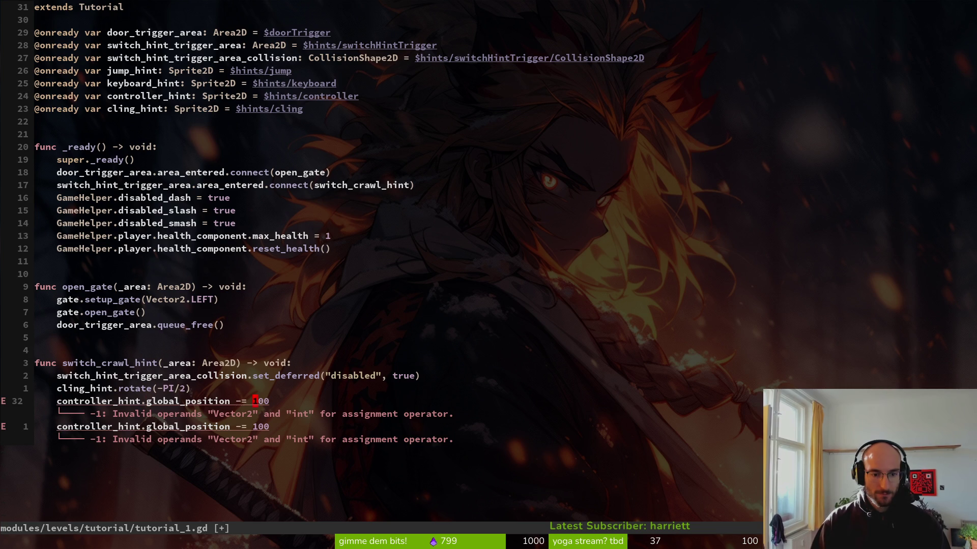
text(Vector2()
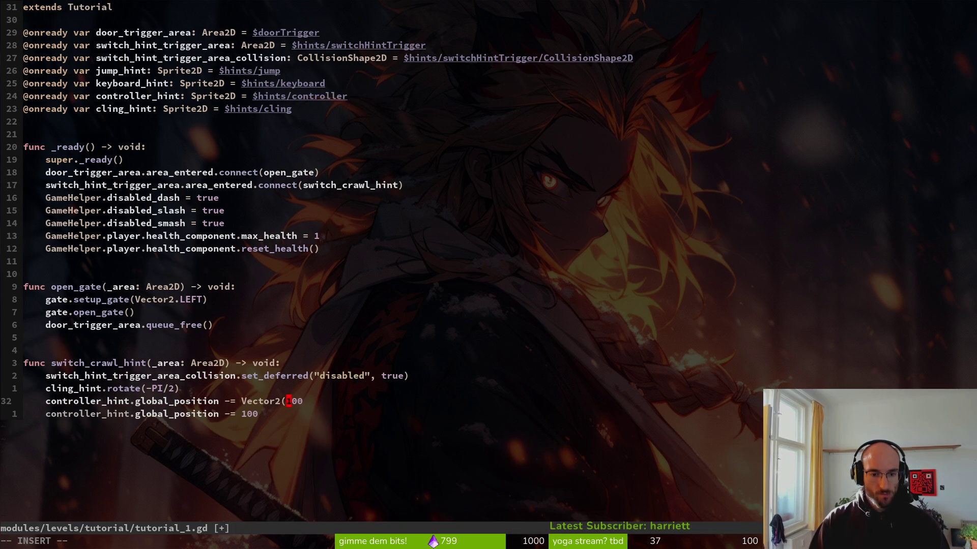
key(Escape)
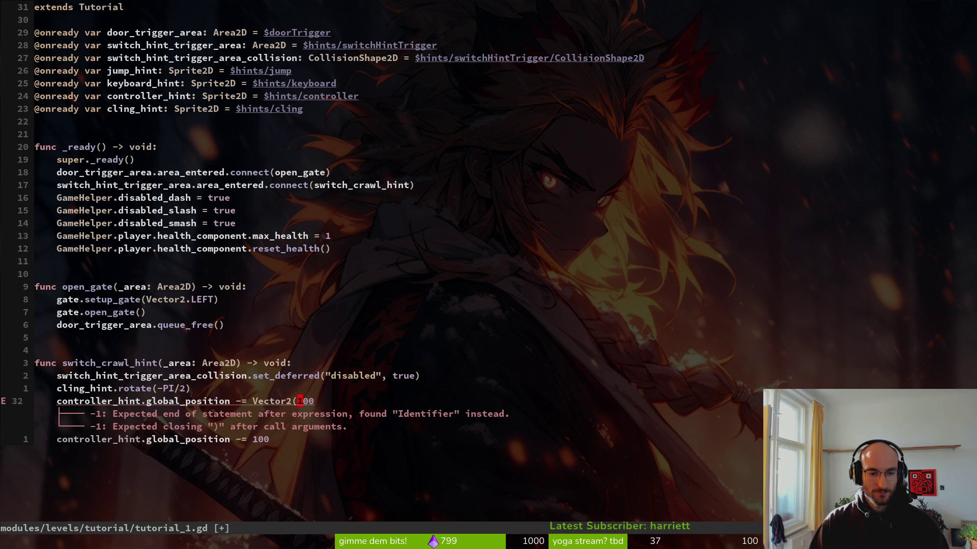
key(D)
key(b)
key(b)
key(x)
Fill the Vector2 with controller_hint.global_position.x and controller_hint.global_position.y
text(w)
text(glob)
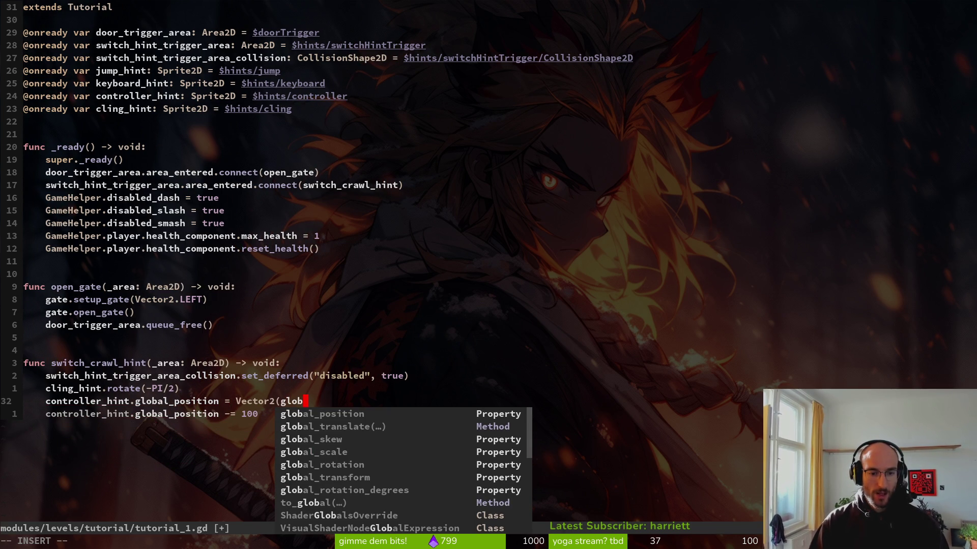
key(BackSpace)
key(BackSpace)
key(BackSpace)
text(controller_hint.glo)
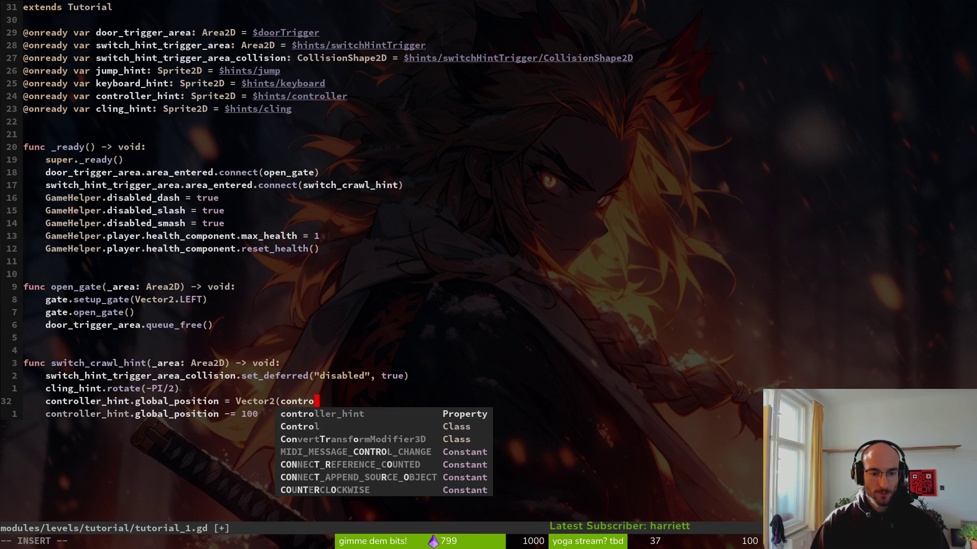
key(Return)
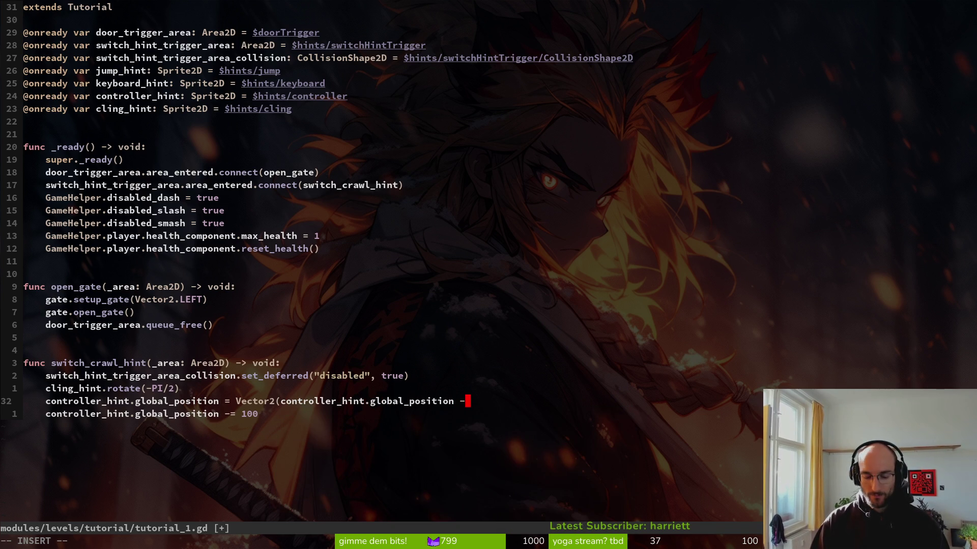
text( 100, con)
key(Return)
text(.glo)
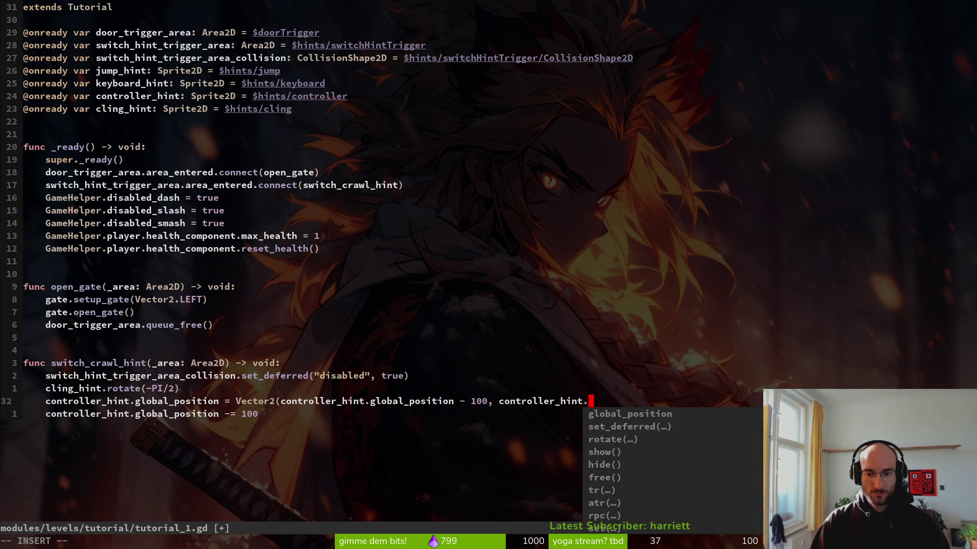
key(Return)
text(.y)
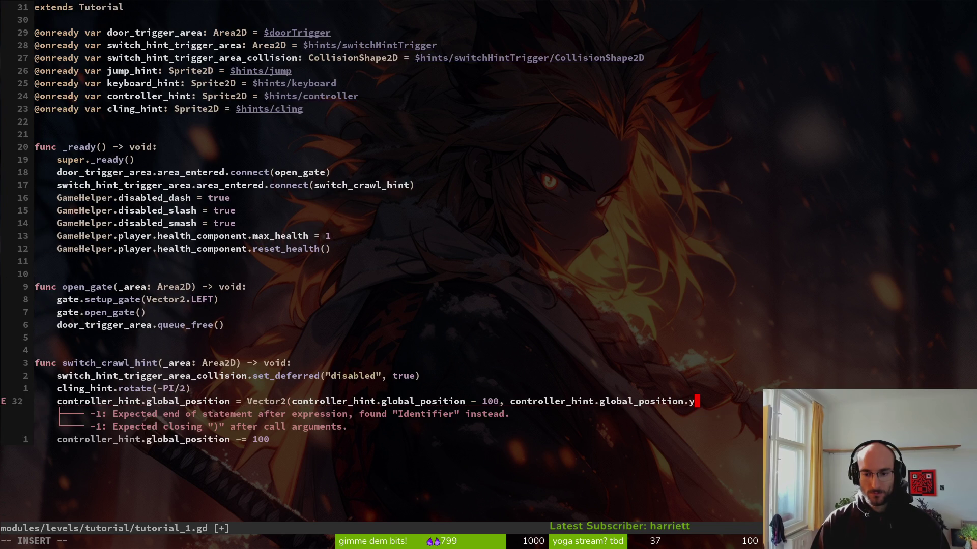
key(Escape)
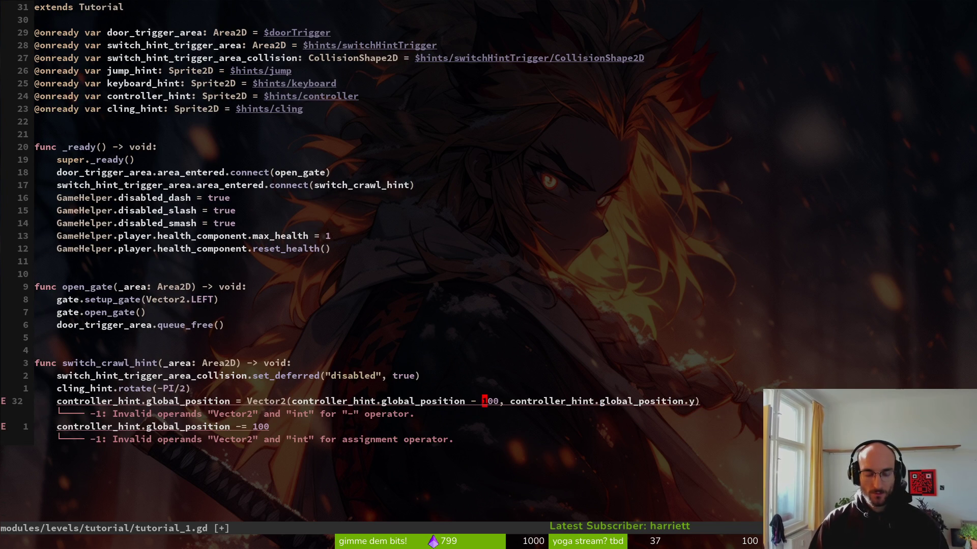
text(.x)
key(Escape)
Copy the corrected line over the one below and retarget it to keyboard_hint
key(0)
key(j)
key(d)
key(d)
key(y)
key(y)
key(P)
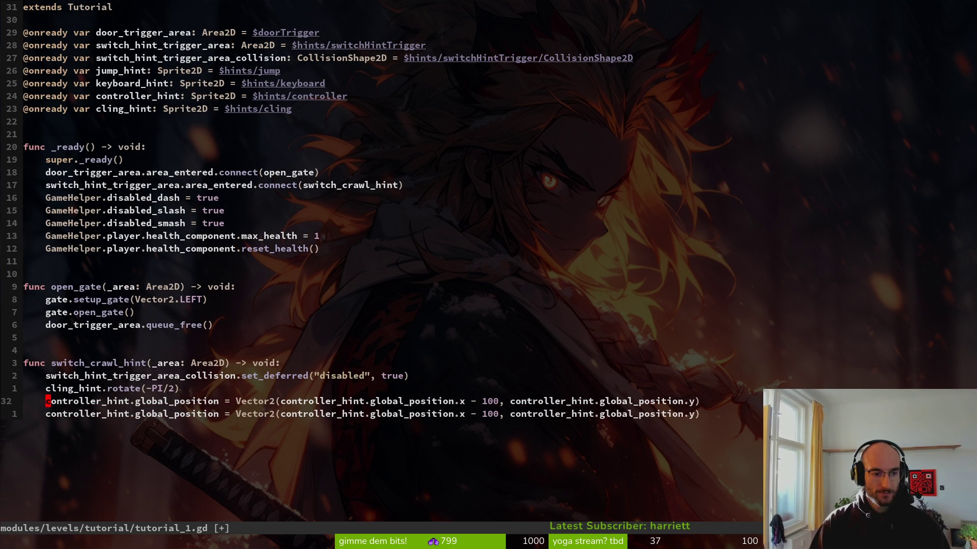
text(cw)
text(keyboard_hint)
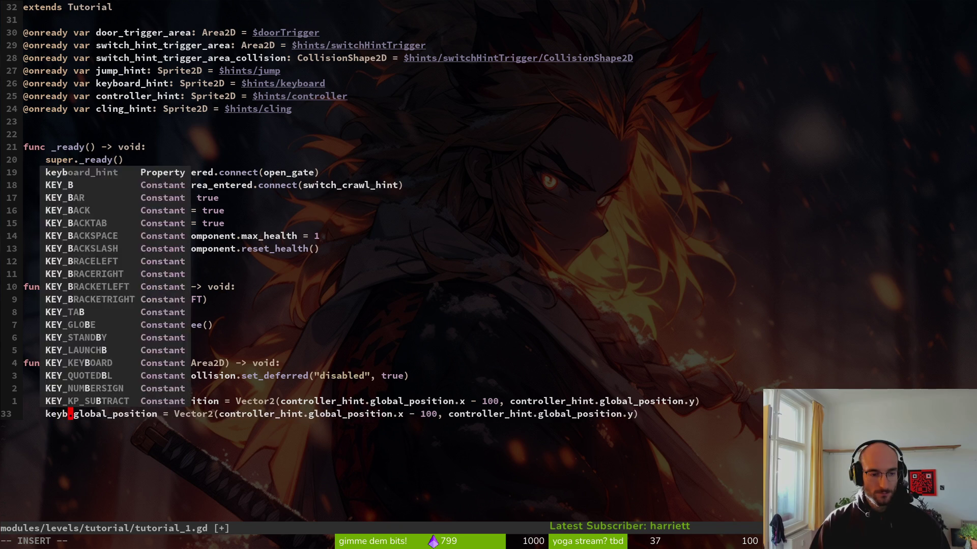
key(Escape)
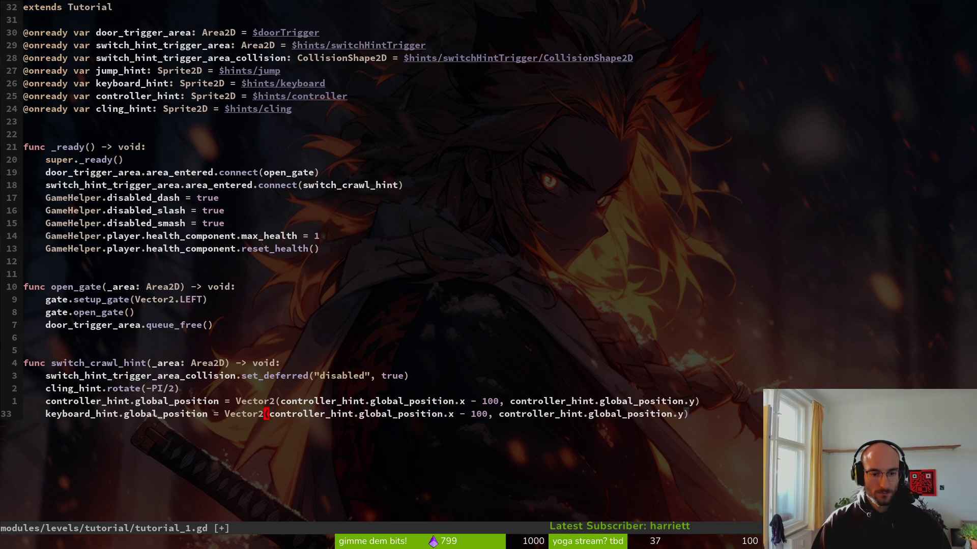
text(cka)
key(Escape)
text(u)
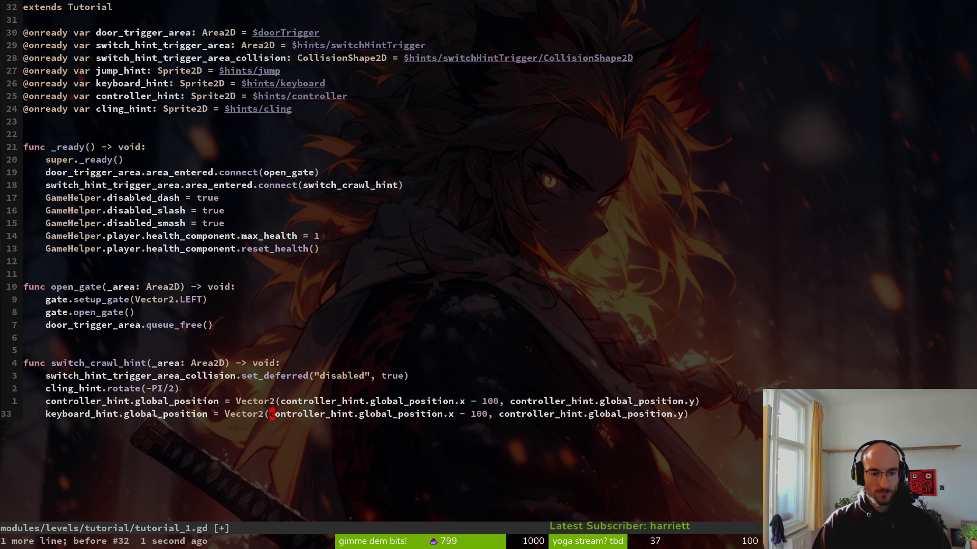
text(cwkeyboard_hint)
key(Escape)
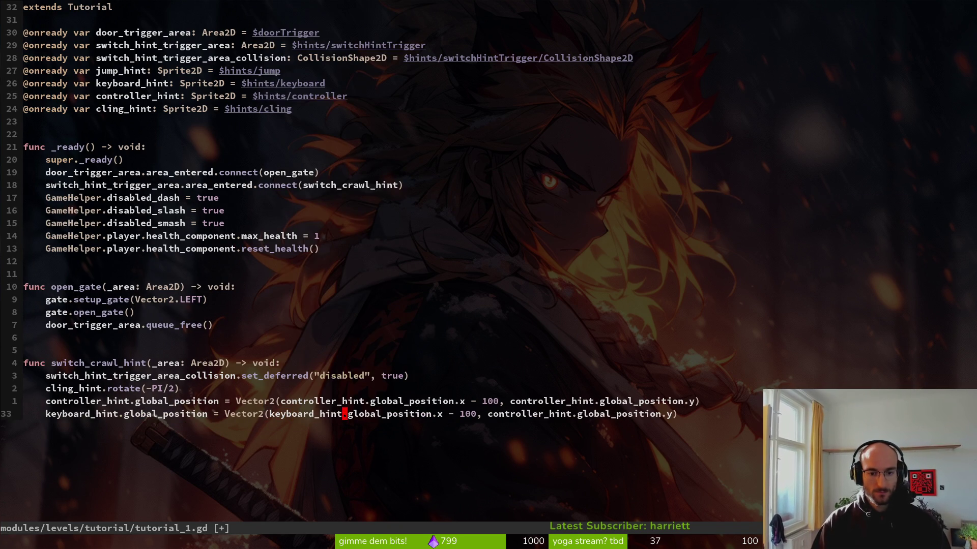
Change the y argument to keyboard_hint, save, and run the game from Godot
key(w)
key(w)
key(w)
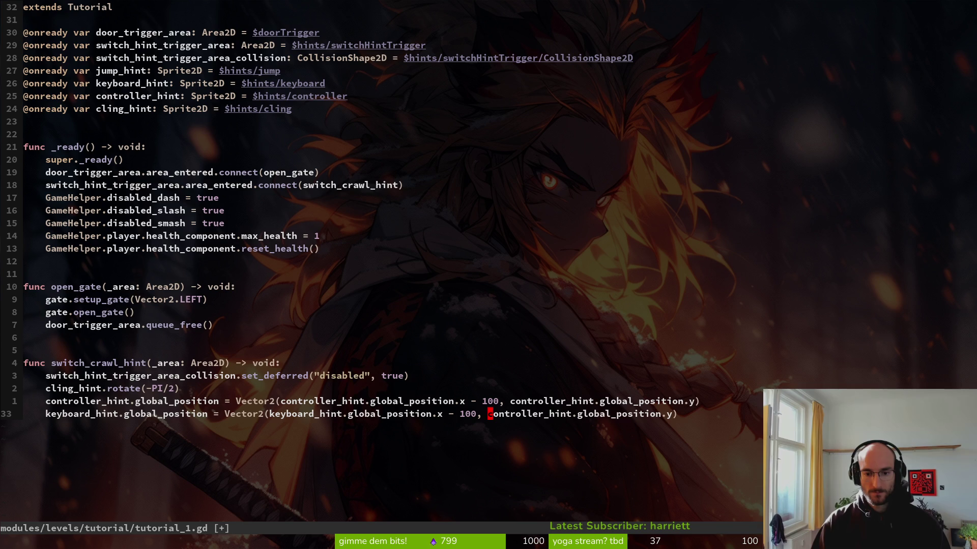
text(kyboard_hin)
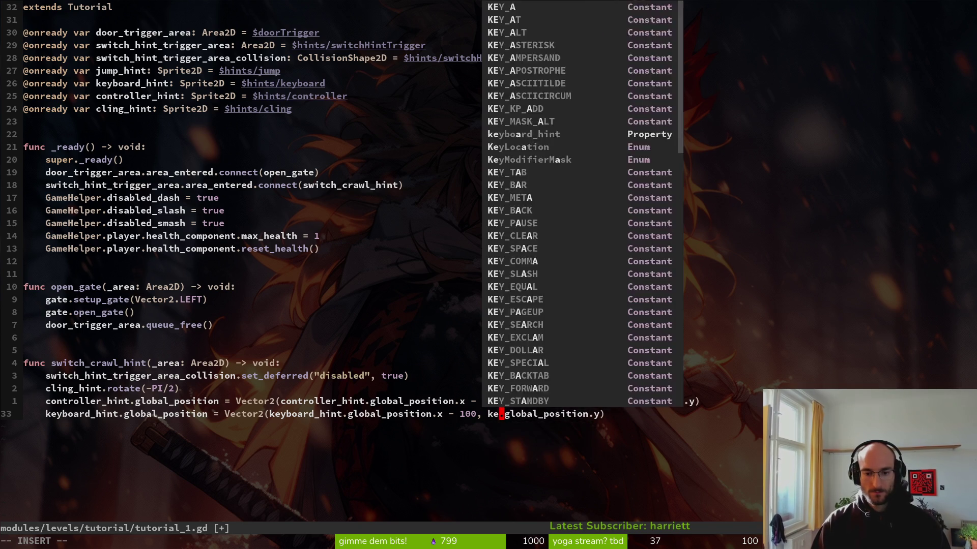
text(:w)
key(Return)
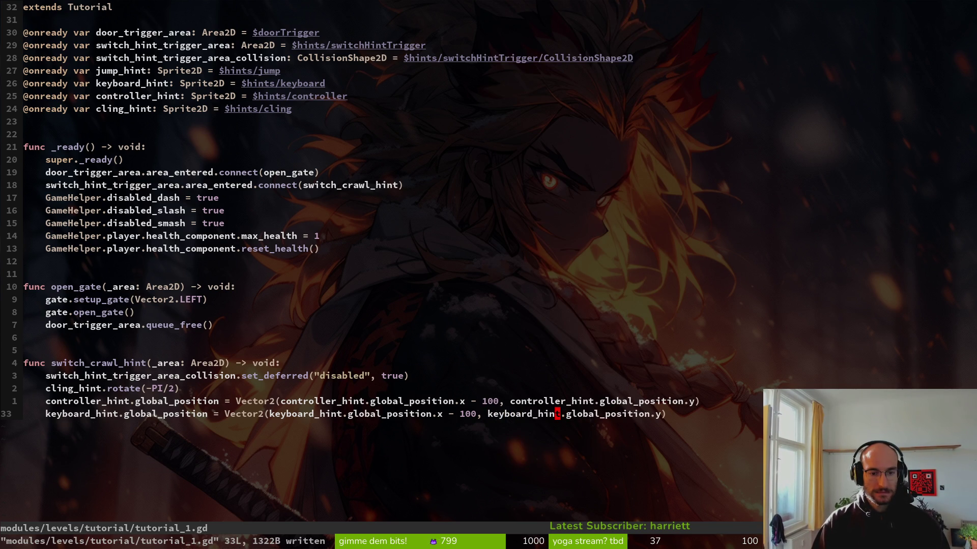
key(alt+Tab)
key(F5)
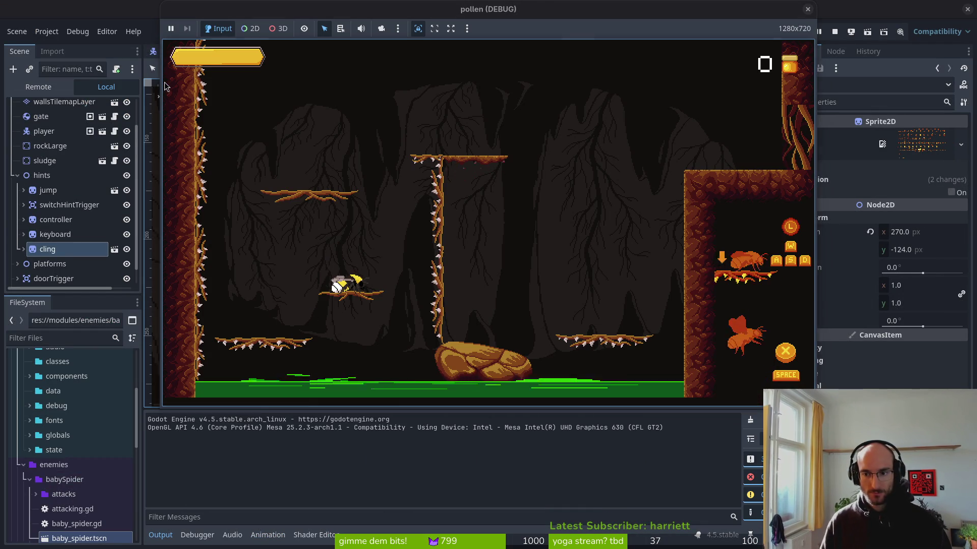
Stop the game and enable Autoplay on Load for the keyboard hint's cling animation
key(alt+Tab)
click(24, 249)
click(24, 234)
click(73, 279)
click(73, 249)
click(684, 417)
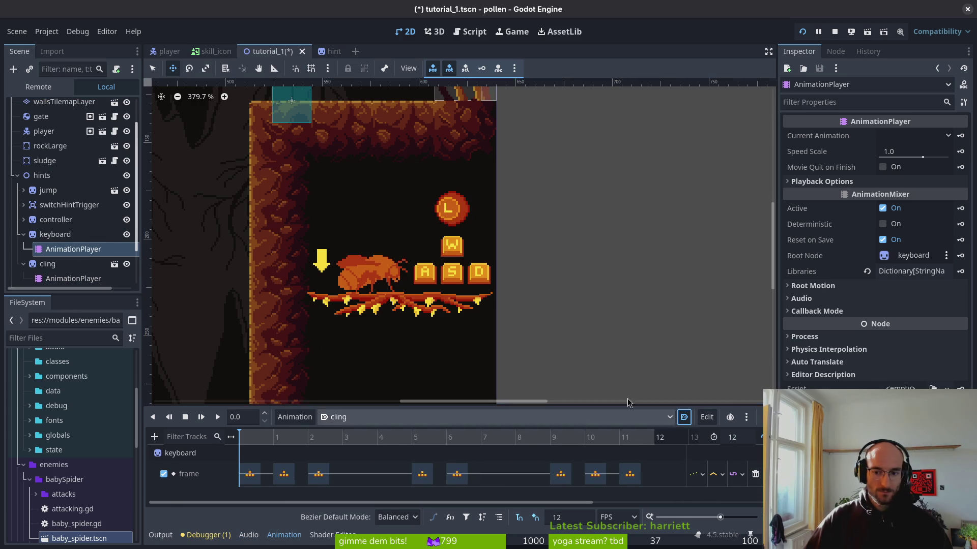
Relaunch the game, check the animation list, and select the cling hint's AnimationPlayer
key(F5)
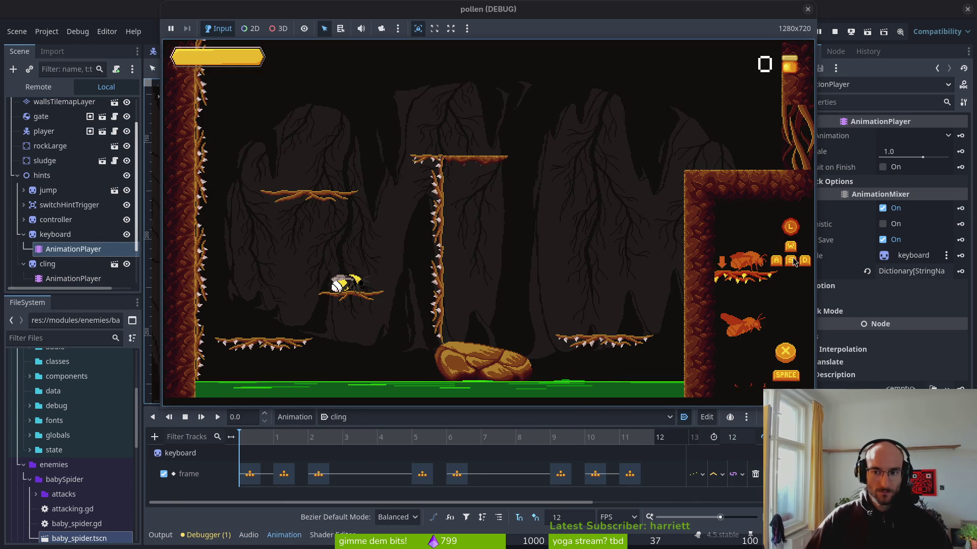
click(383, 442)
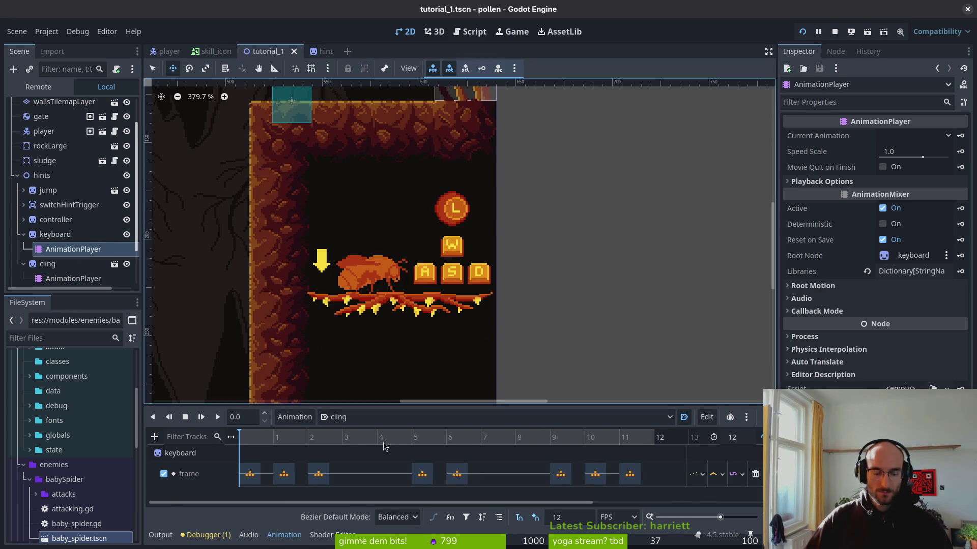
click(363, 417)
click(362, 417)
click(74, 278)
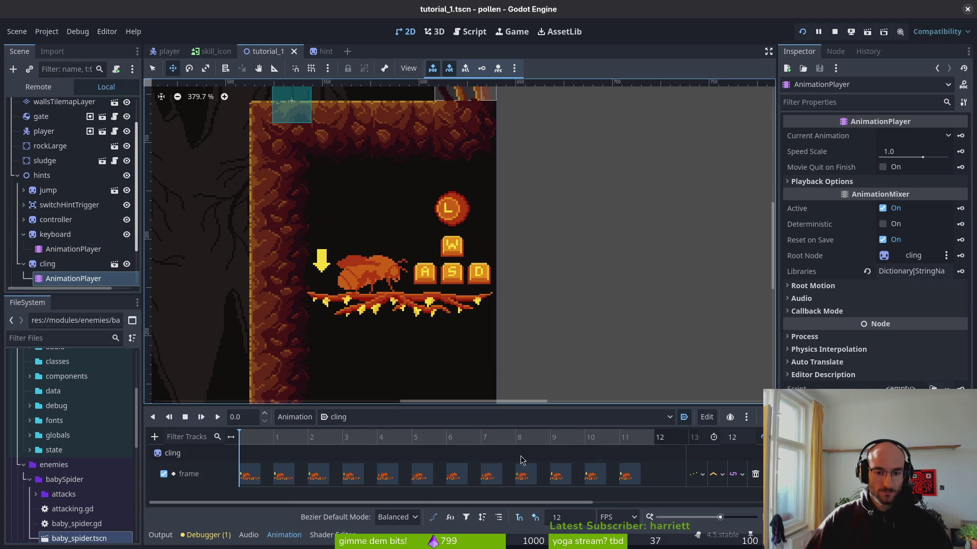
Select the controller hint's AnimationPlayer, then playtest the game and stop it
click(23, 219)
click(61, 234)
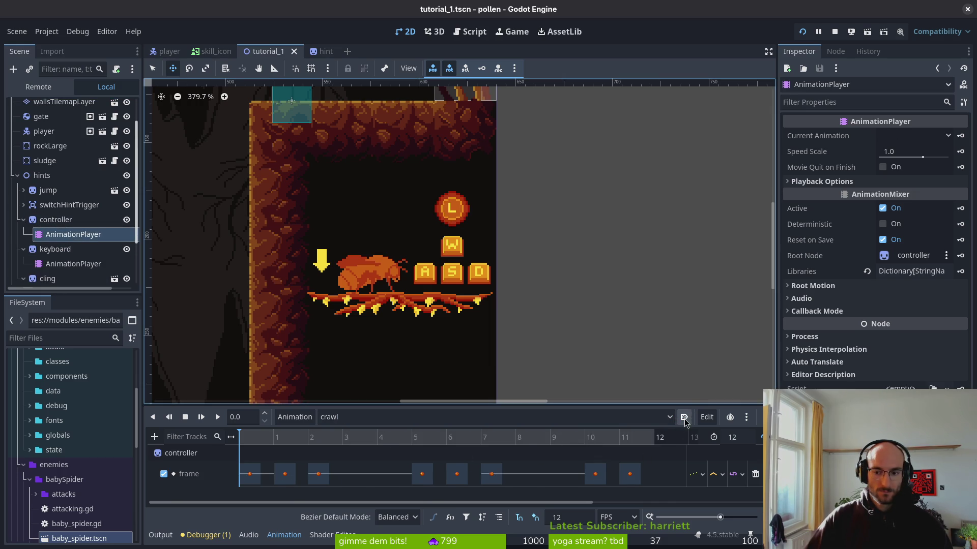
click(803, 32)
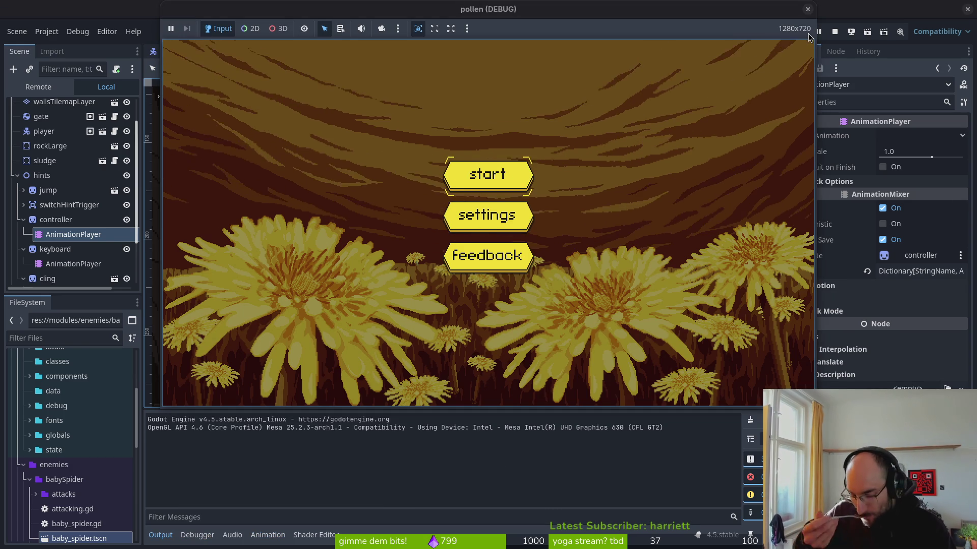
key(Return)
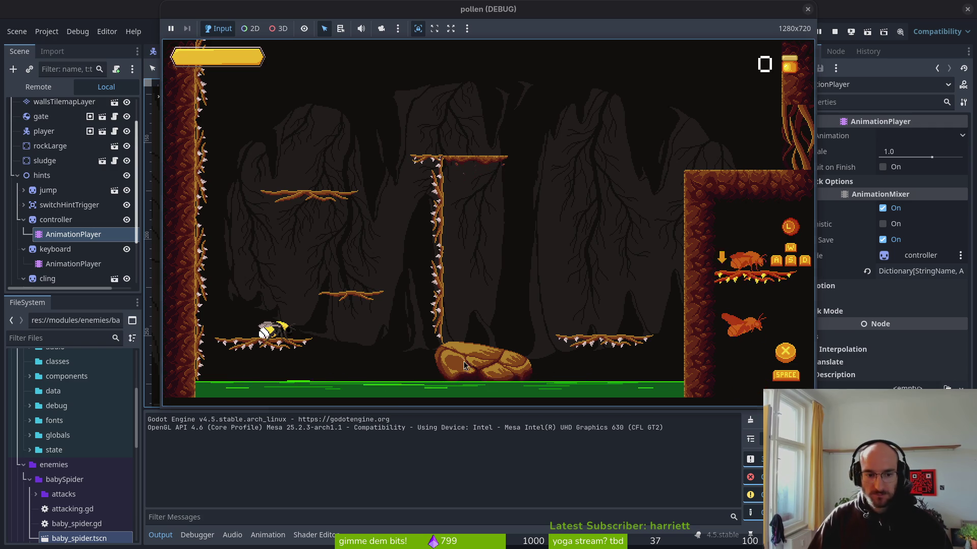
key(F8)
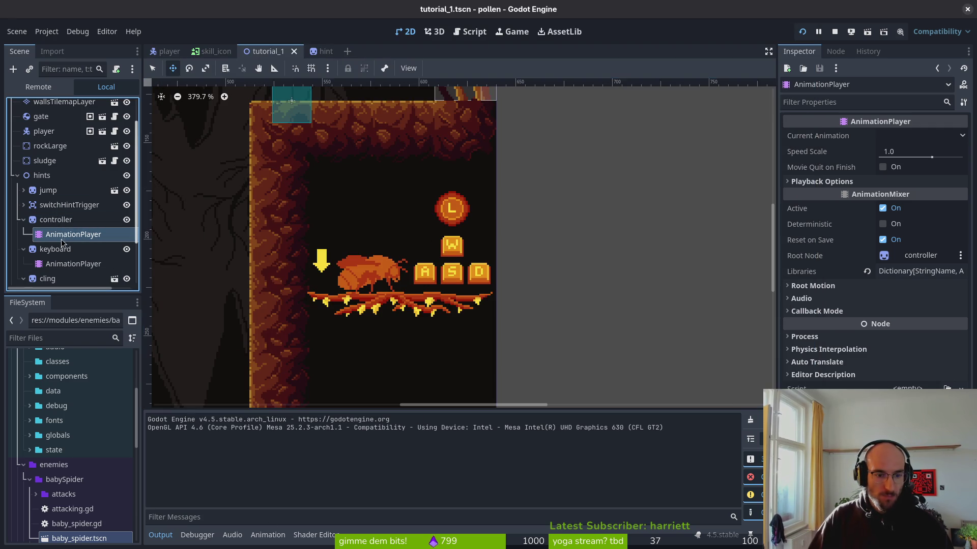
Switch the keyboard hint's AnimationPlayer to the crawl animation, run the scene, and return to Neovim
click(267, 535)
click(376, 421)
click(331, 423)
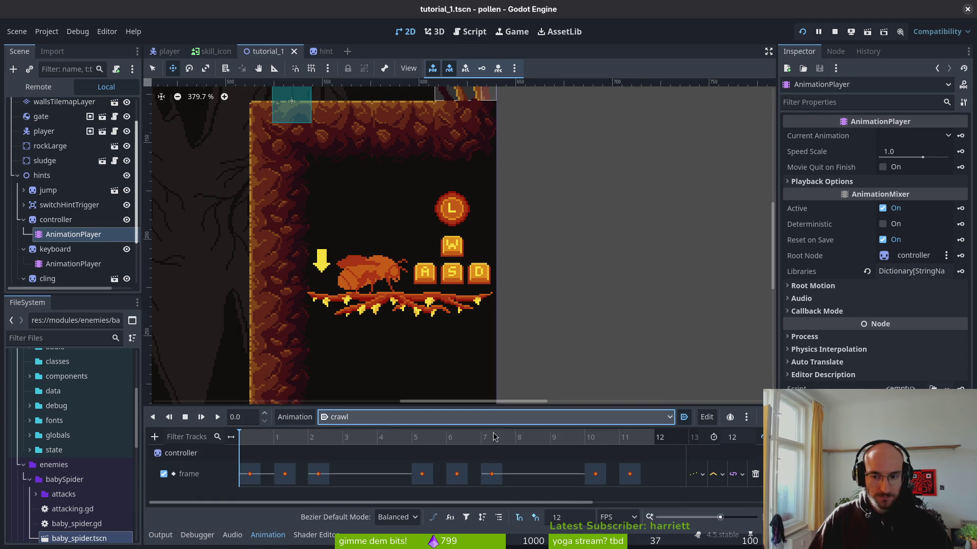
click(71, 264)
click(582, 418)
click(351, 462)
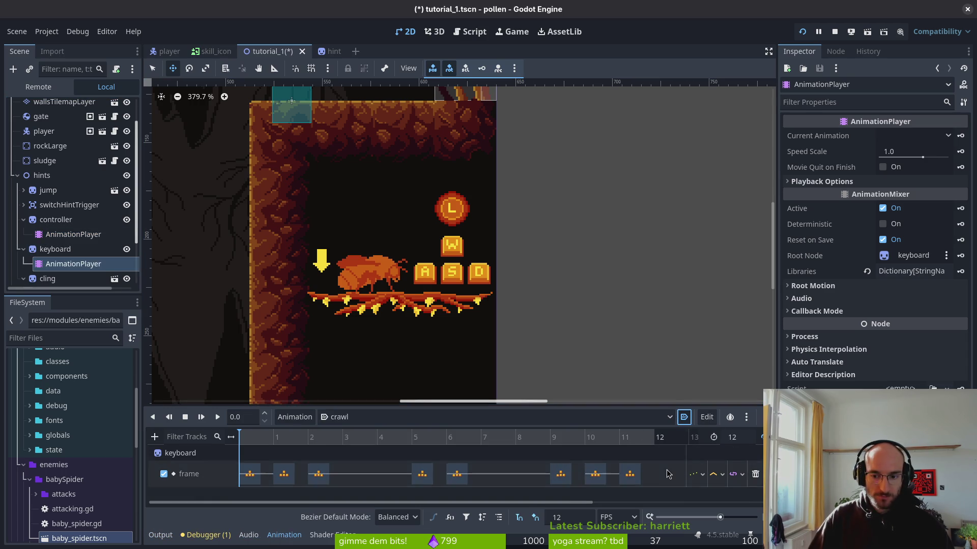
key(F6)
key(alt+Tab)
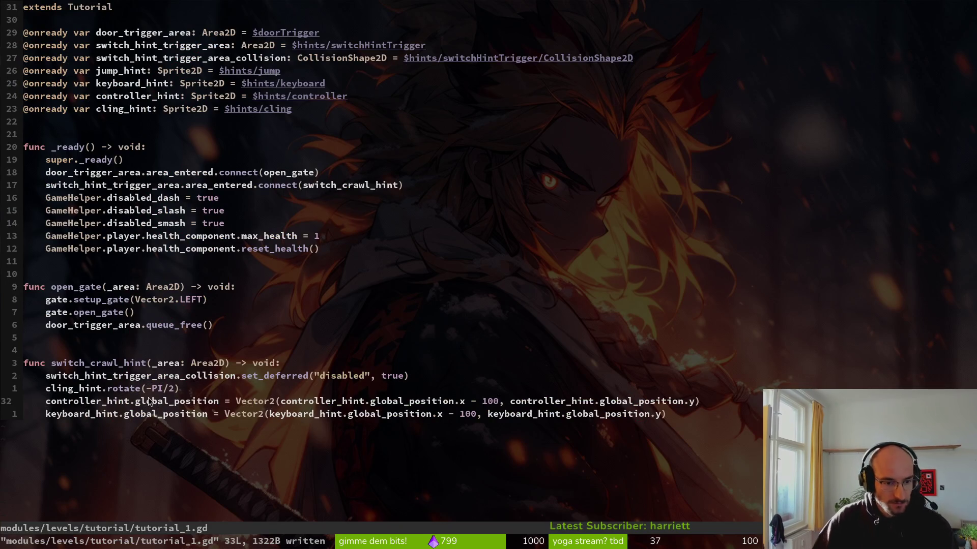
Insert keyboard_hint.play("cling") above line 32 and duplicate the line below
key(shift+o)
text(keybo)
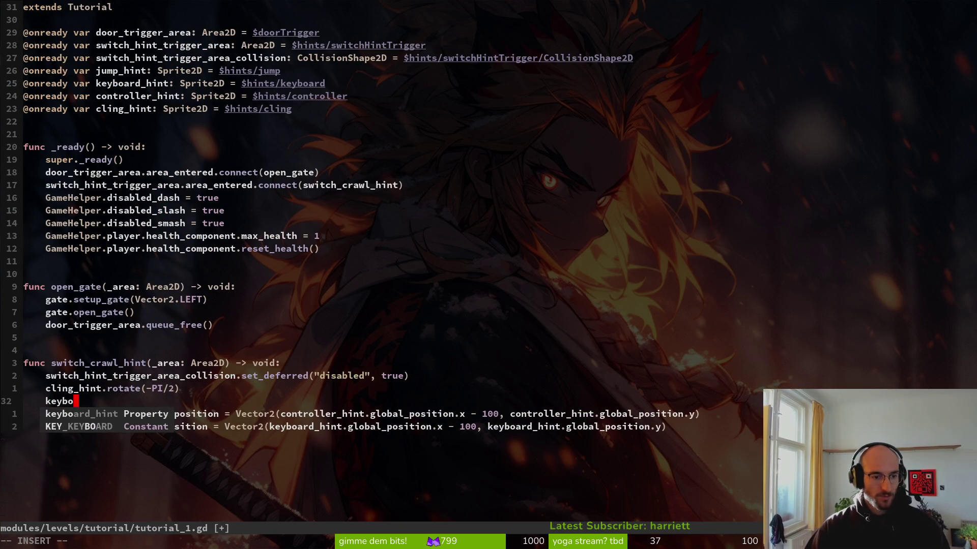
text(ard_hint.play(")
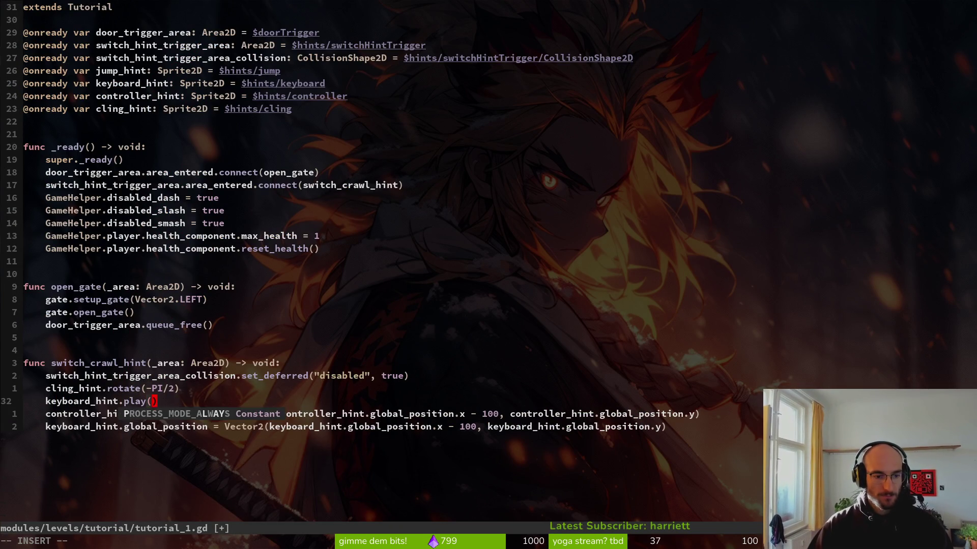
text(cling)
key(Escape)
key(shift+v)
key(y)
key(p)
Rename the duplicate's target to controller_hint and run the game
key(BackSpace)
key(BackSpace)
text(ciontr)
key(BackSpace)
key(BackSpace)
key(BackSpace)
text(on)
key(Return)
key(Escape)
key(F5)
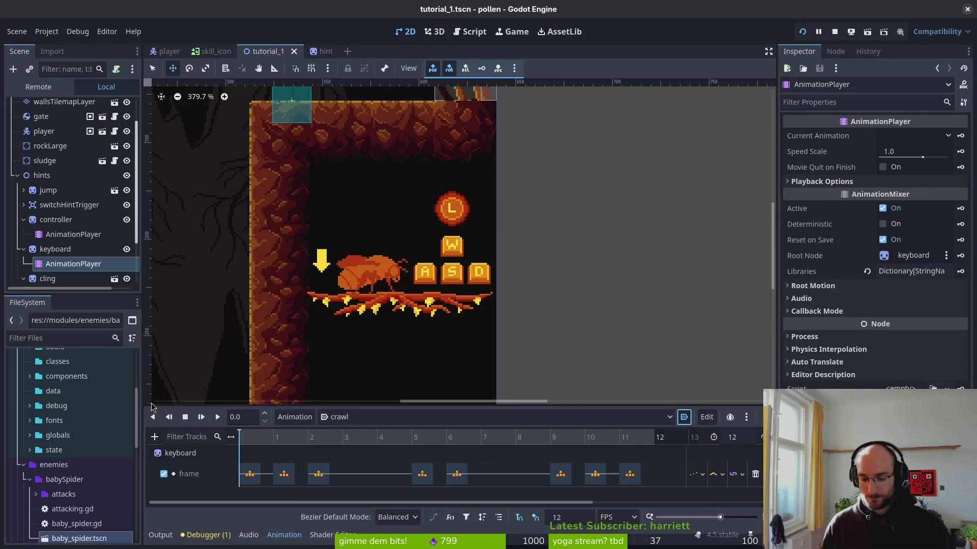
Relaunch the game and move the bee up the platforms to trigger the hint switch
key(F5)
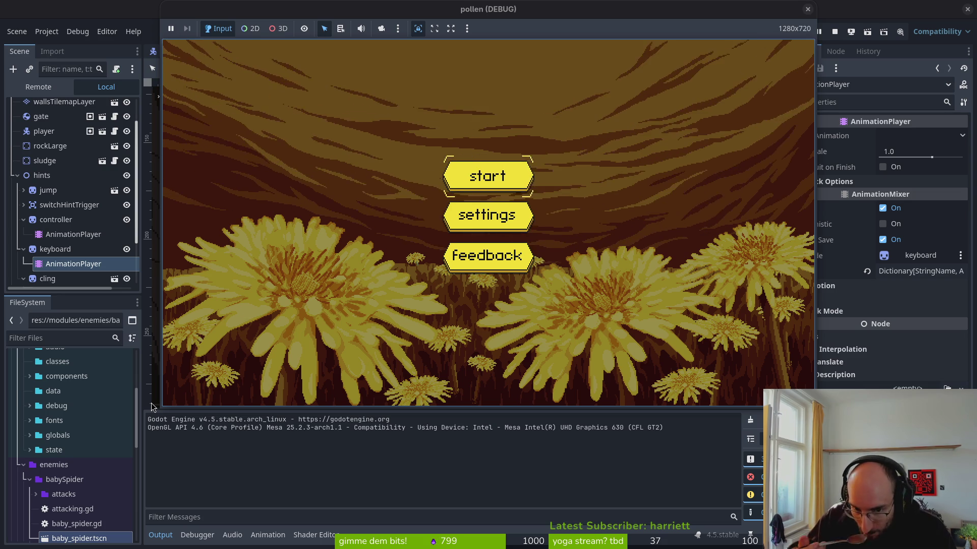
key(a)
key(d)
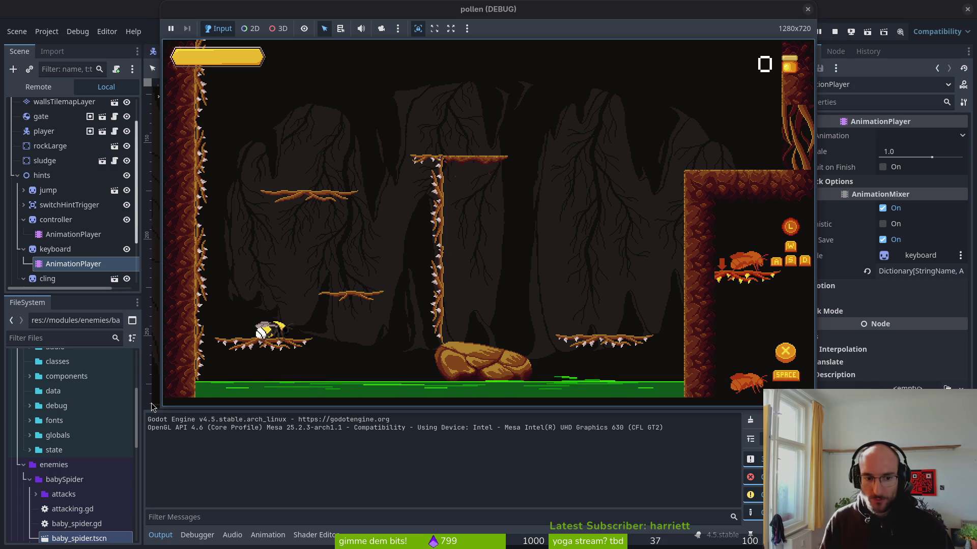
key(space)
key(d)
key(space)
key(space)
key(d)
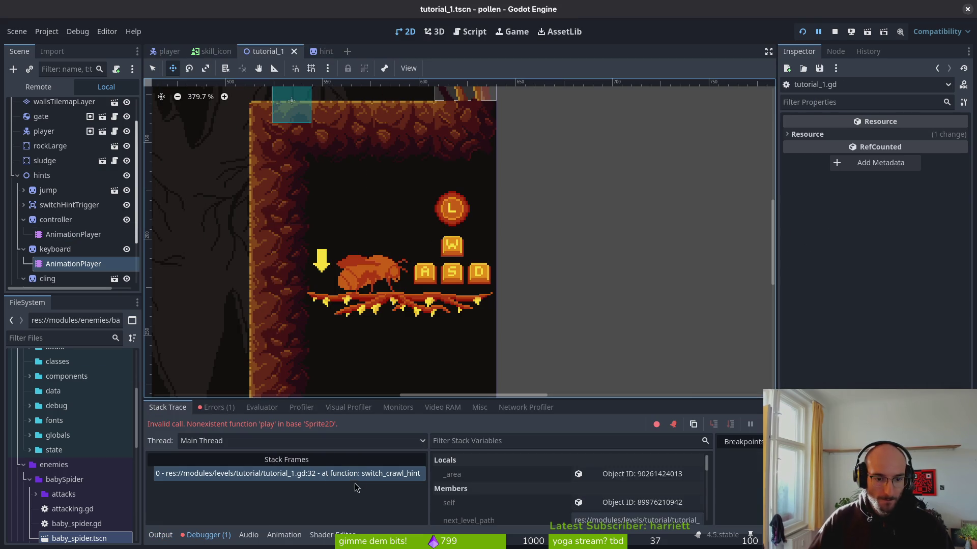
Inspect the 'Nonexistent function play in base Sprite2D' stack frame, collapse the hint nodes, and return to Neovim
click(344, 477)
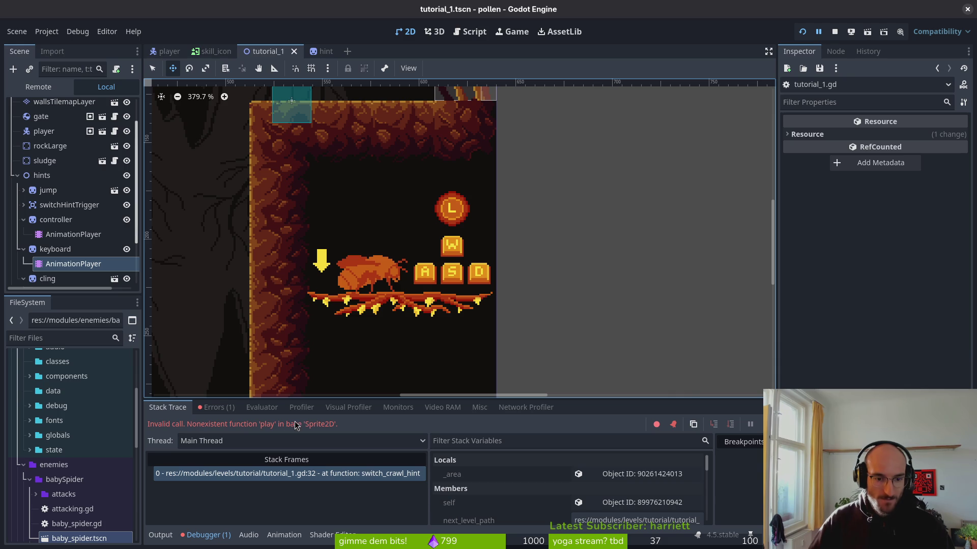
click(23, 249)
click(23, 219)
key(F5)
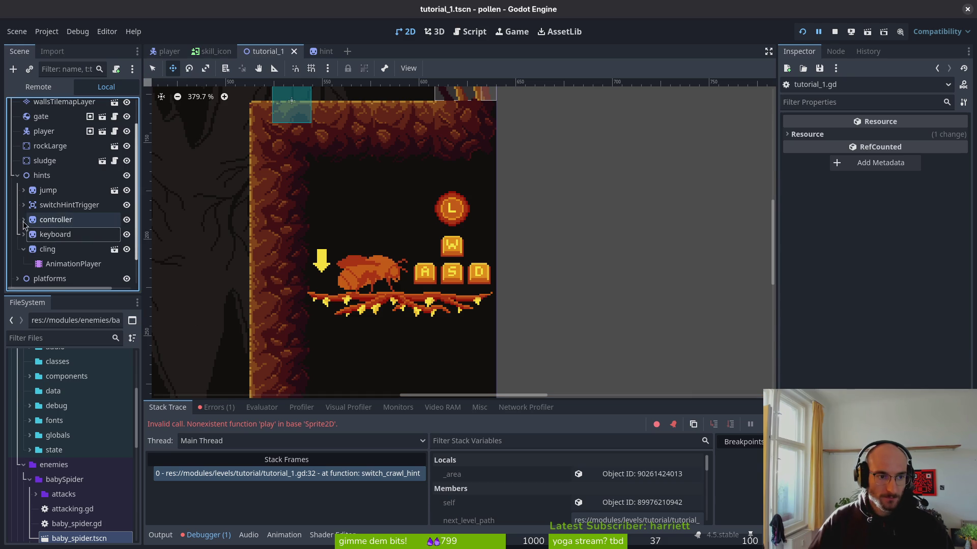
key(alt+Tab)
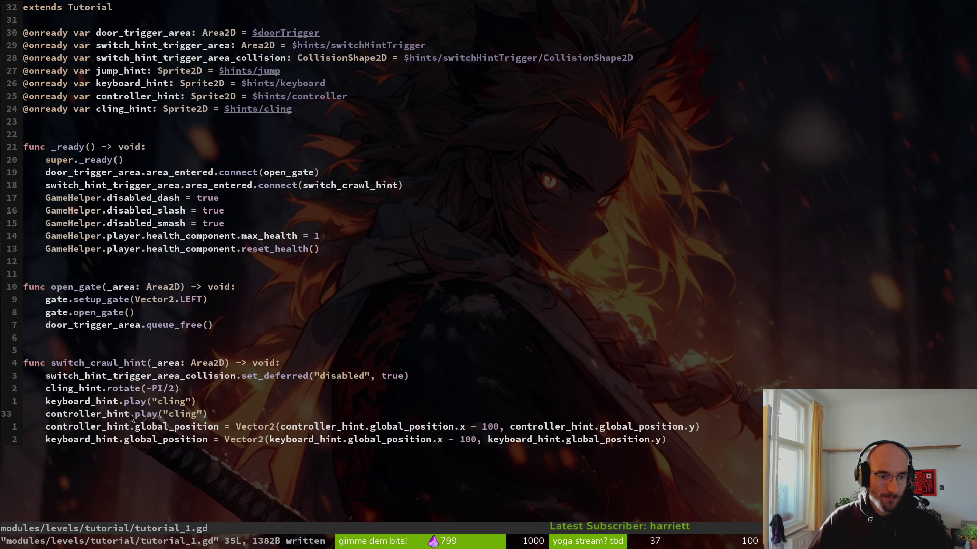
Type a .animation_pl reference and search the project files for 'hint'
text(intu)
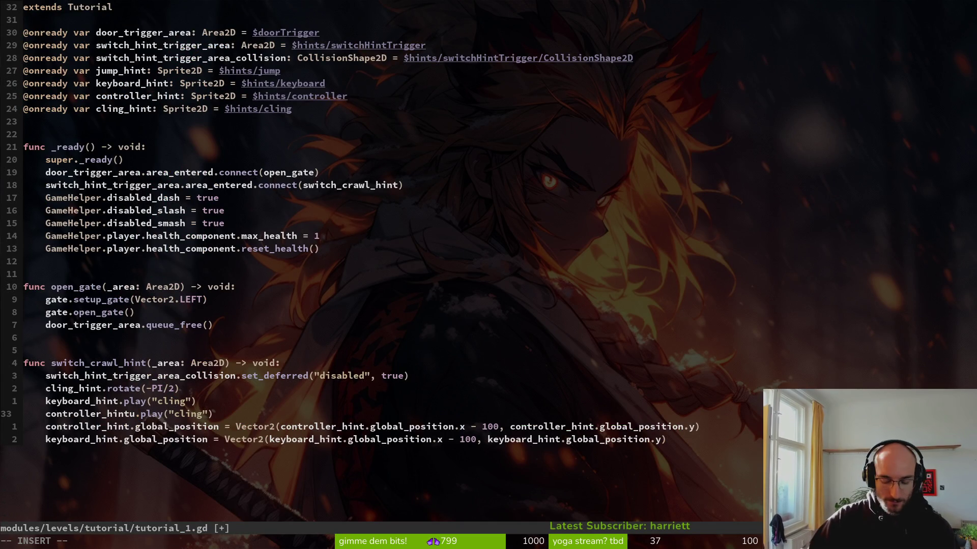
key(BackSpace)
text(.animatino)
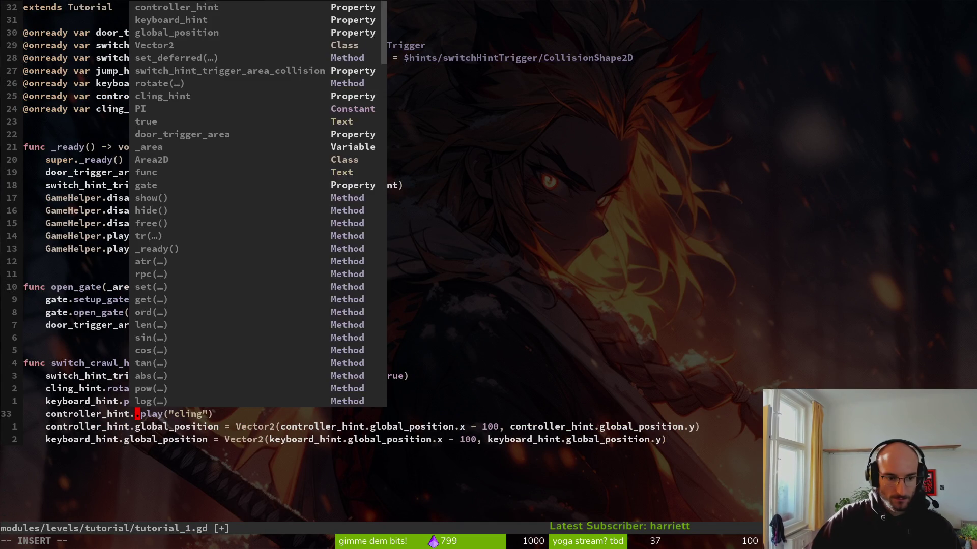
key(BackSpace)
key(BackSpace)
text(on_player)
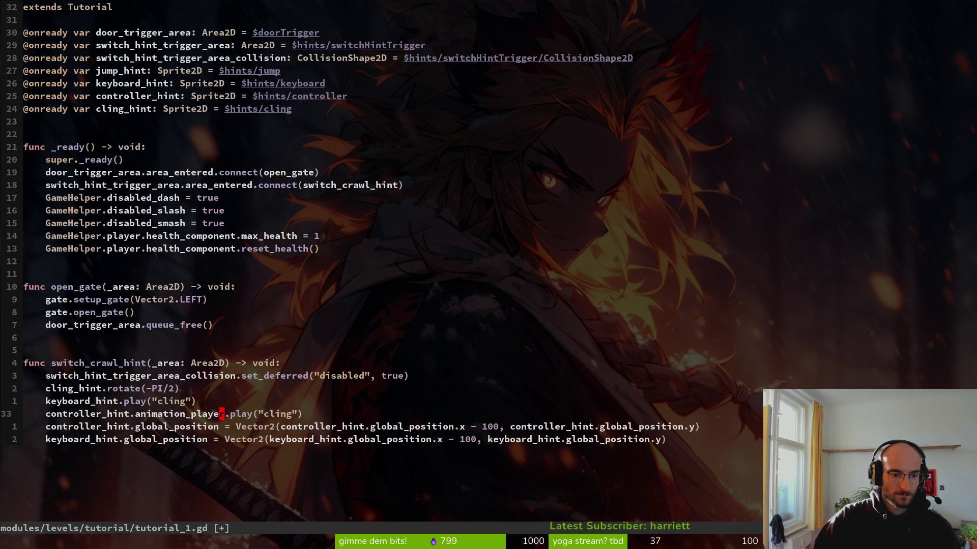
key(ctrl+p)
text(hint)
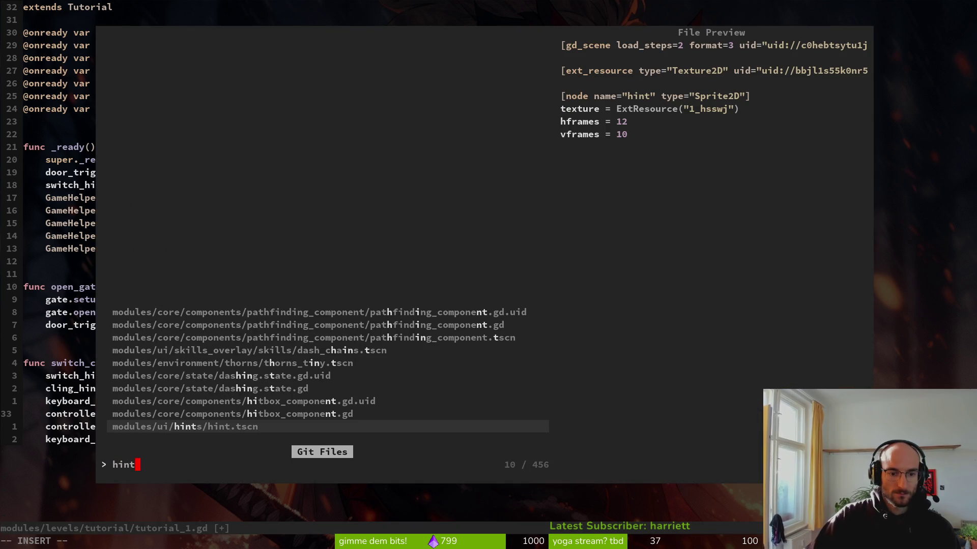
key(Escape)
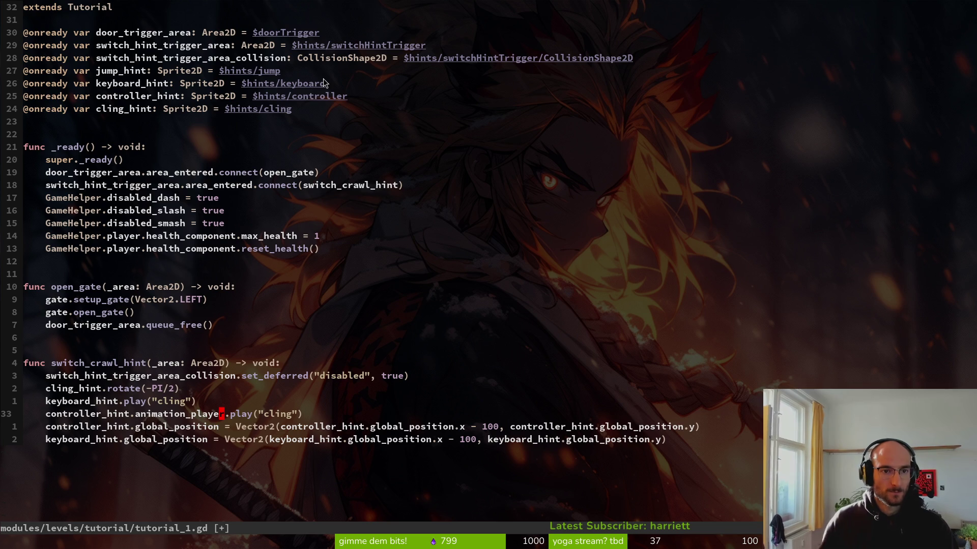
Add a keyboard_hint_animation_player: AnimationPlayer declaration pointing at its AnimationPlayer node, and save
key(y)
key(y)
key(p)
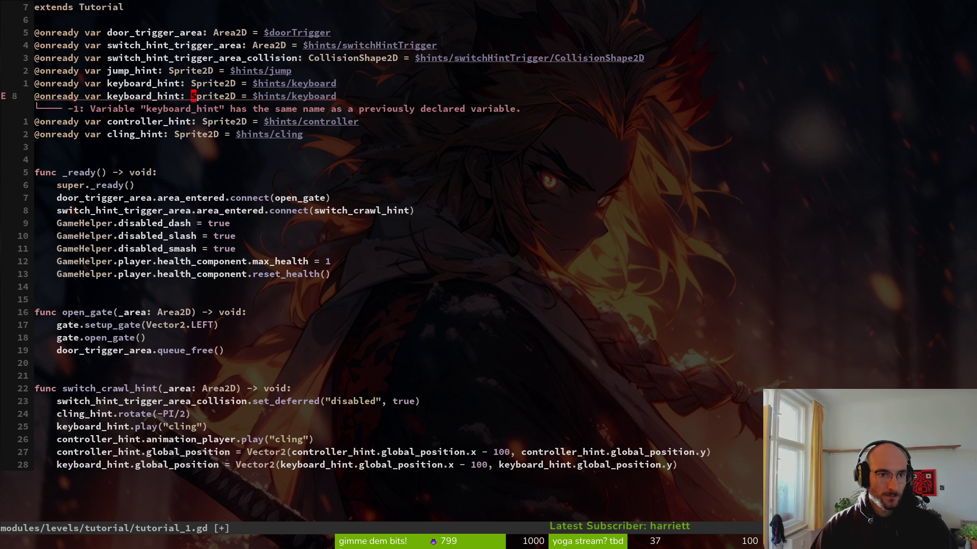
text(_animation_player)
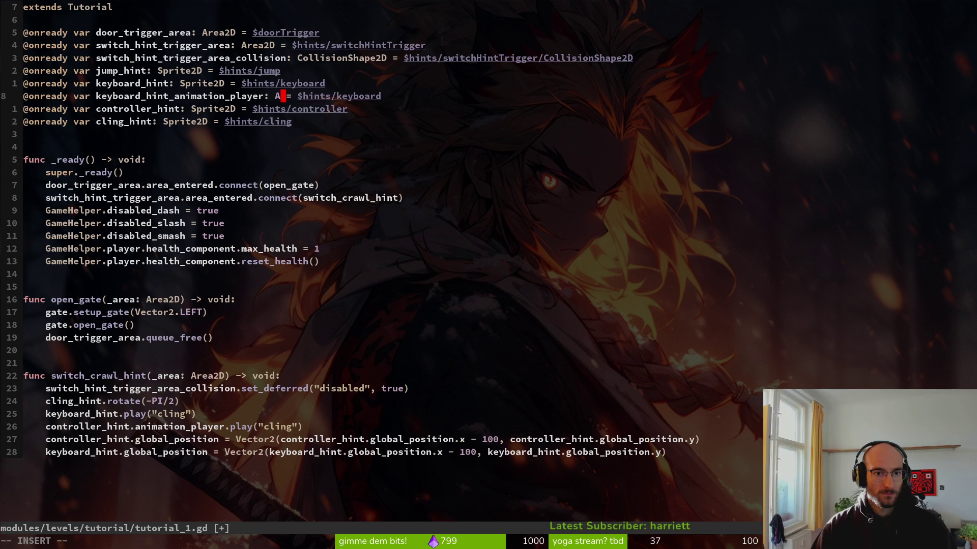
text(: AnimationPlayer)
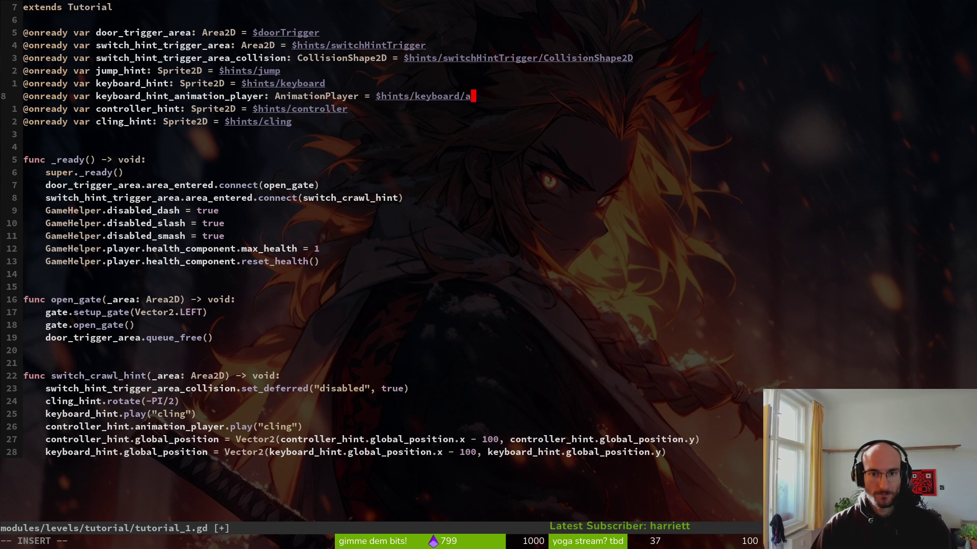
key(Return)
key(Escape)
key(ctrl+s)
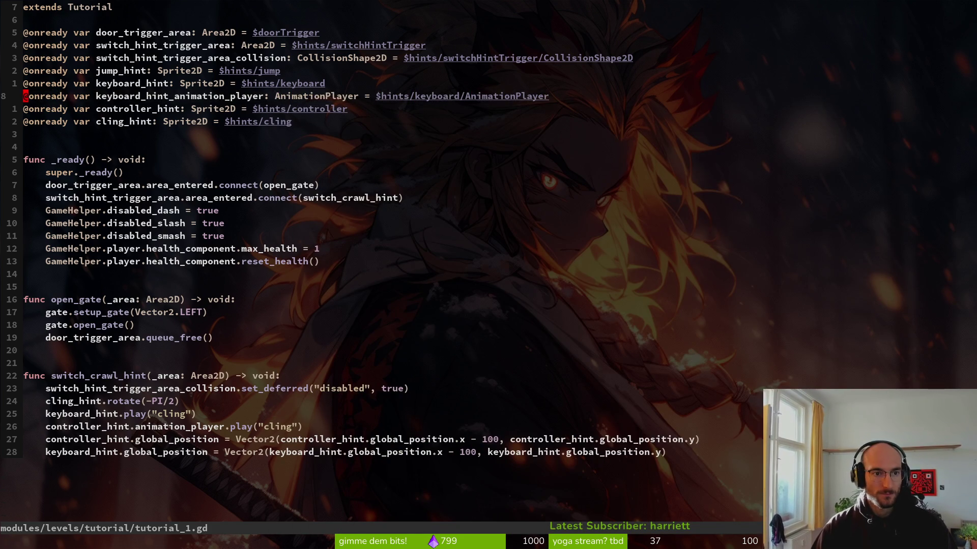
Add controller_hint_animation_player pointing at the controller's AnimationPlayer, placed below controller_hint, and save
key(y)
key(y)
key(p)
text(ciw)
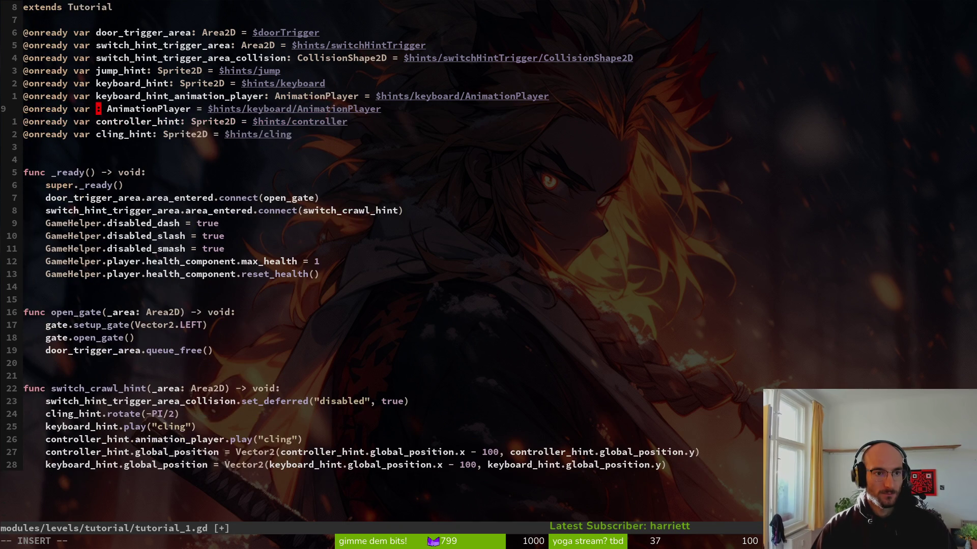
text(controller_hint_)
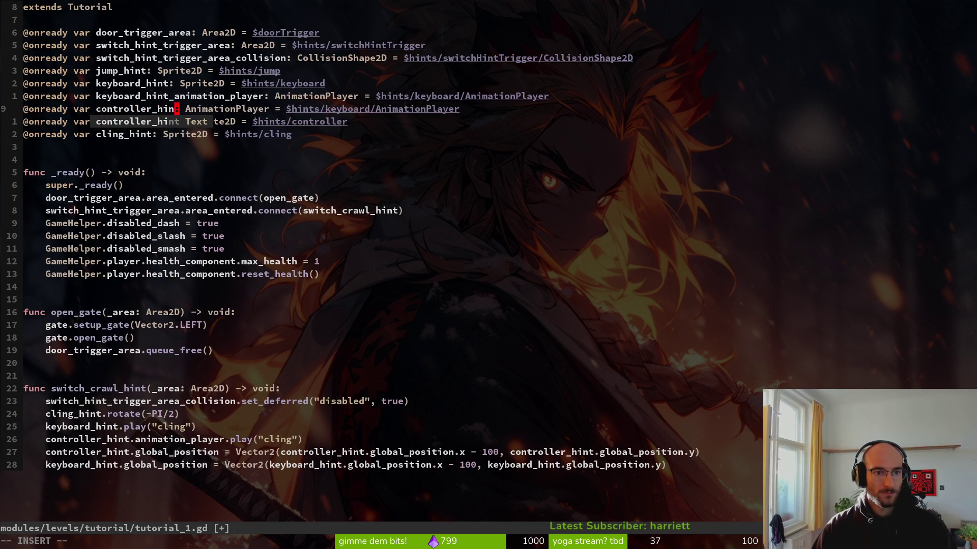
text(animatino)
key(BackSpace)
key(BackSpace)
text(on_player)
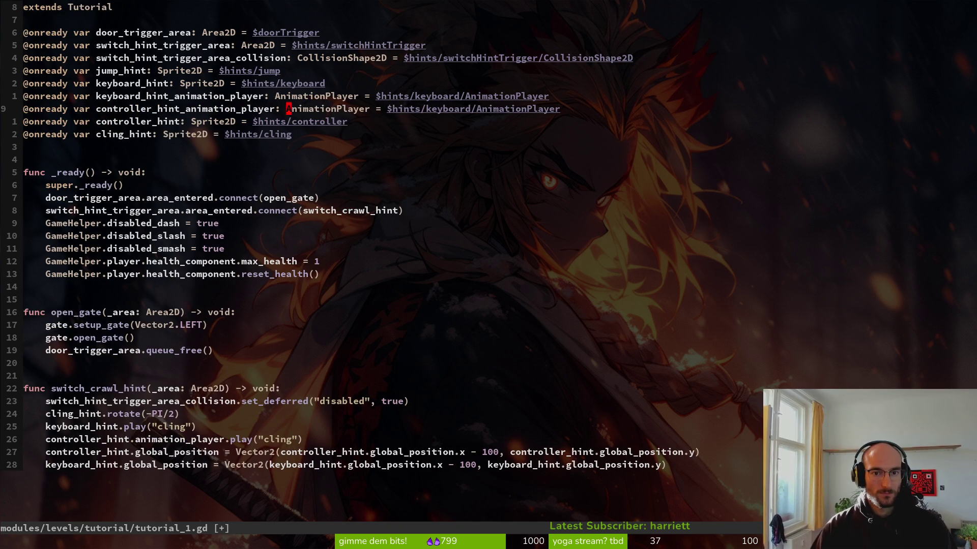
text(f)
key(slash)
text(lcwcontroller)
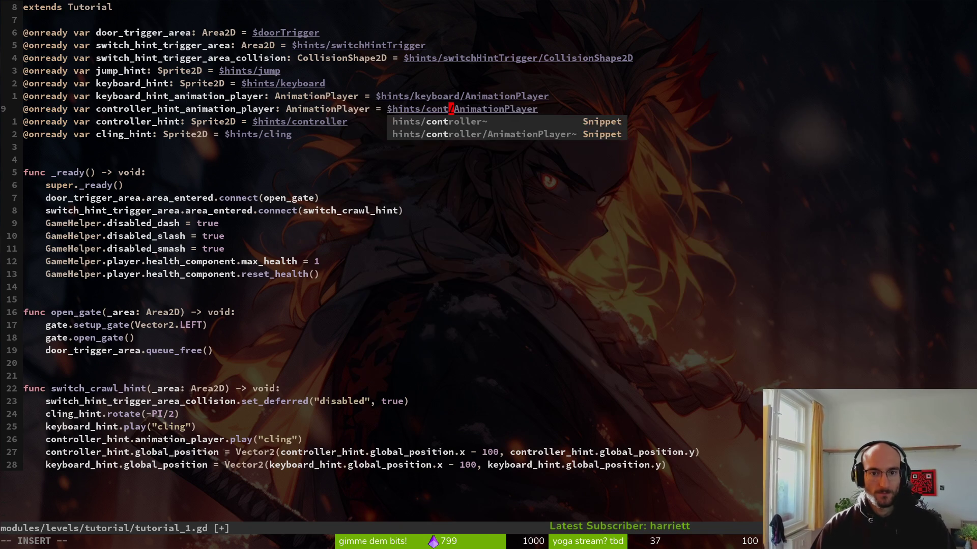
key(d)
key(d)
text(p:w)
key(Return)
Make the play("cling") calls use controller_hint_animation_player and keyboard_hint_animation_player, then save
click(144, 444)
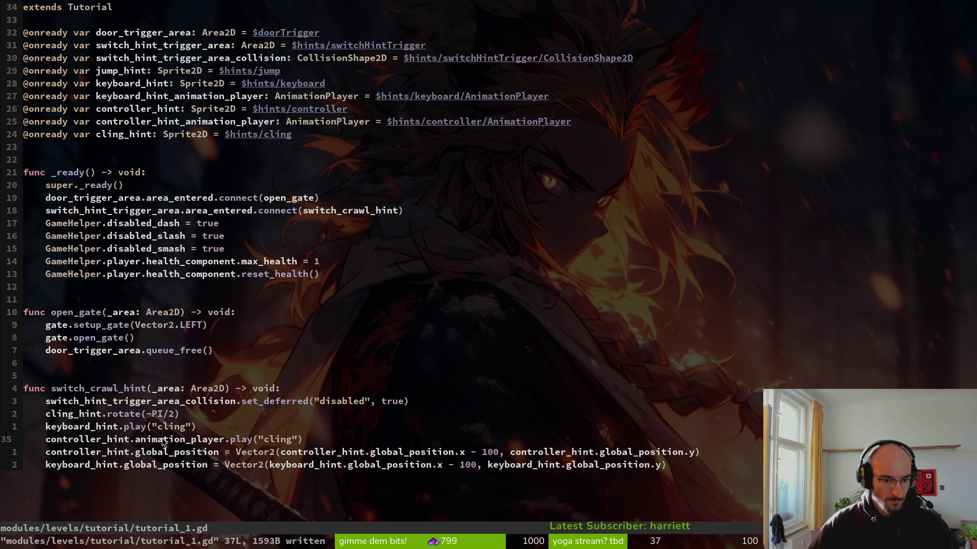
key(c)
key(i)
key(w)
key(BackSpace)
key(BackSpace)
text(a)
key(Return)
key(Escape)
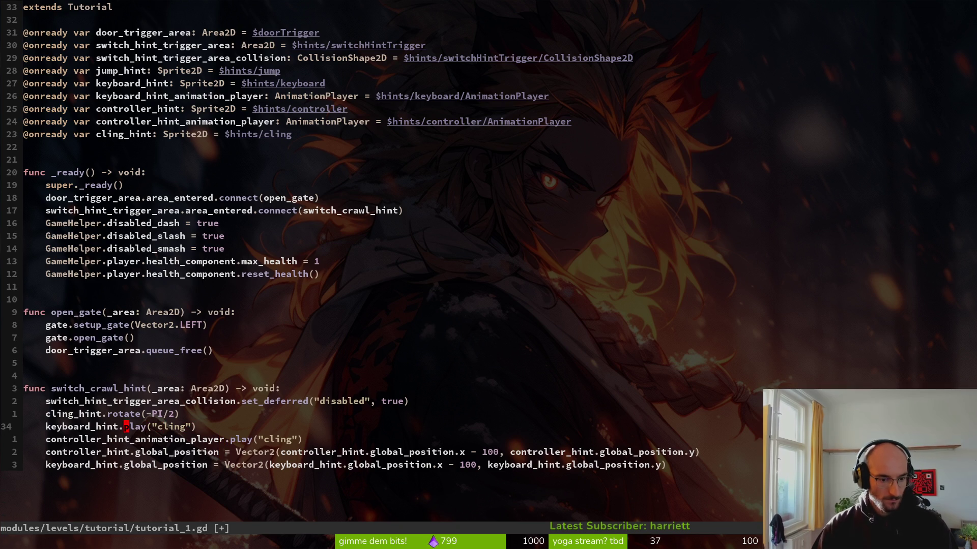
key(ctrl+n)
key(ctrl+n)
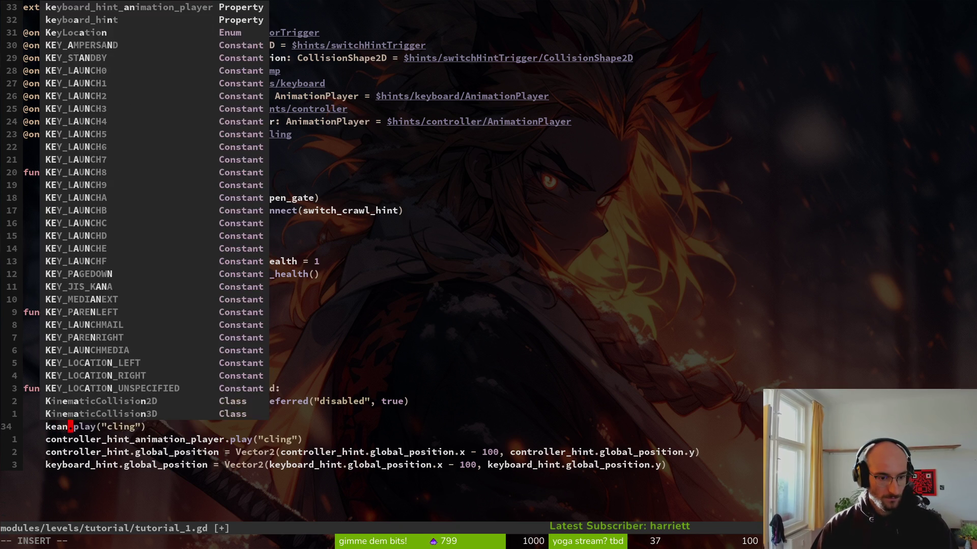
key(ctrl+y)
key(Escape)
text(:w)
key(Return)
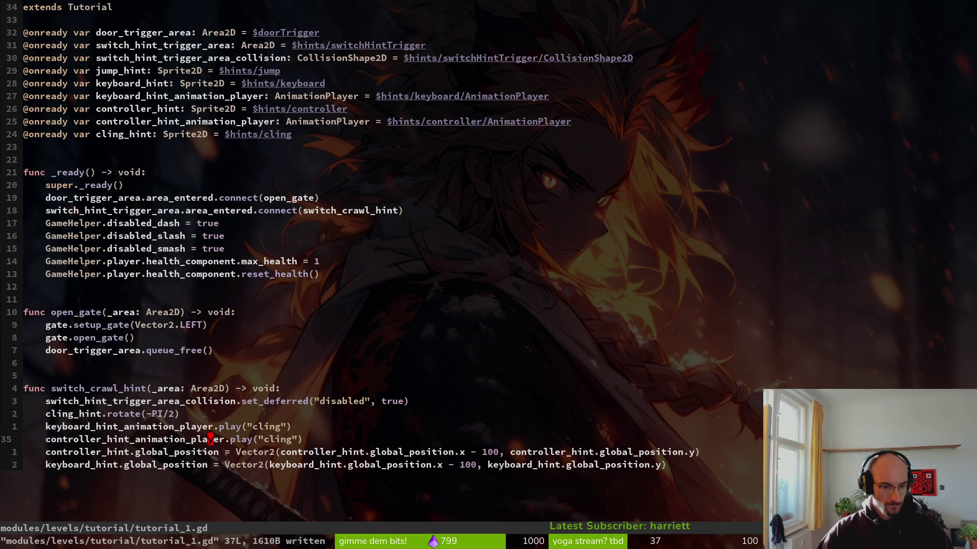
Move the keyboard_hint declarations below the controller_hint ones and save
key(shift+v)
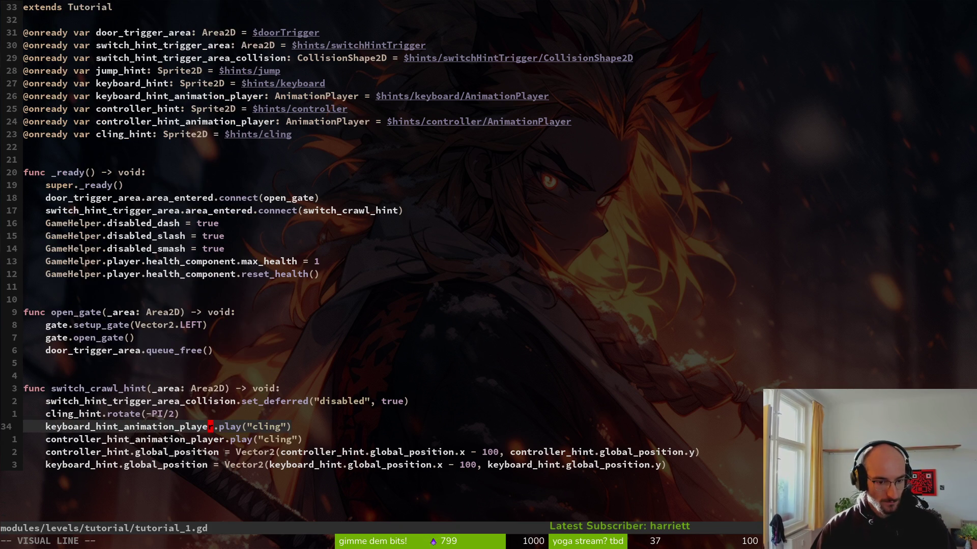
key(y)
key(j)
key(j)
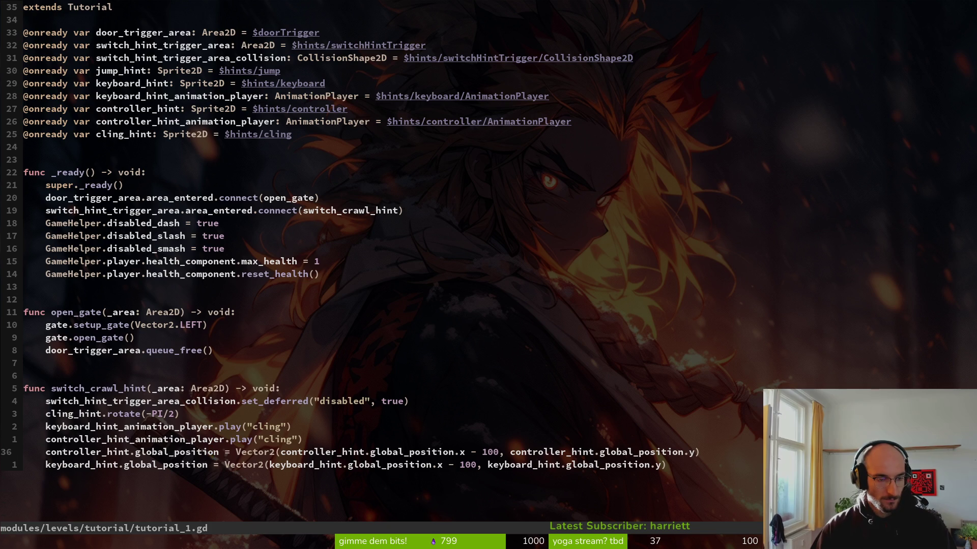
key(k)
key(k)
key(k)
Move the controller hint calls above the keyboard ones, save, and run the game
key(k)
key(k)
key(k)
key(shift+v)
key(j)
key(shift+j)
key(shift+j)
key(Escape)
text(:w)
key(Return)
key(j)
key(j)
key(j)
key(j)
key(j)
key(j)
key(j)
key(shift+v)
key(k)
key(shift+k)
key(Escape)
text(:w)
key(Return)
key(F5)
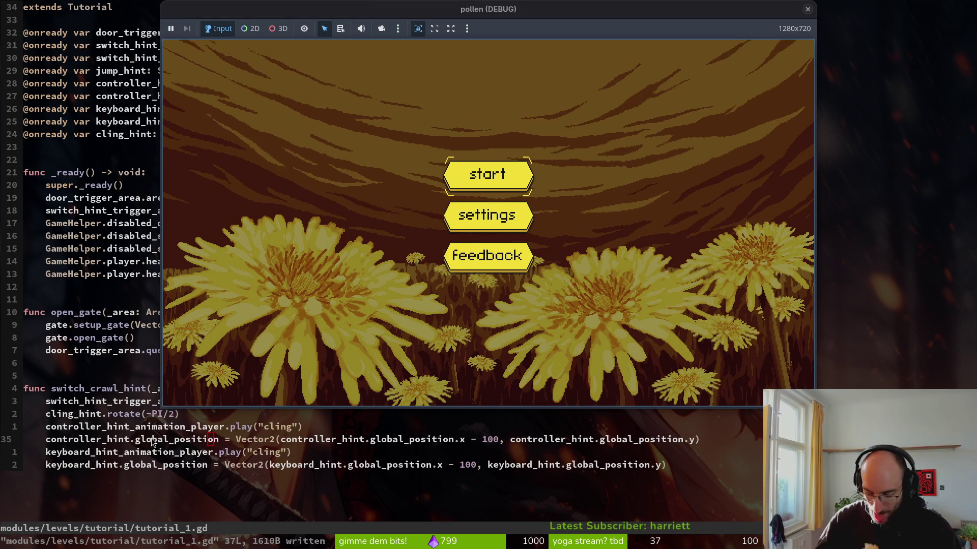
Start the game, fly the bee over the tall branch toward the hints, then close it
key(Return)
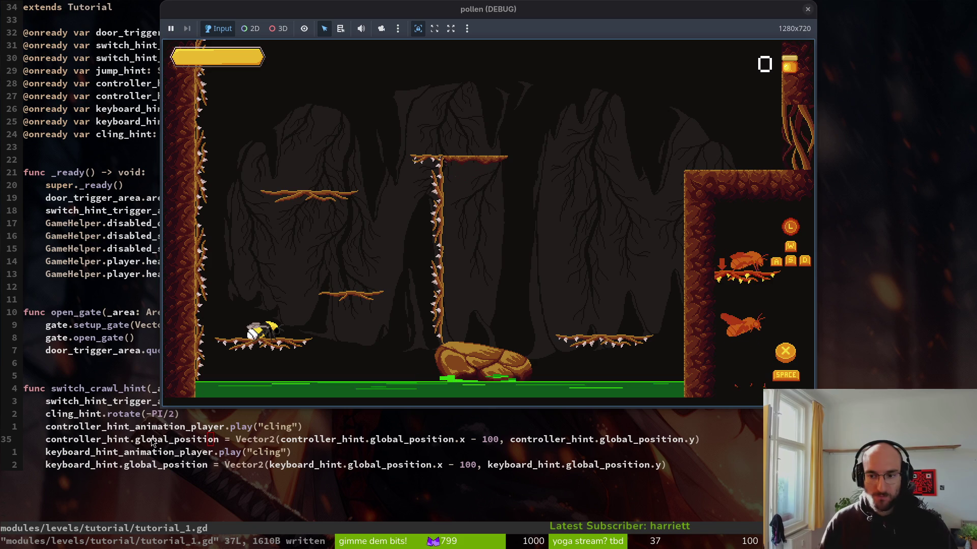
key(space)
key(d)
key(space)
key(d)
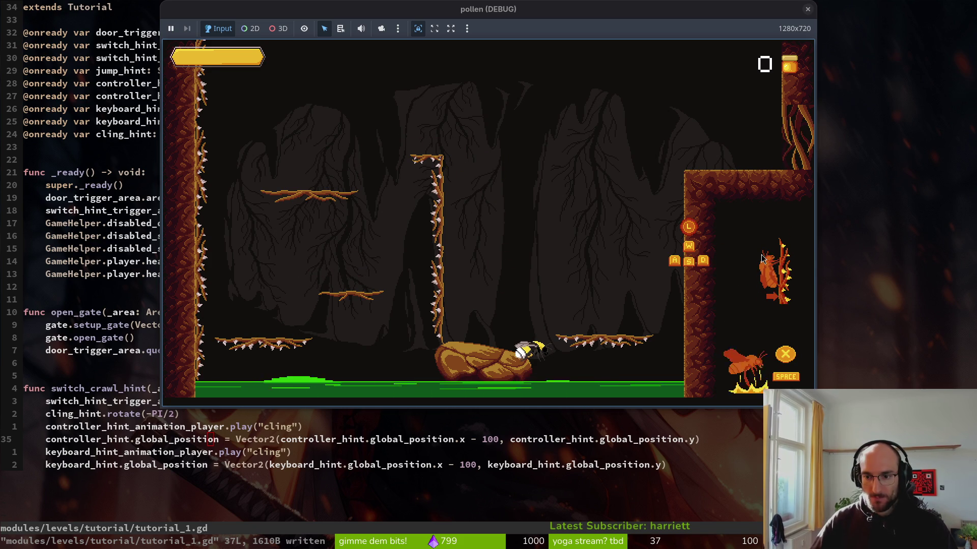
key(super+2)
Change the controller and keyboard hints' global_position offsets from 100 to 50 and save
key(super+1)
key(h)
key(h)
key(h)
text(cw50)
key(Escape)
key(j)
key(j)
key(h)
key(h)
key(h)
key(h)
text(cw50)
key(Escape)
text(:w)
key(Return)
Relaunch the game to check the hints, then close its window
key(super+2)
key(F5)
key(super+1)
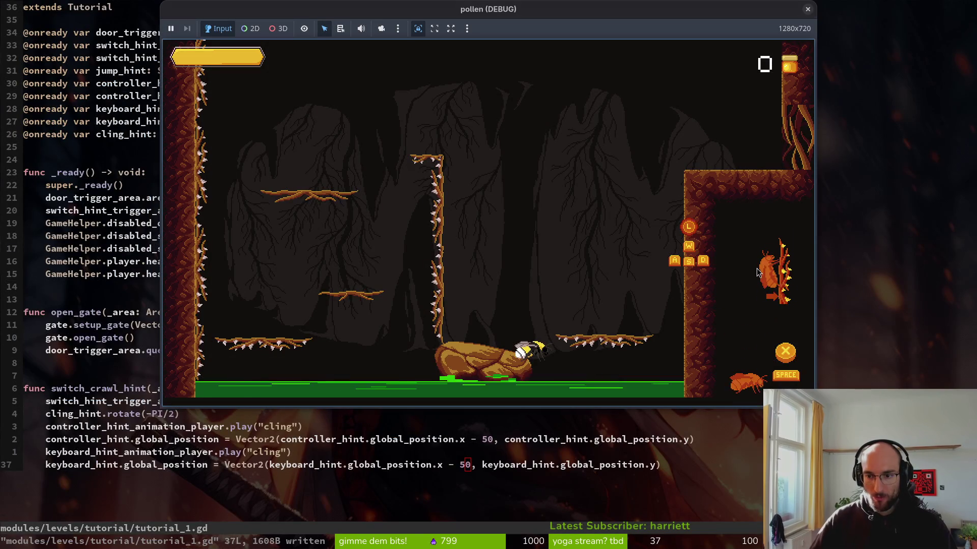
key(alt+F4)
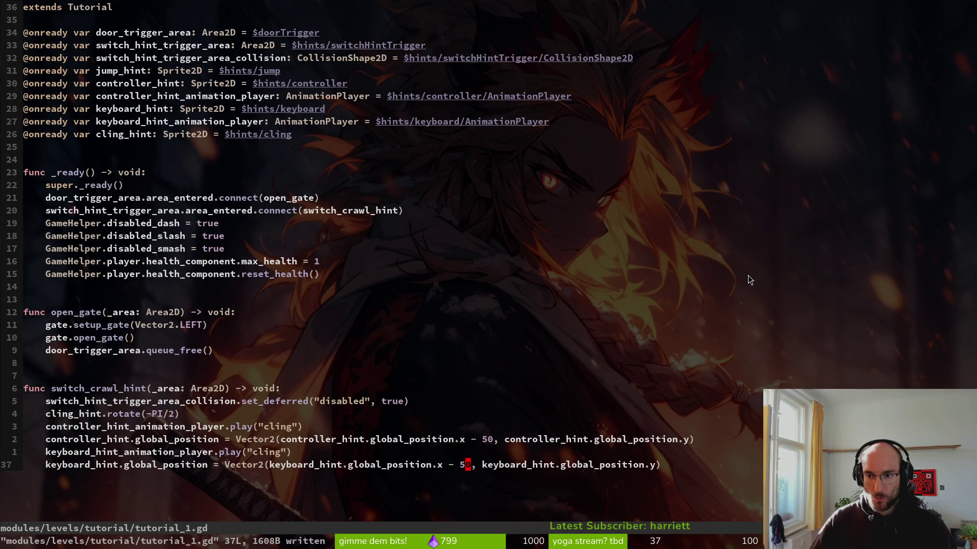
Run the project from Godot, fly the bee onto the rock near the hints, then stop with F8
key(super+2)
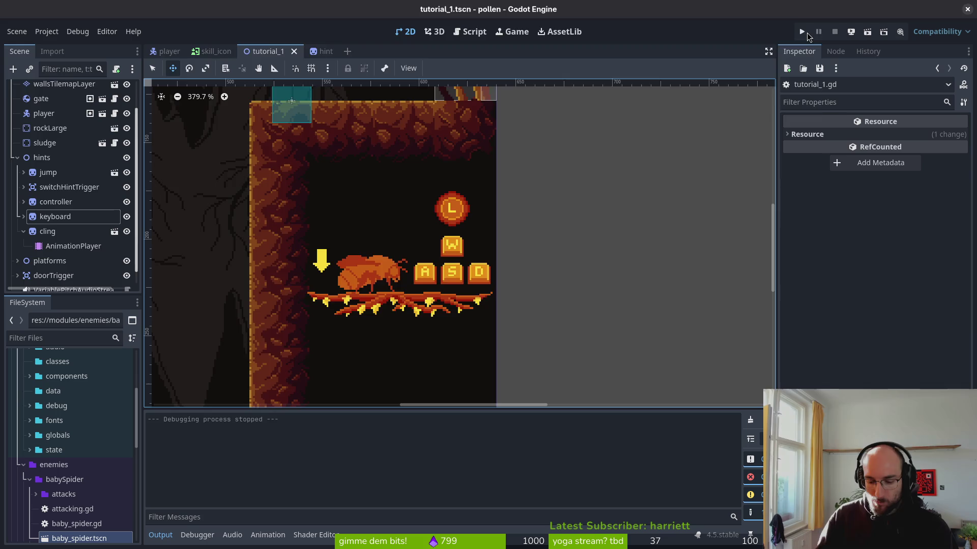
click(807, 33)
key(Return)
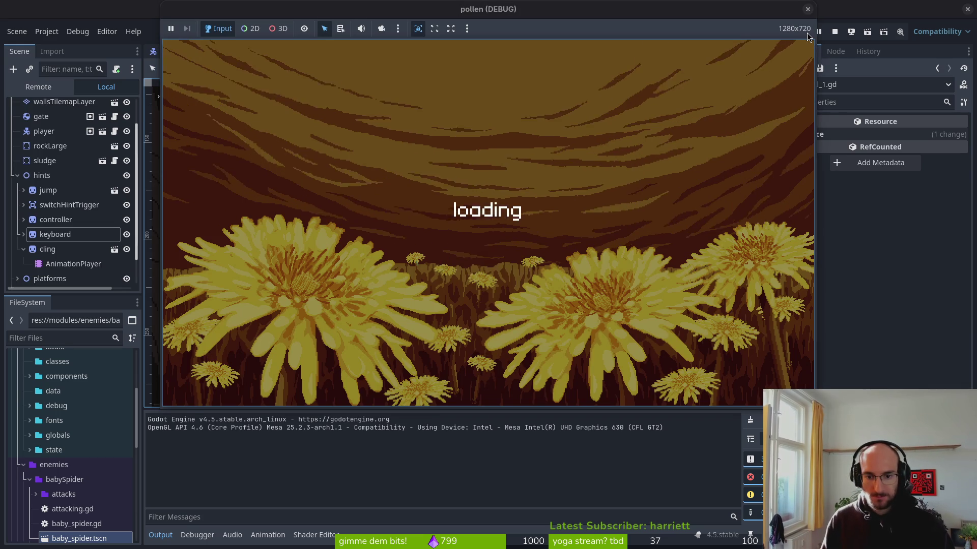
key(space)
key(space)
key(space)
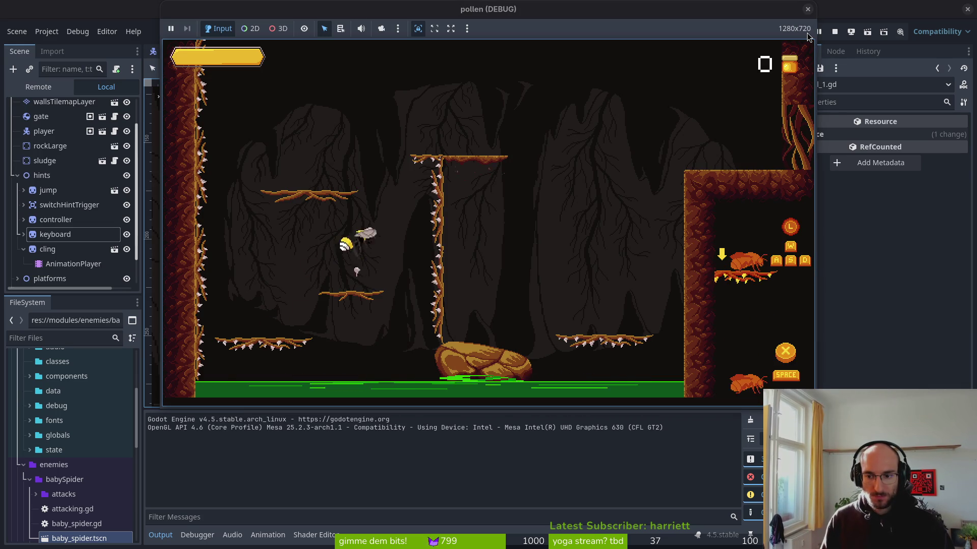
key(d)
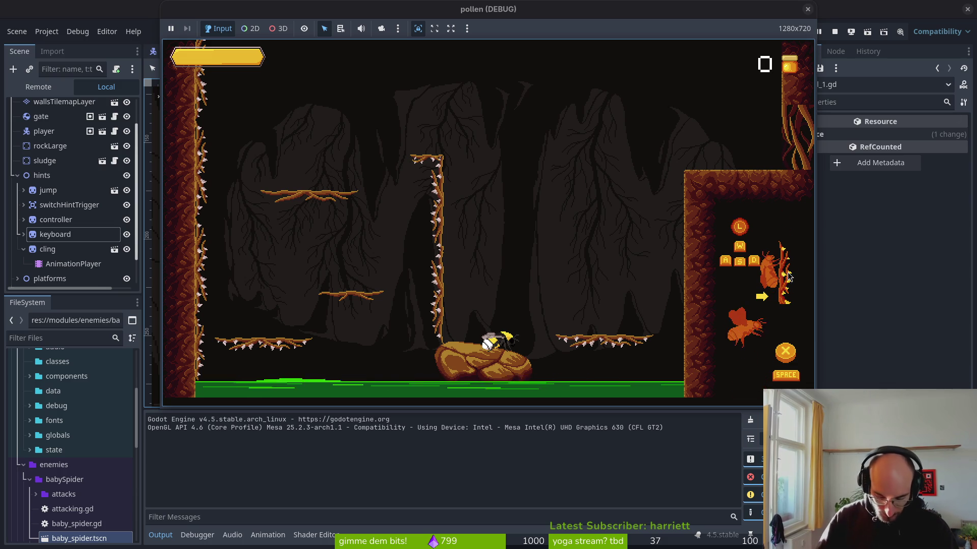
key(F8)
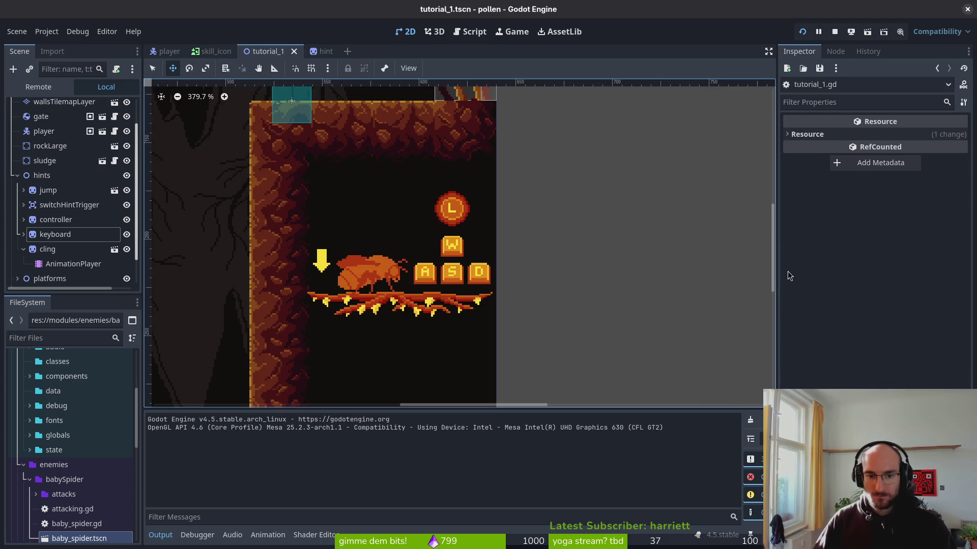
Duplicate the keyboard hint position line as a cling_hint line with x offset 10 instead of 50
key(alt+Tab)
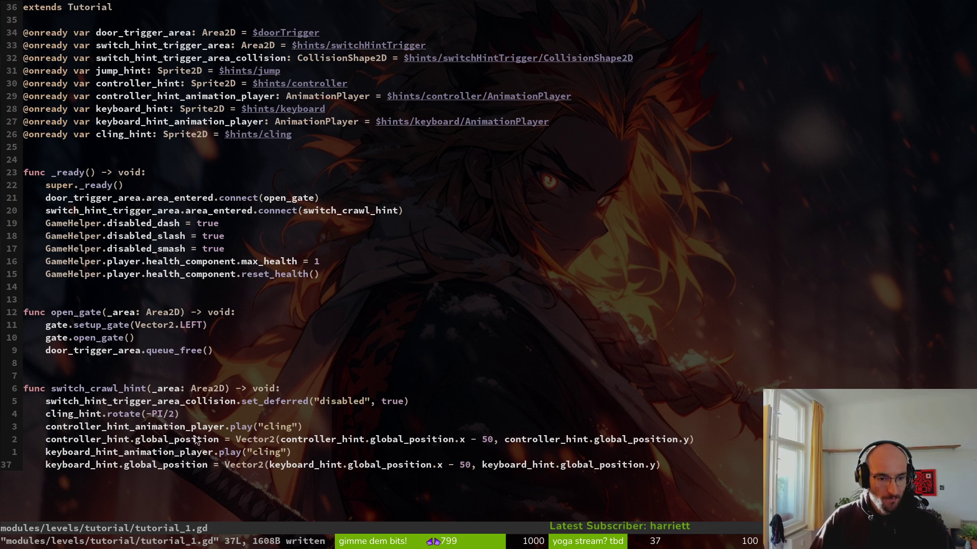
key(V)
key(y)
key(p)
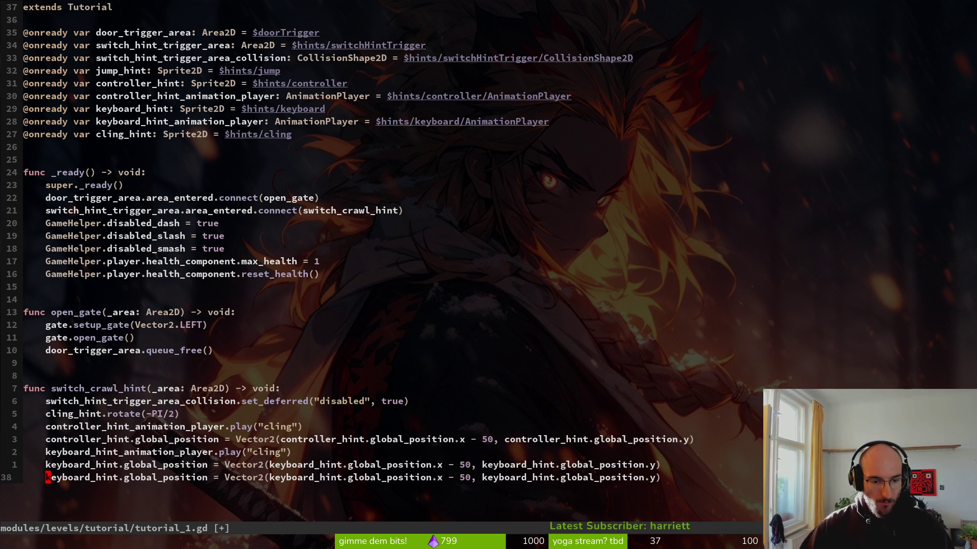
text(cw)
text(clin)
key(Return)
key(Escape)
key(w)
key(w)
key(w)
text(cwcling)
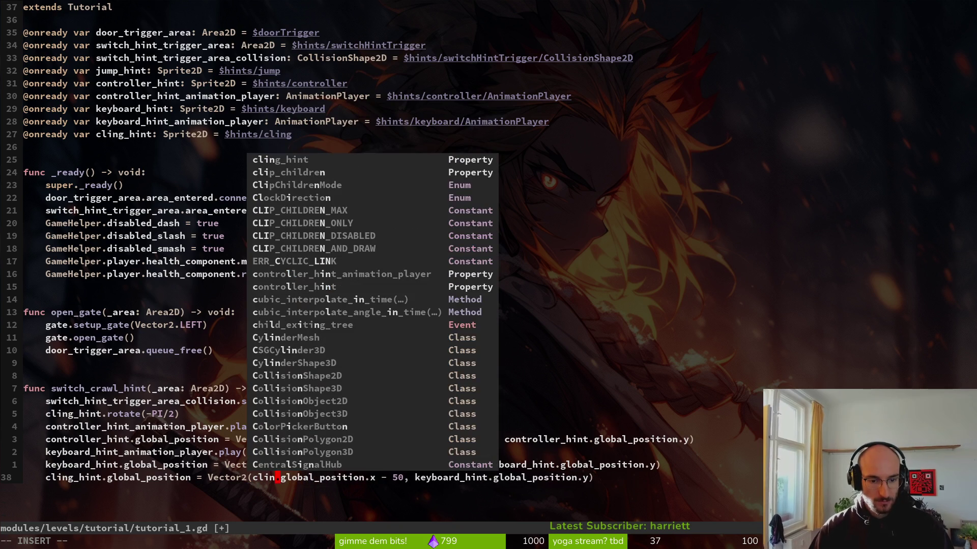
key(Return)
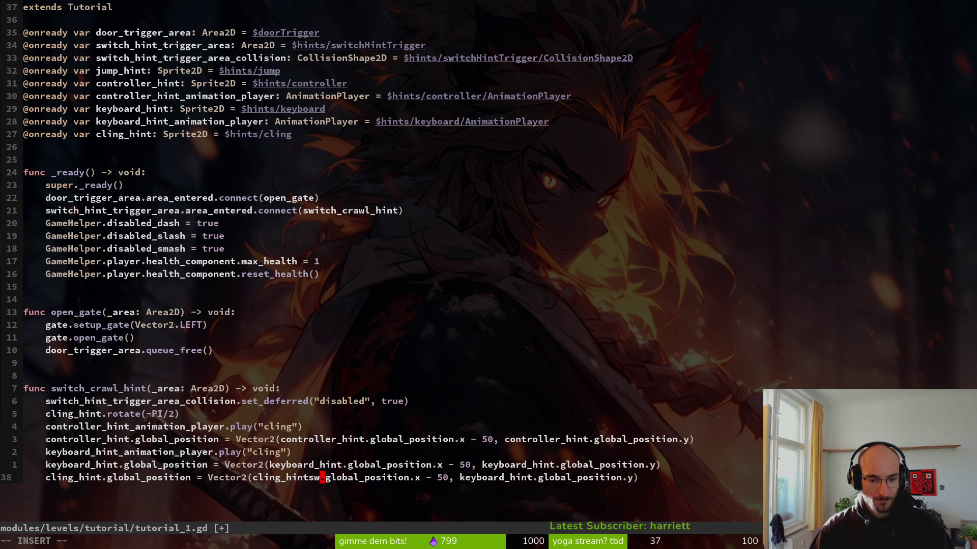
key(Escape)
text(fxf-s)
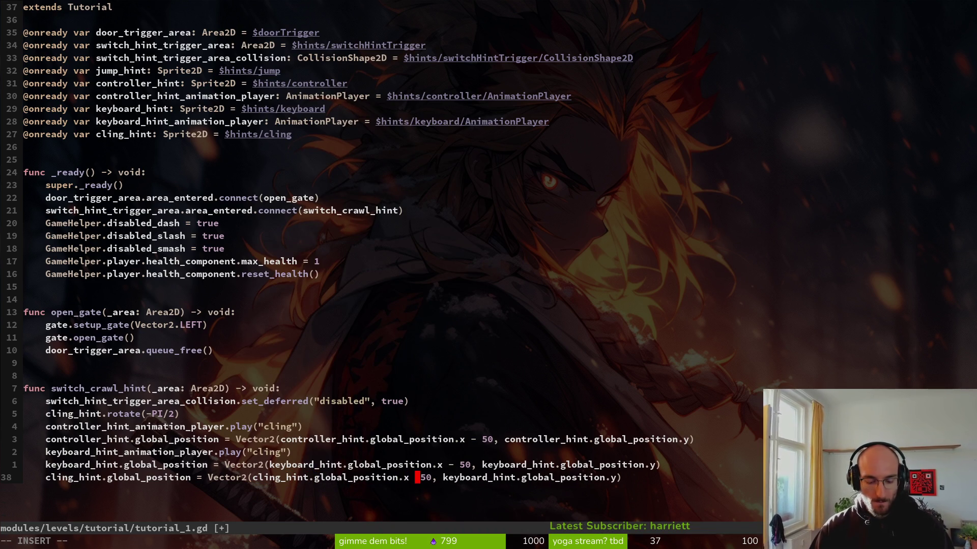
text(+)
key(Delete)
key(Delete)
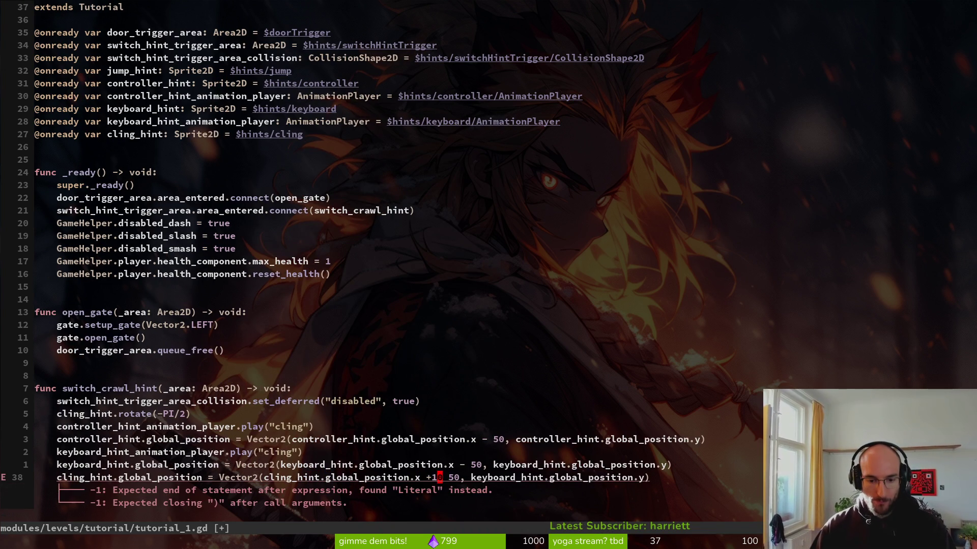
text(10)
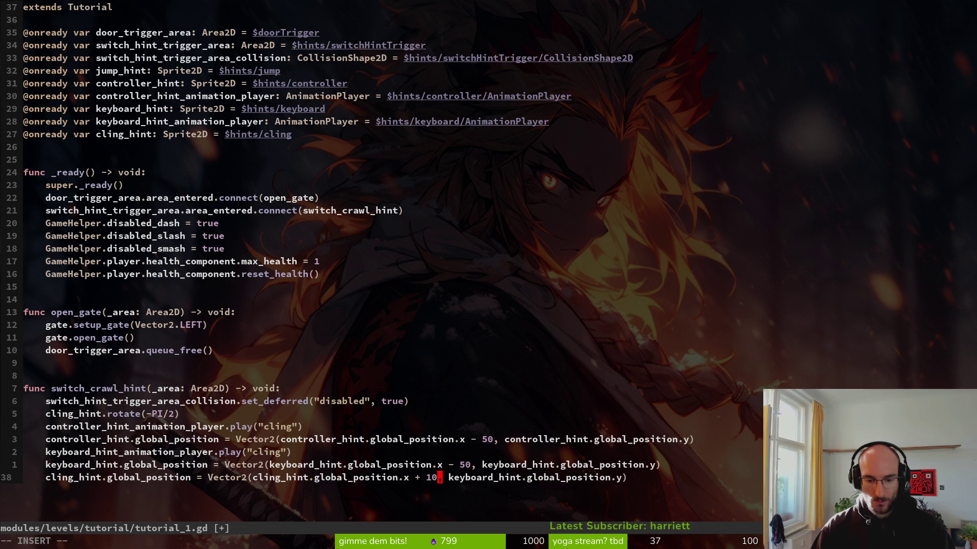
key(Escape)
key(w)
key(w)
Make the cling line use cling_hint's own y instead of keyboard_hint's, and save
key(c)
key(f)
key(period)
text(ciln)
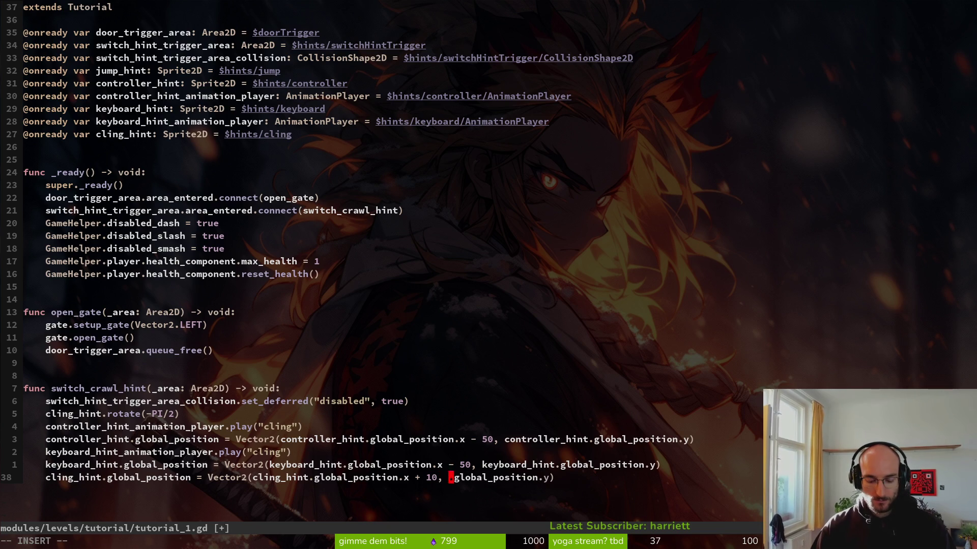
key(BackSpace)
key(BackSpace)
key(BackSpace)
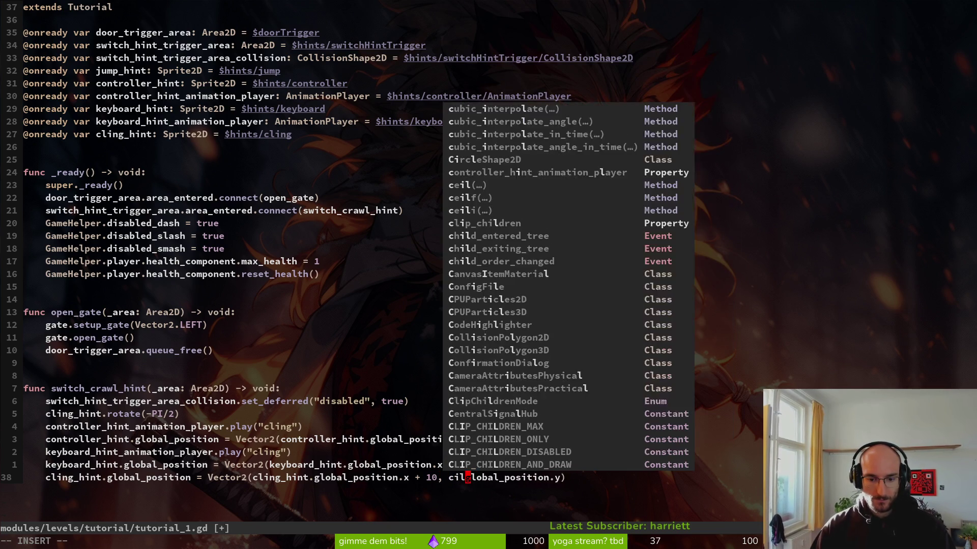
text(ling_h)
key(Return)
text(.)
key(Escape)
text(:write)
key(Return)
Add + 20 to the keyboard and controller hint y positions, save, and run the game
key(k)
key(e)
text($i + 2)
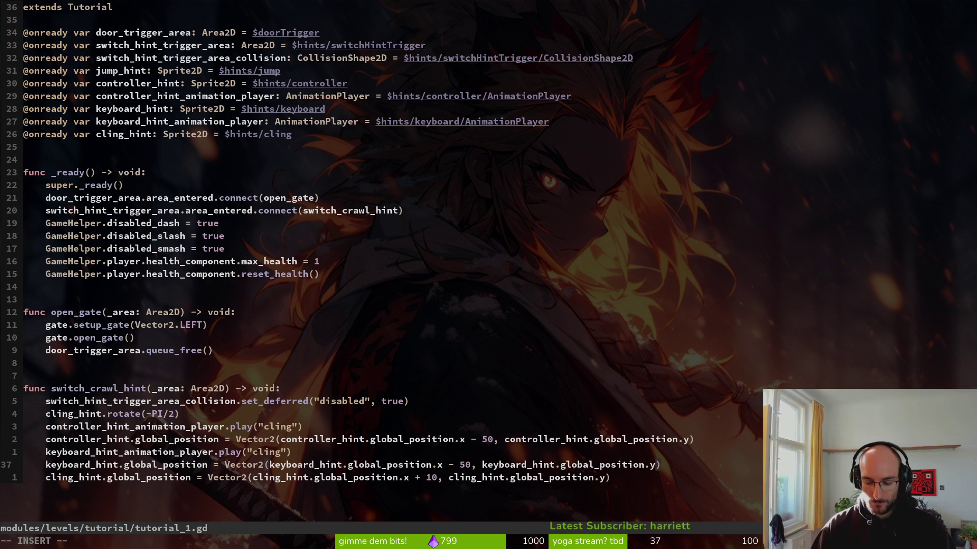
text(0)
key(Escape)
key(k)
key(k)
text(a)
text( + 20)
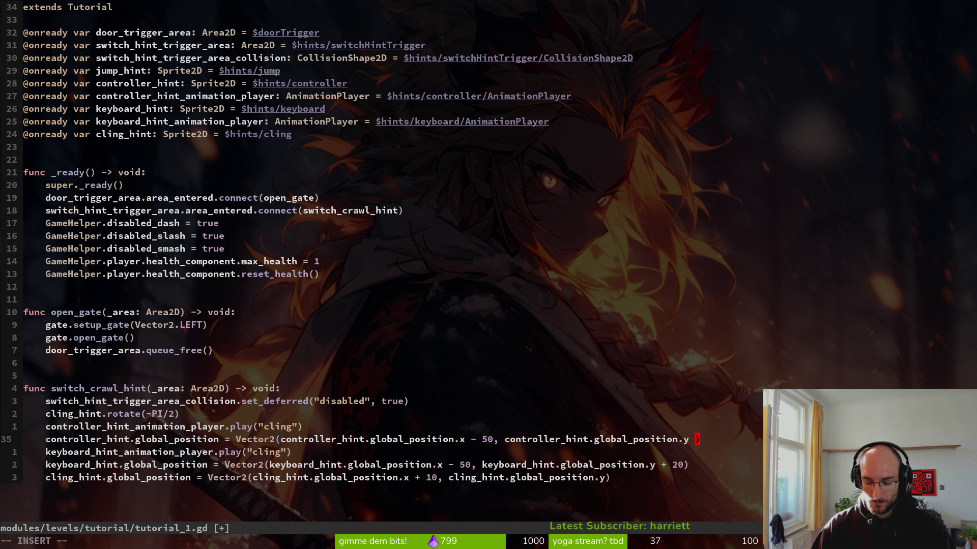
key(Escape)
text(:w)
key(Return)
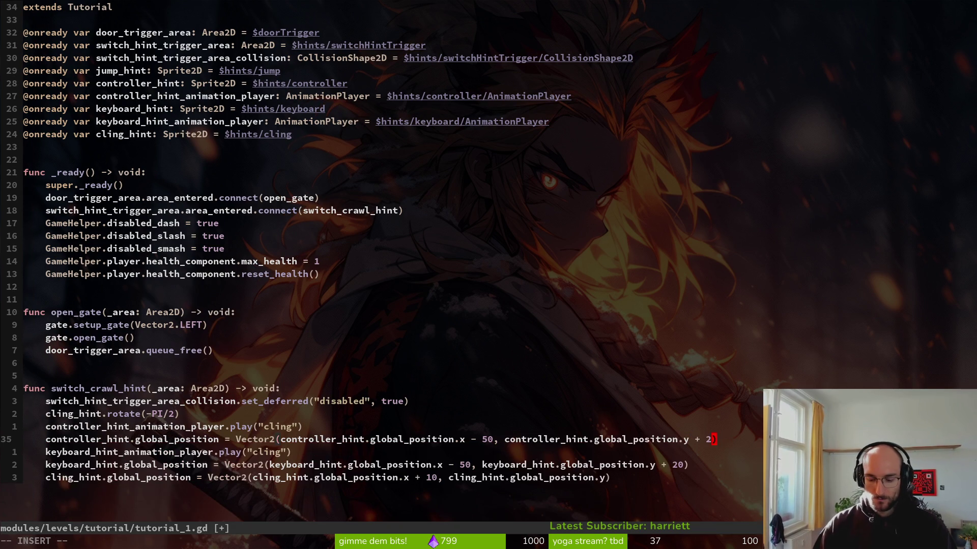
key(alt+Tab)
key(F5)
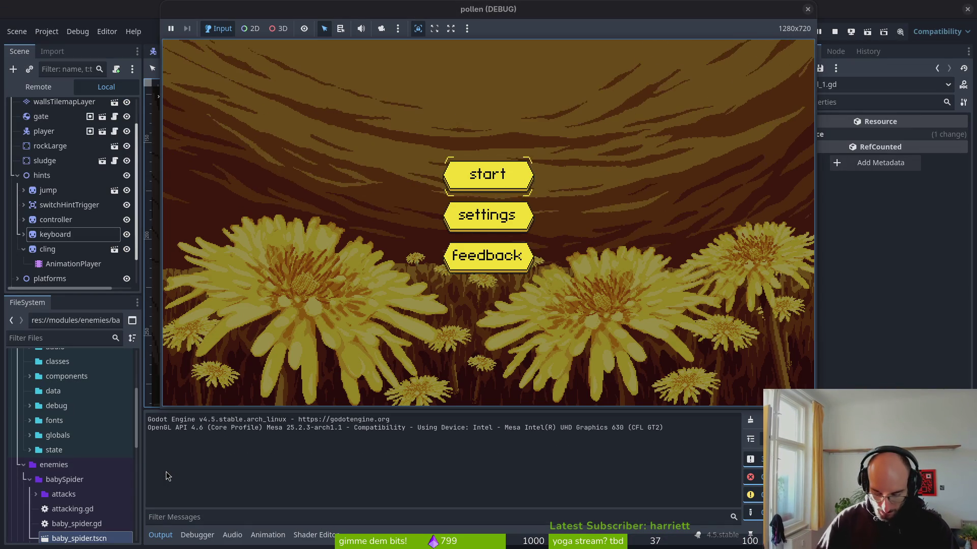
Start from the main menu and fly the bee right onto the rock beside the cling and SPACE hints
key(Return)
key(d)
key(space)
key(space)
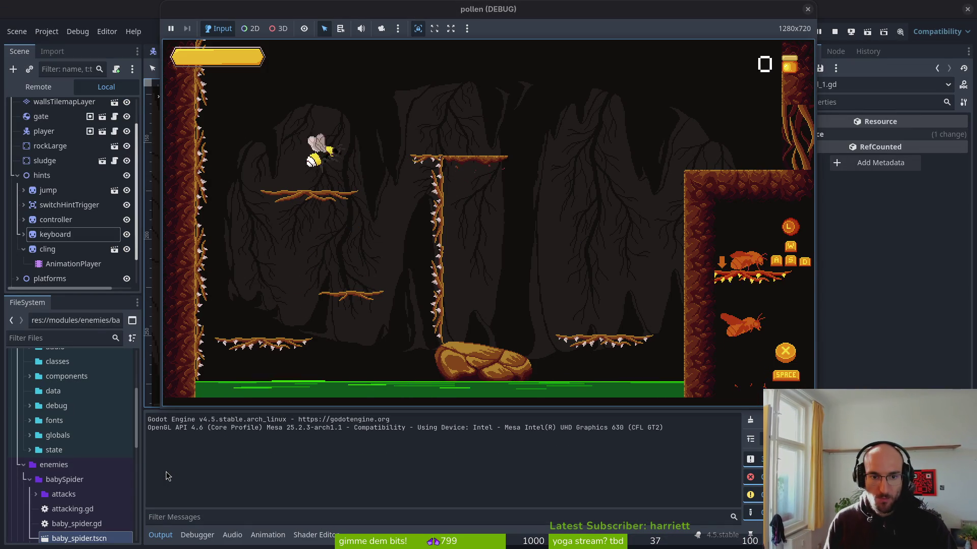
key(space)
key(d)
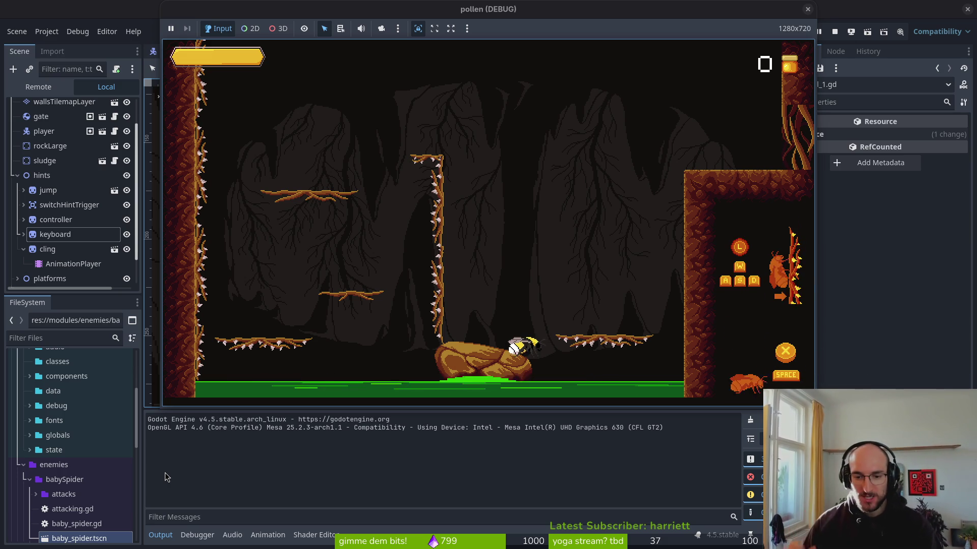
Jump the bee to the right platform, then change the controller hint offset to + 25
key(space)
key(d)
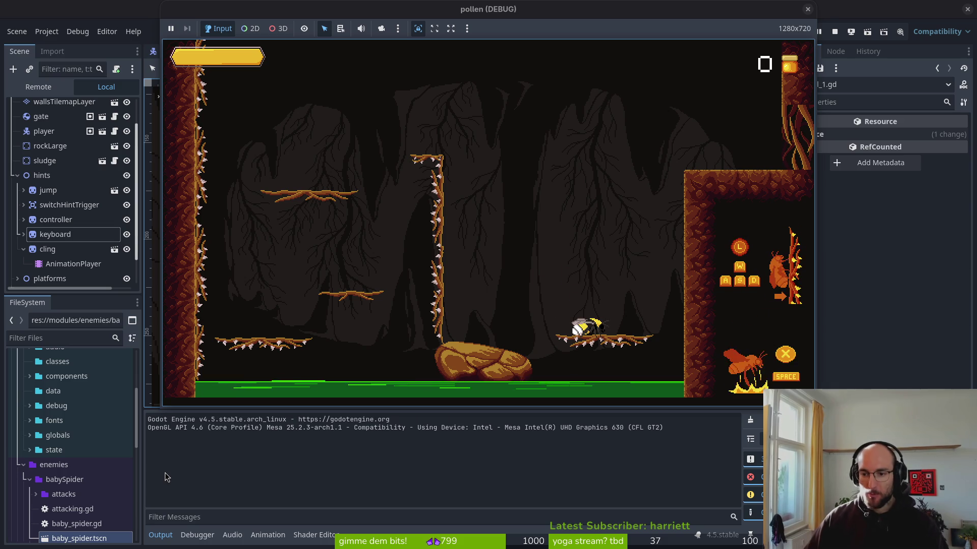
click(822, 312)
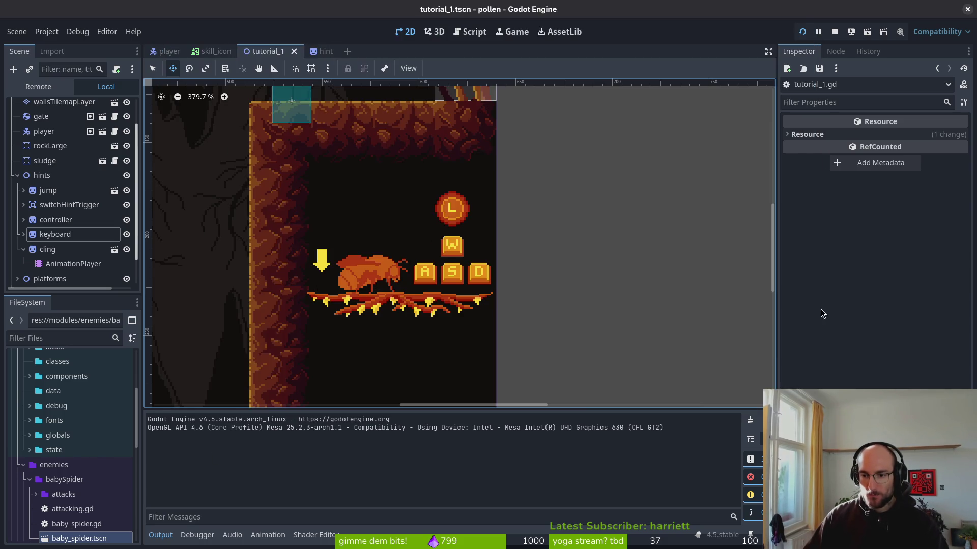
key(alt+Tab)
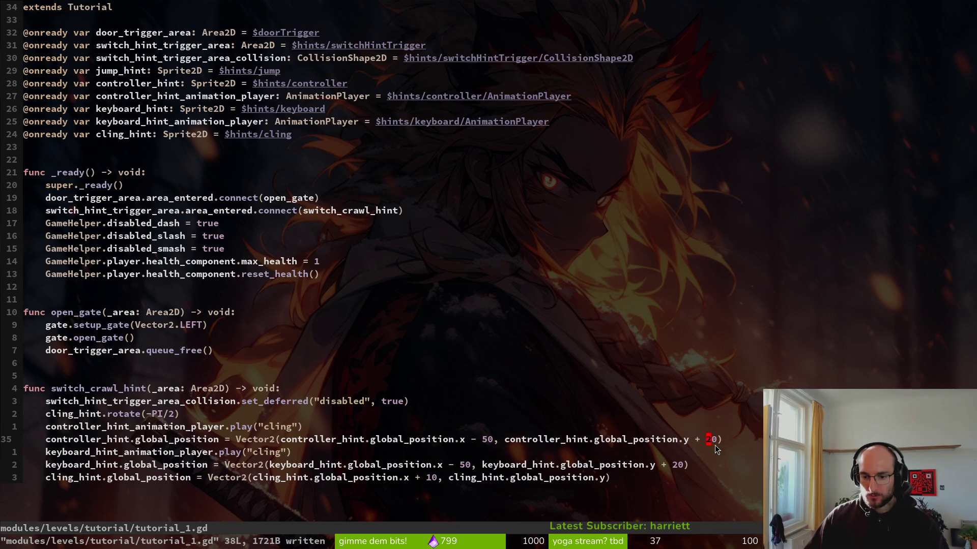
text(a)
text(5)
key(BackSpace)
key(Escape)
Change the keyboard hint offset to + 25 and save tutorial_1.gd
key(Down)
key(Down)
key(Down)
key(k)
key(dollar)
text(hr5:w)
key(Return)
text(r5:w)
key(Return)
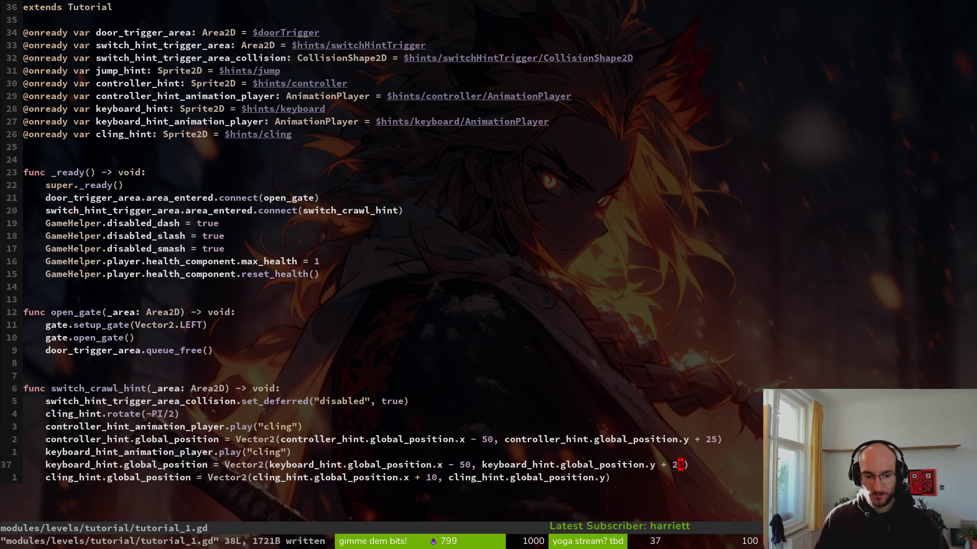
text(:w)
key(Return)
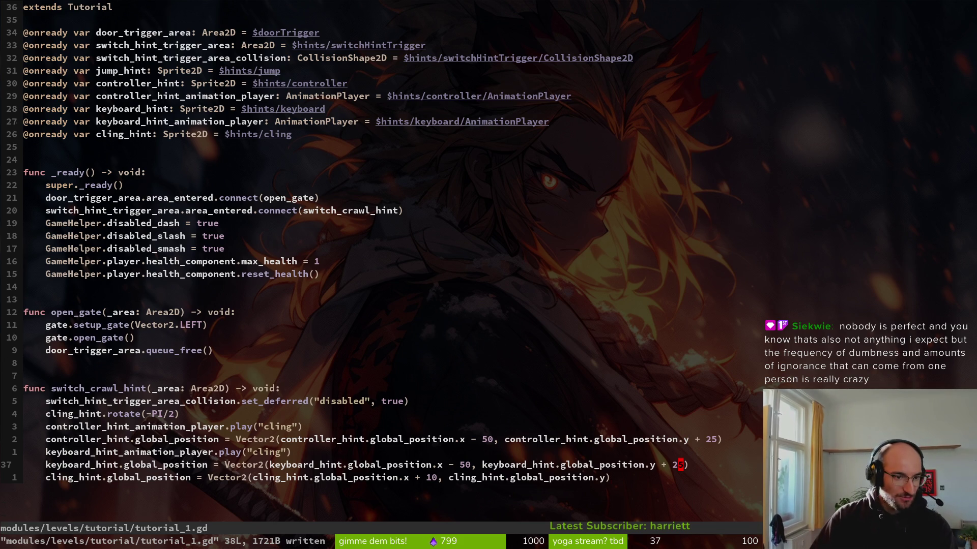
key(j)
key(z)
key(z)
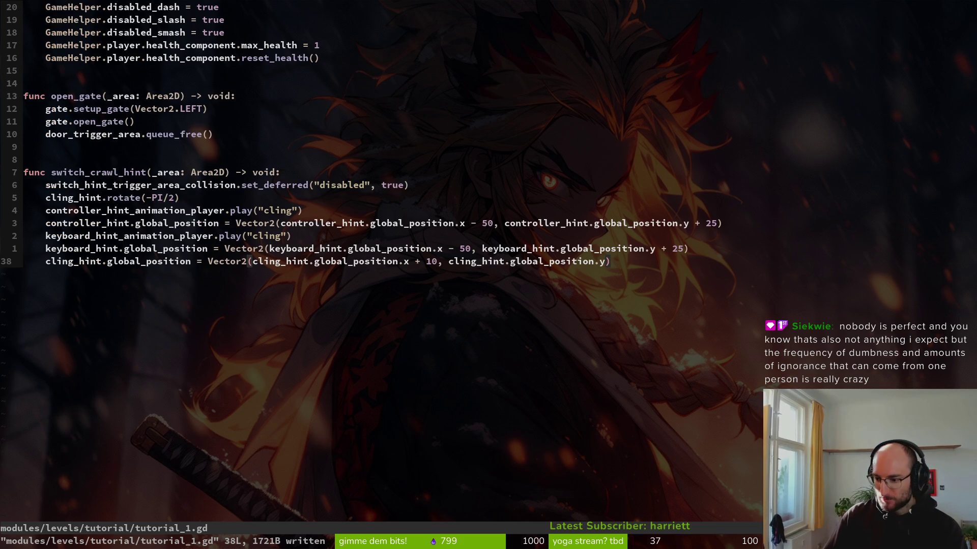
key(alt+Tab)
key(alt+Tab)
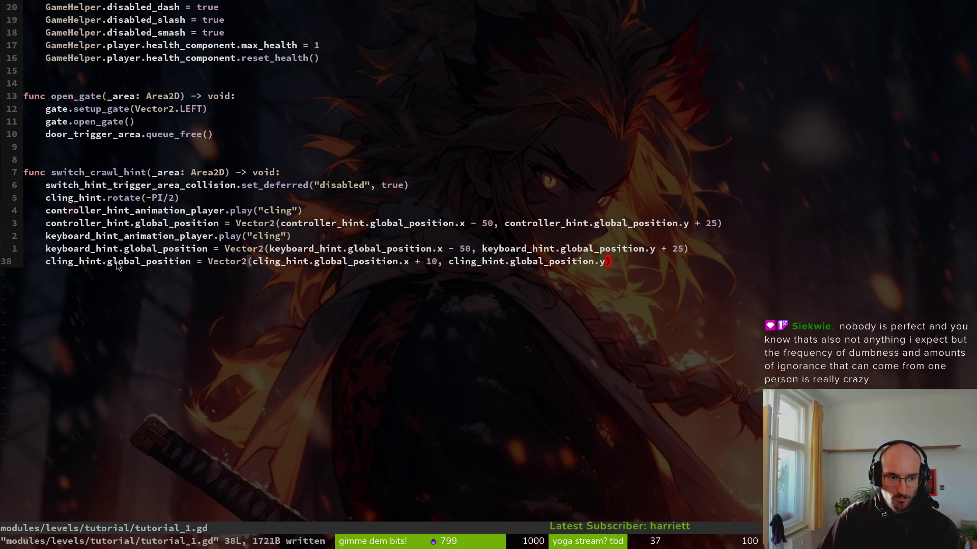
key(alt+Tab)
Relaunch and start the game, fly the bee to the top platform, then return to hints.aseprite
click(802, 30)
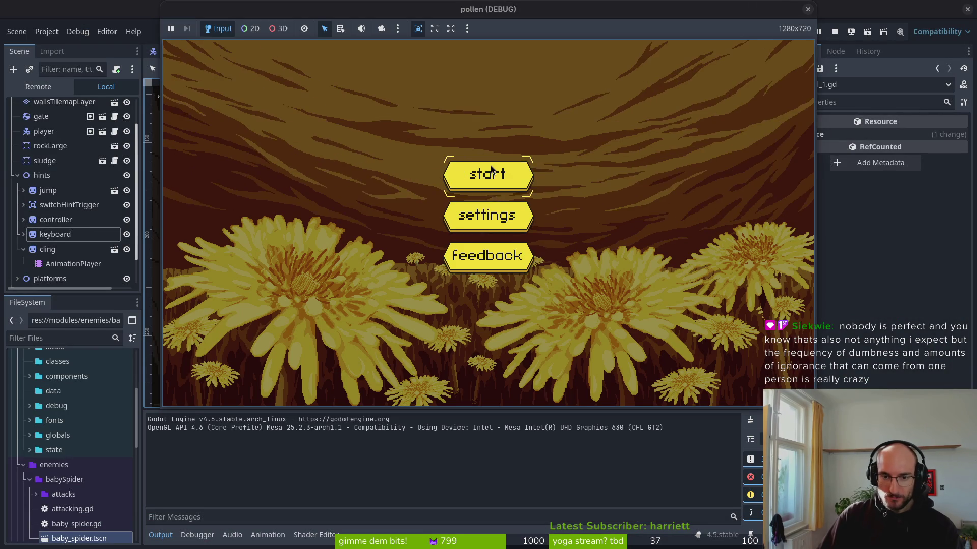
click(491, 170)
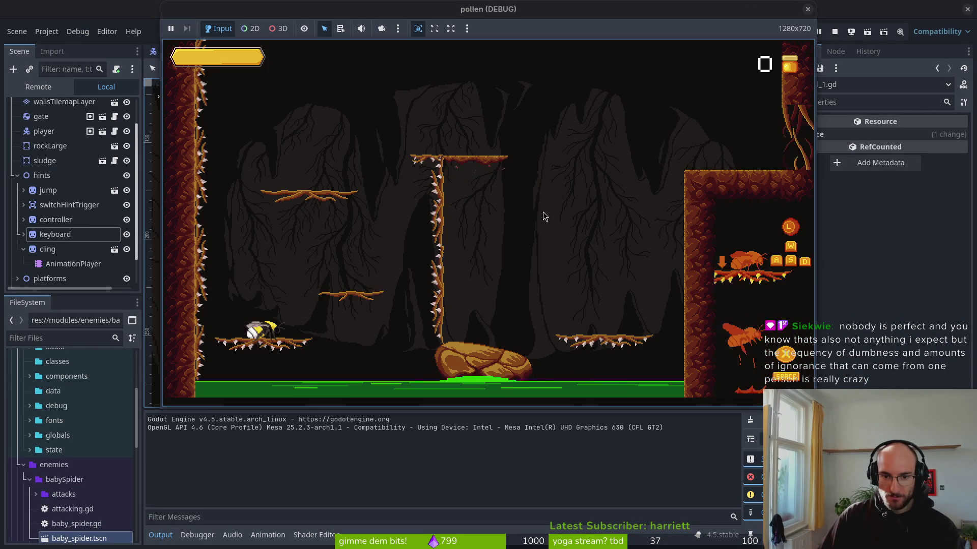
key(space)
key(d)
key(d)
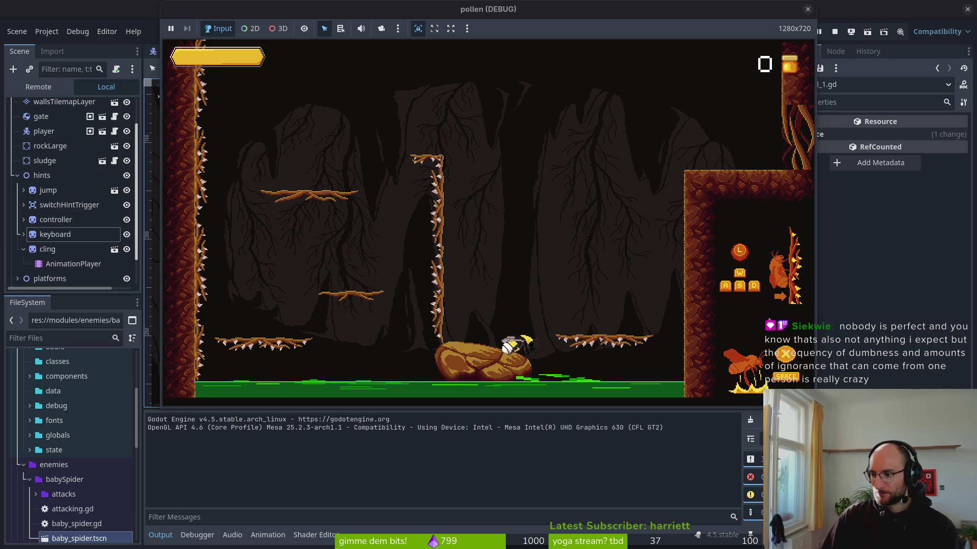
key(alt+Tab)
scroll(461, 490, left, 10)
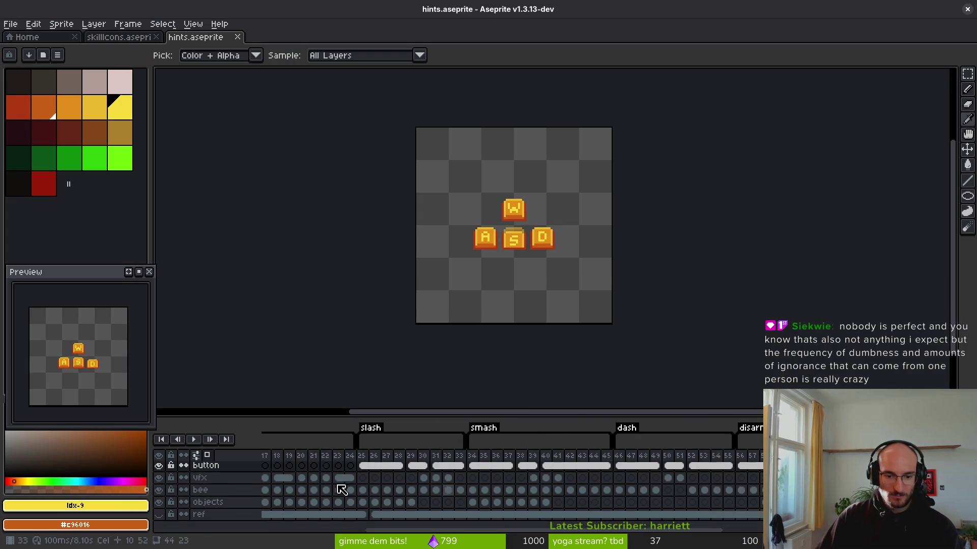
Clear the arrow from the vfx cels in frames 13–23, save the hints file, and open Export Sprite Sheet
drag(415, 492, 548, 496)
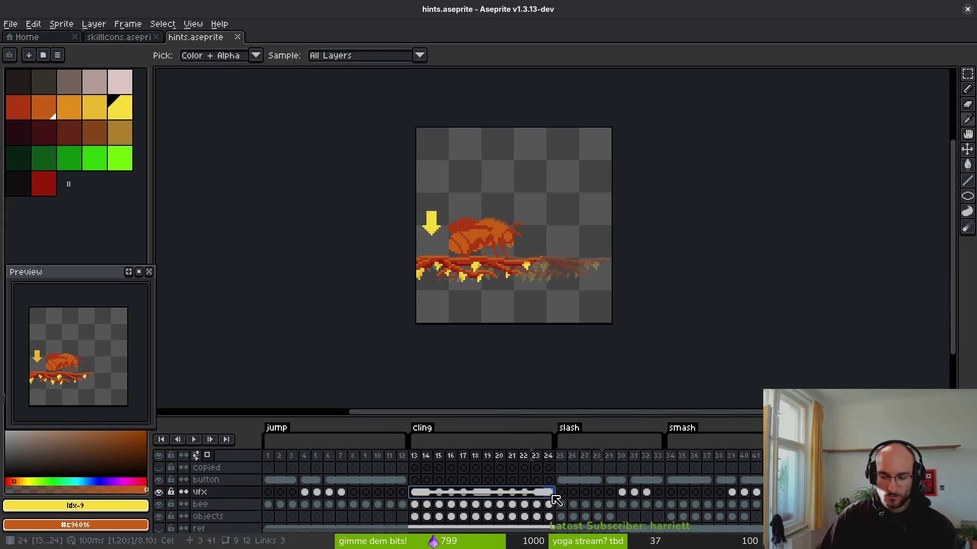
key(Delete)
click(549, 496)
key(ctrl+s)
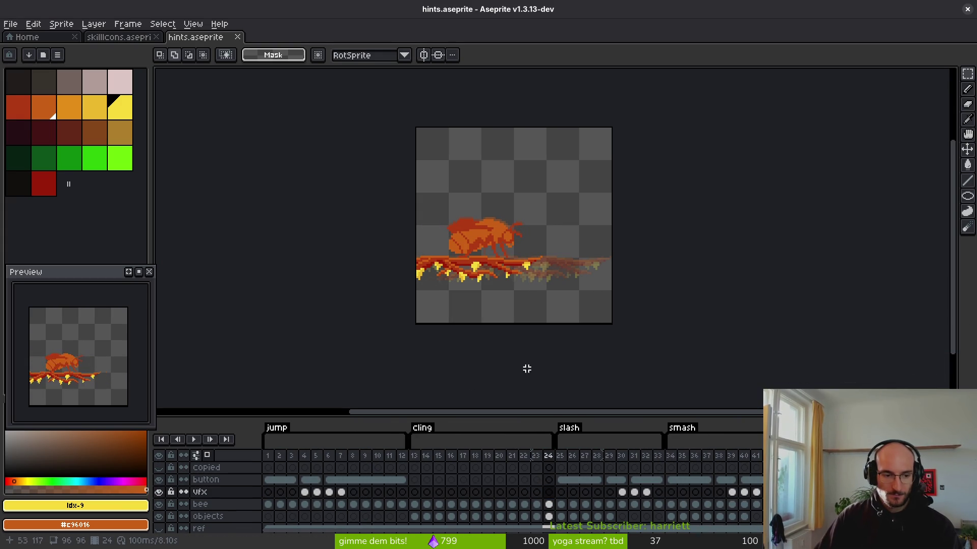
key(ctrl+e)
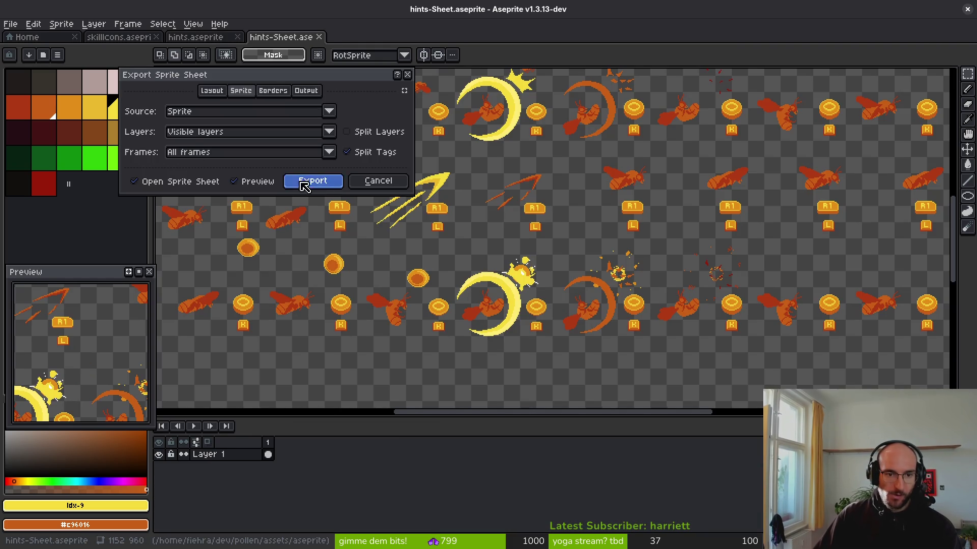
Export the sprite sheet, overwriting hint-Sheet.png in the art/ui folder
click(308, 182)
key(ctrl+shift+e)
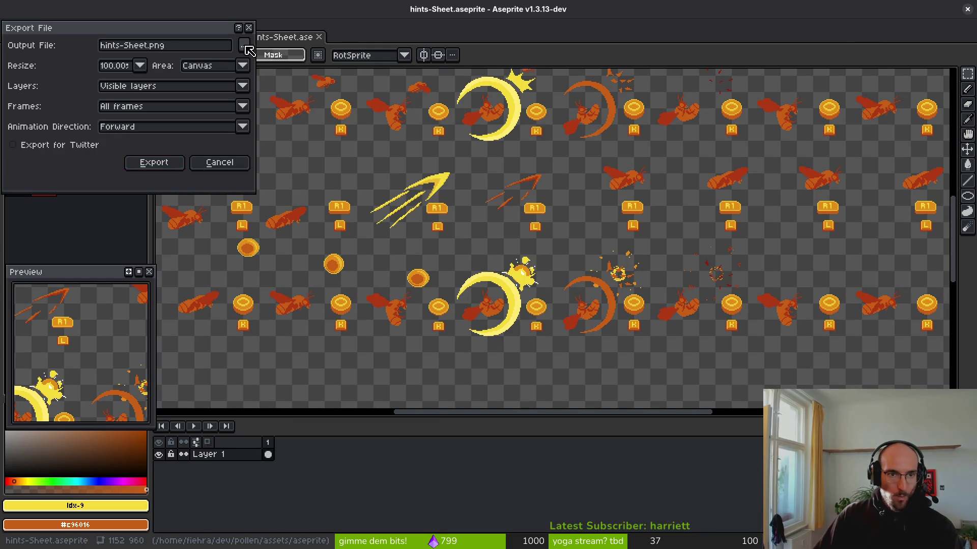
click(244, 45)
click(49, 45)
click(45, 90)
double_click(45, 90)
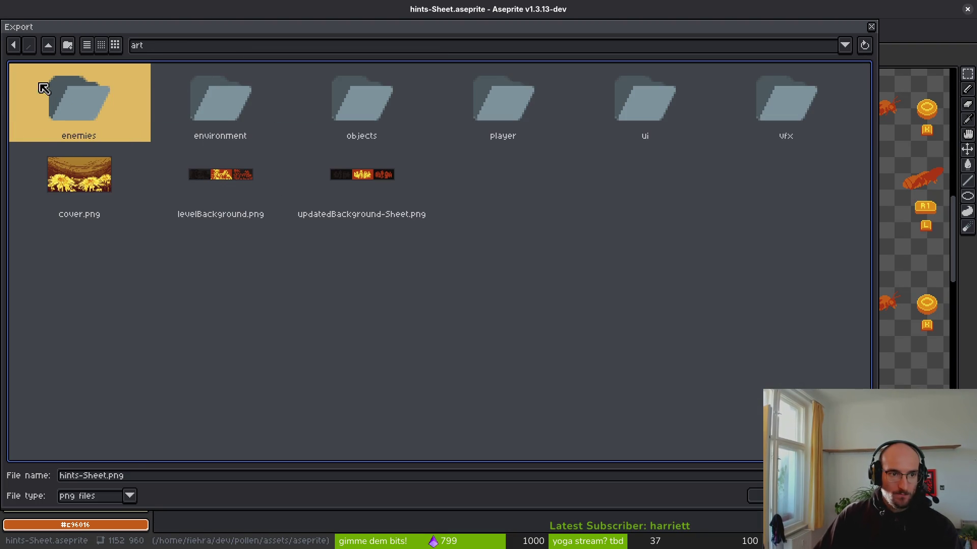
double_click(666, 102)
click(562, 102)
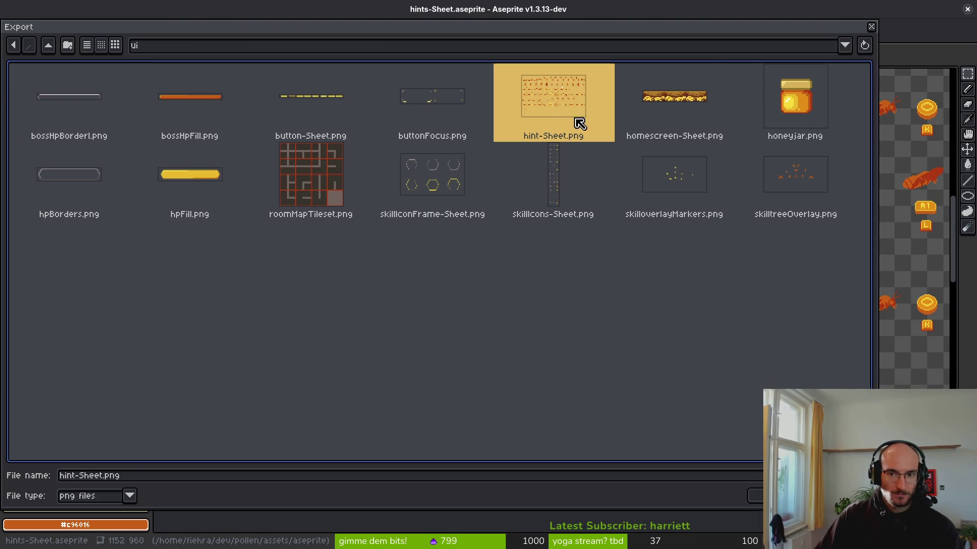
key(Return)
click(419, 307)
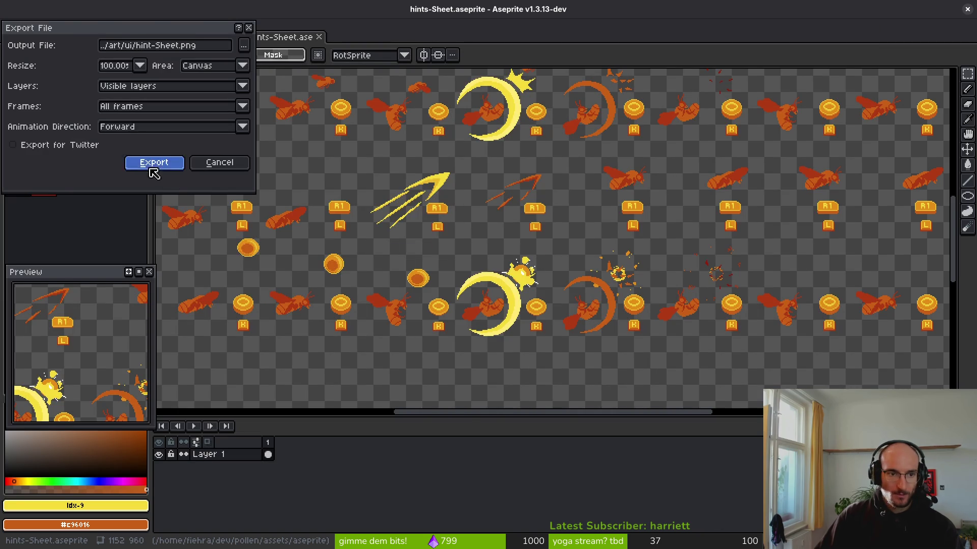
click(151, 164)
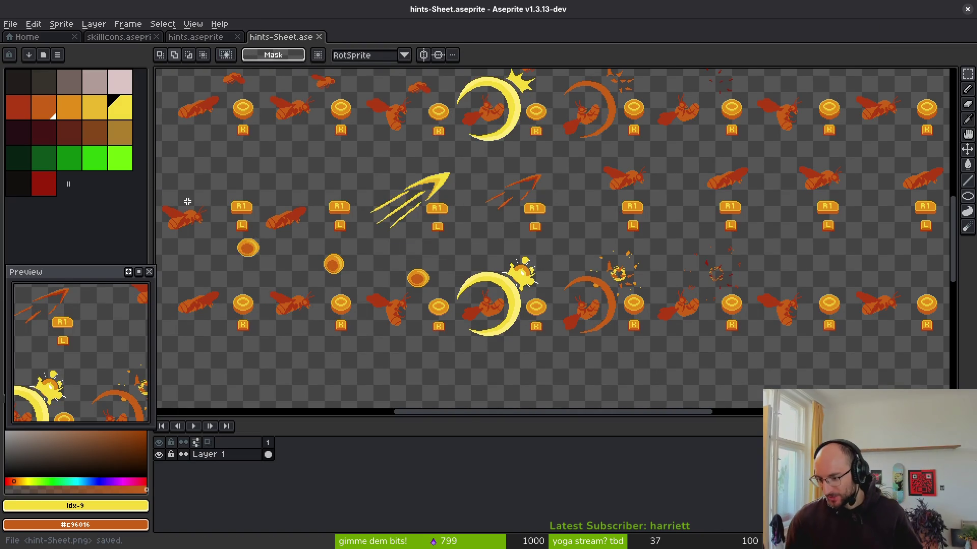
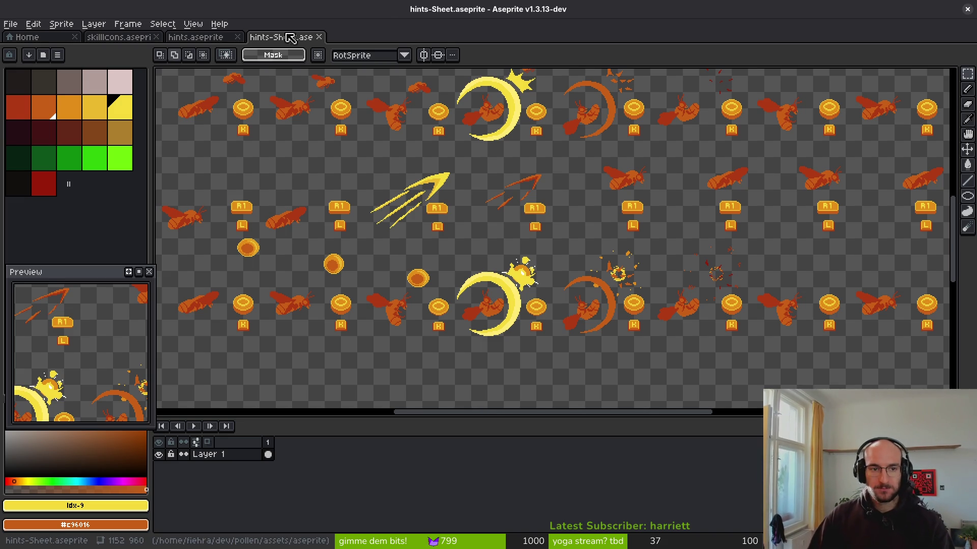
Close hints-Sheet.ase and skillIcons.aseprite, leaving Aseprite's Home screen with recent files
middle_click(257, 38)
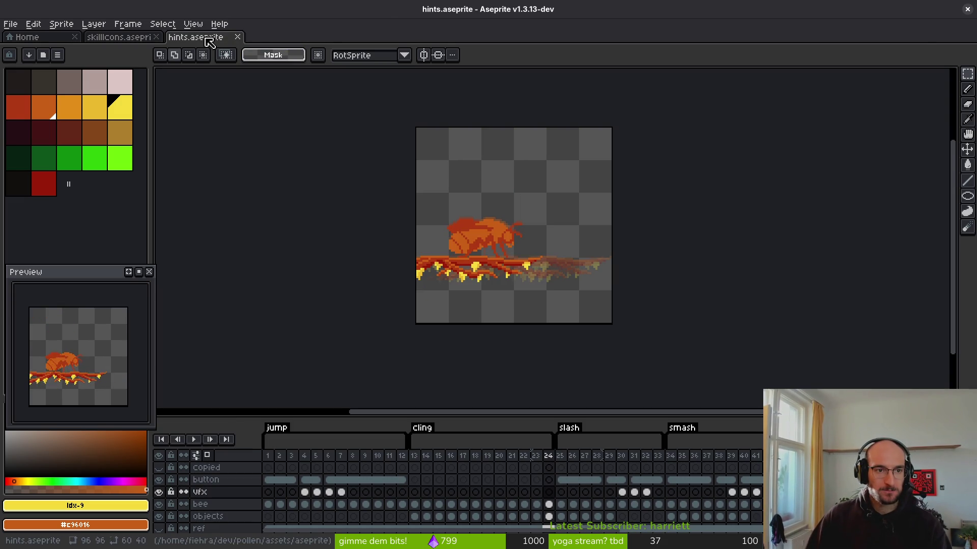
middle_click(111, 39)
click(51, 41)
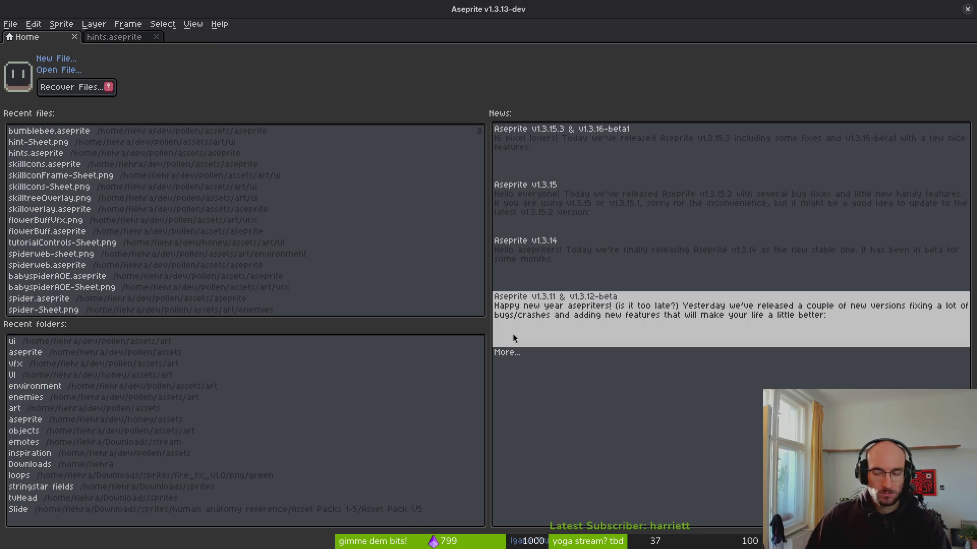
key(alt+Tab)
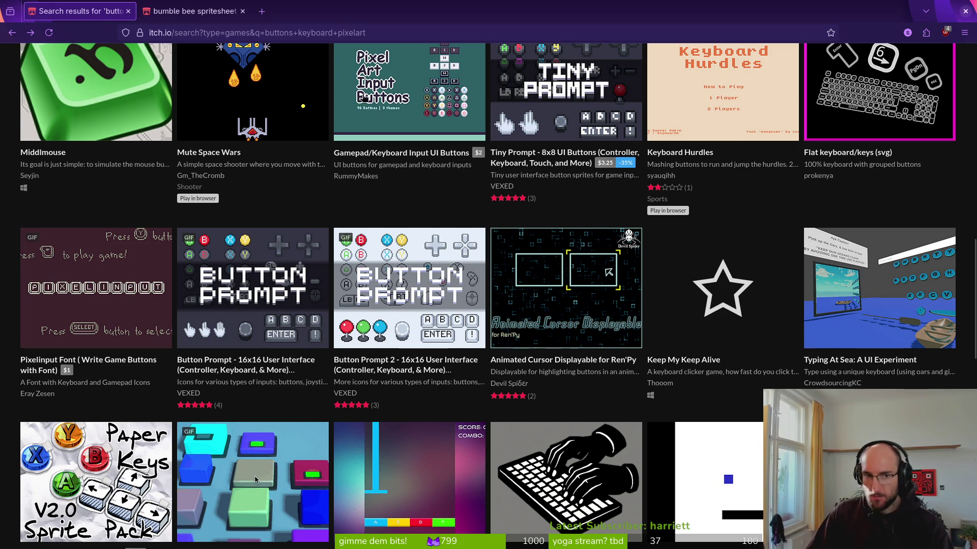
Open the pollen project's Issues list on GitLab in a new browser tab
key(ctrl+t)
text(gitlab.com/fiehra)
key(Down)
key(Return)
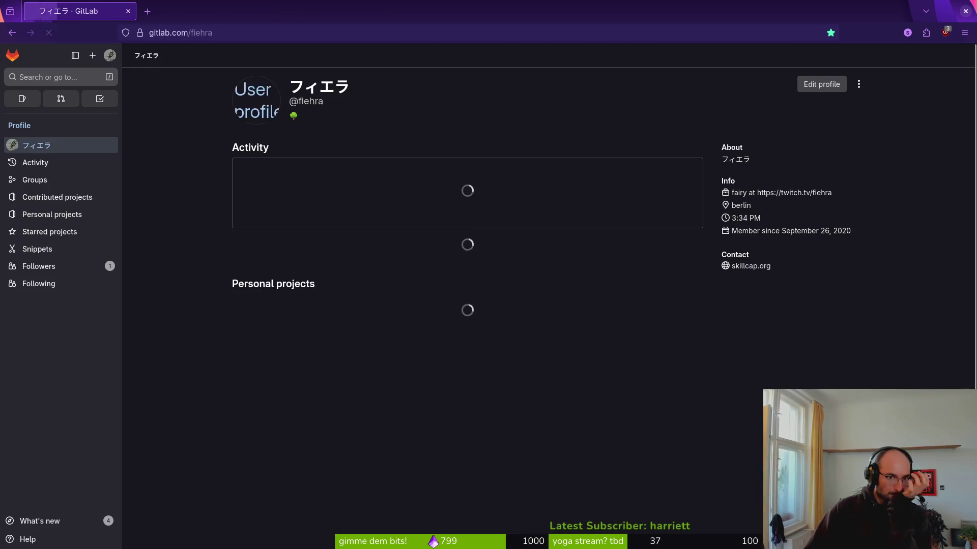
click(513, 251)
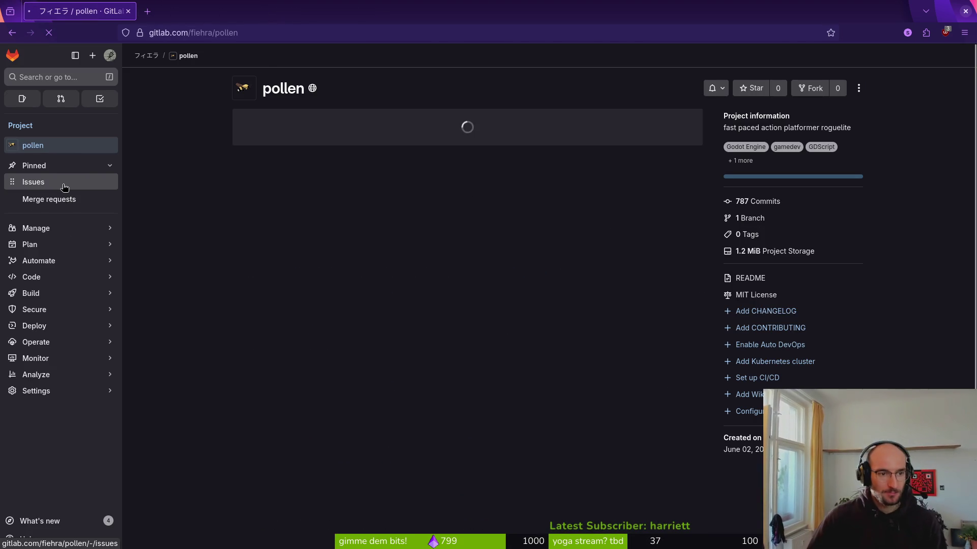
click(63, 188)
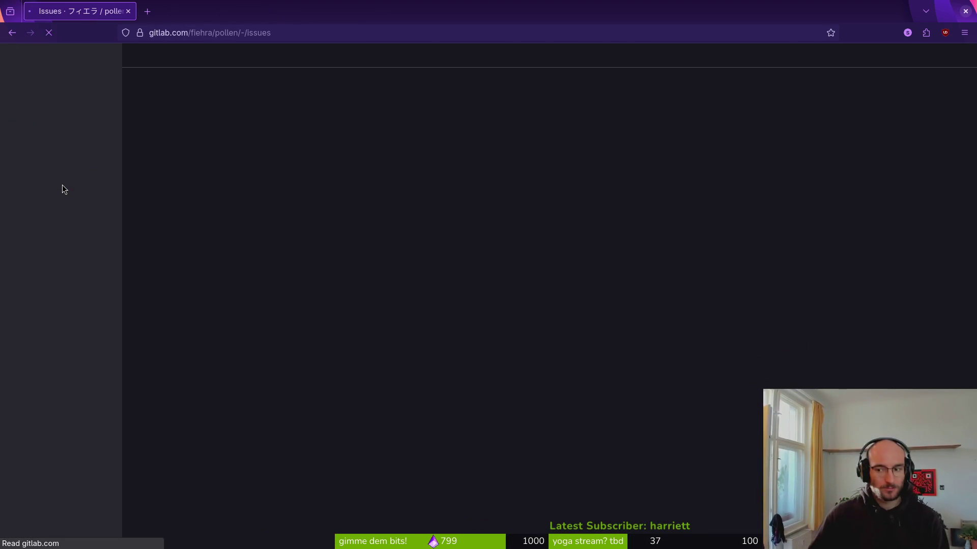
key(alt+Tab)
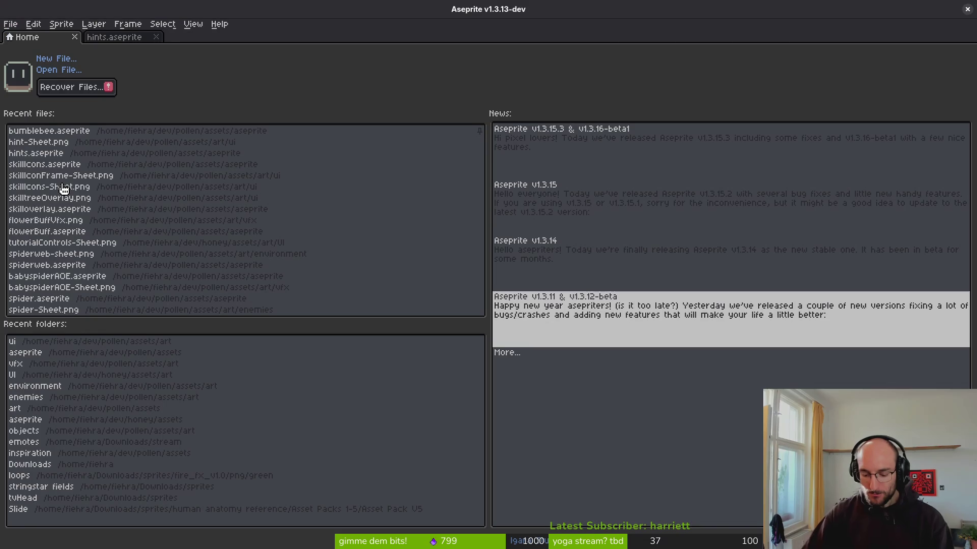
Delete the slash_hint.hide() line from tutorial_2.gd and save the file
key(alt+Tab)
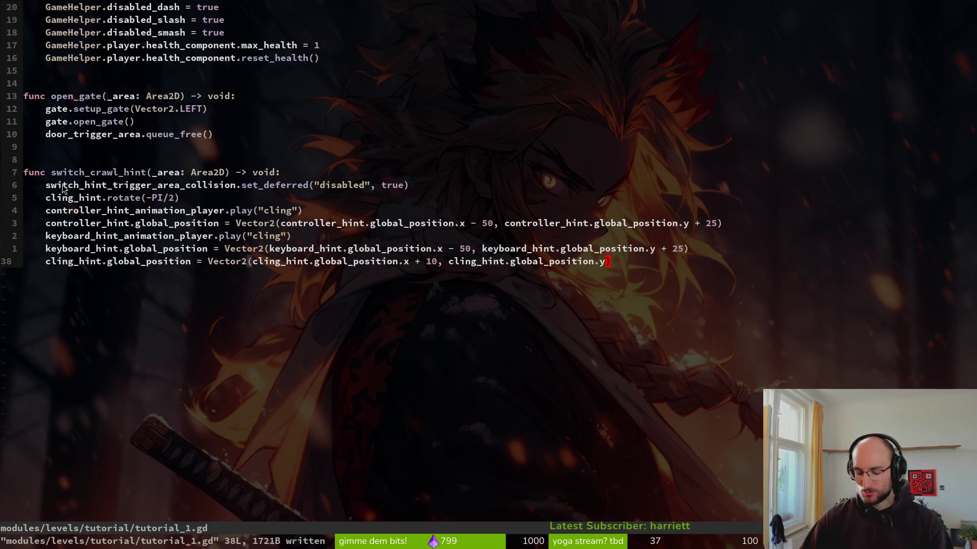
key(ctrl+p)
text(tut2)
key(Return)
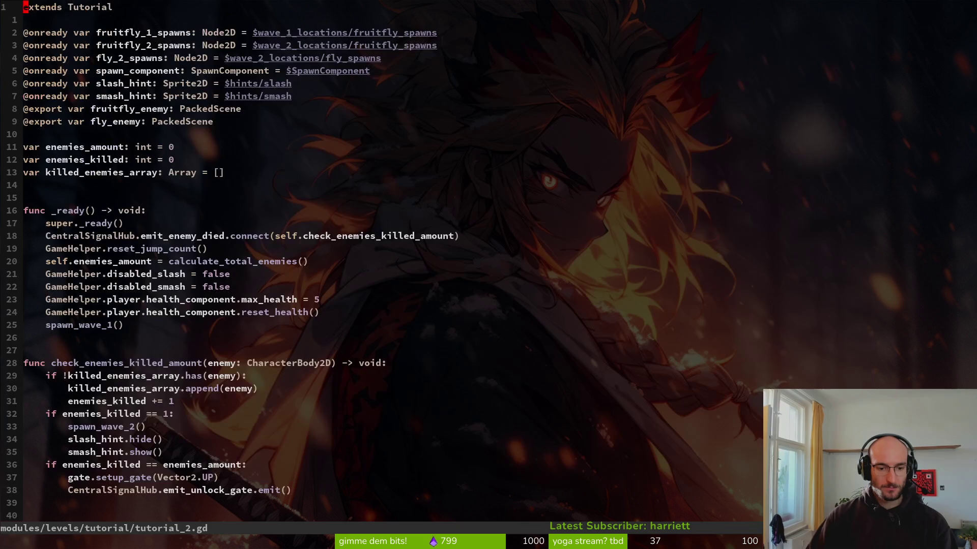
scroll(294, 325, down, 13)
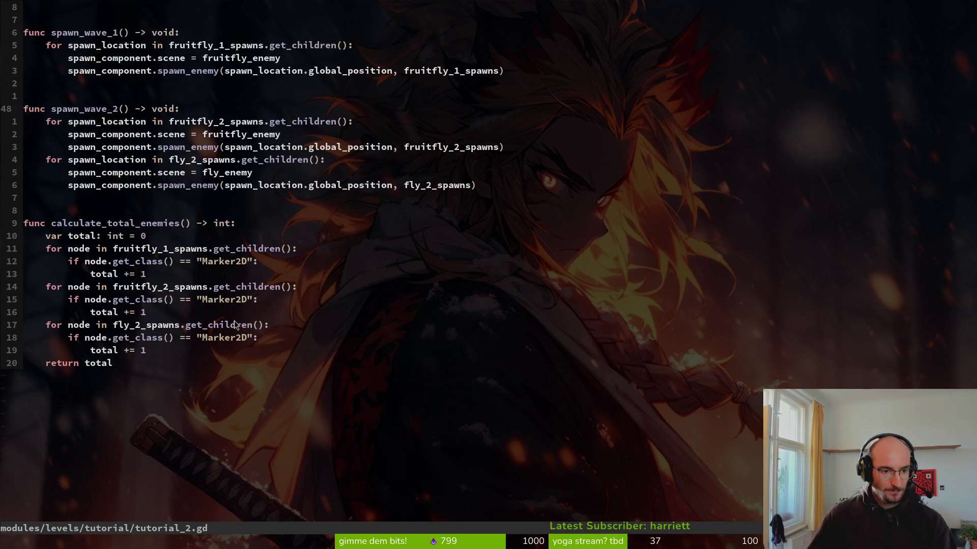
scroll(152, 224, up, 2)
scroll(178, 204, up, 3)
scroll(214, 188, down, 4)
scroll(239, 173, up, 2)
scroll(214, 162, up, 2)
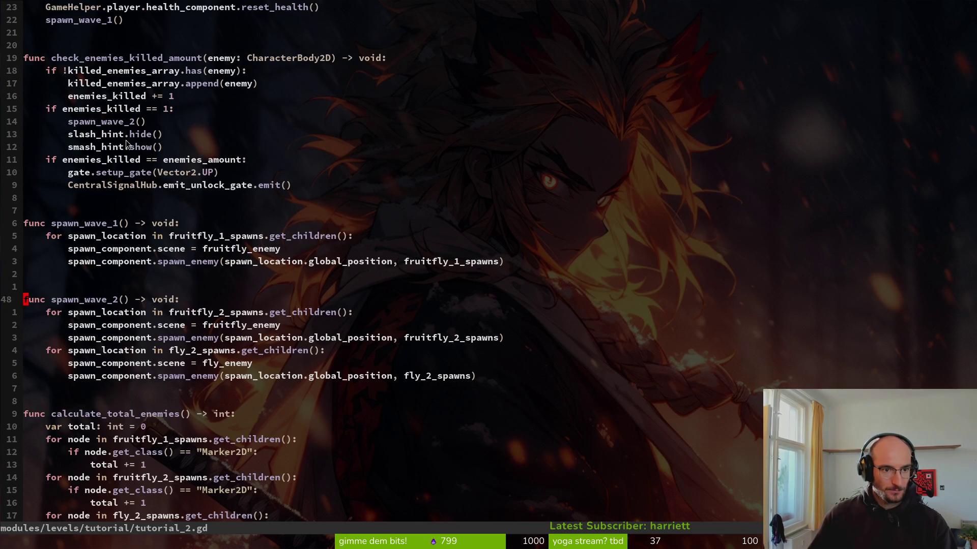
click(112, 148)
click(113, 136)
text(dd)
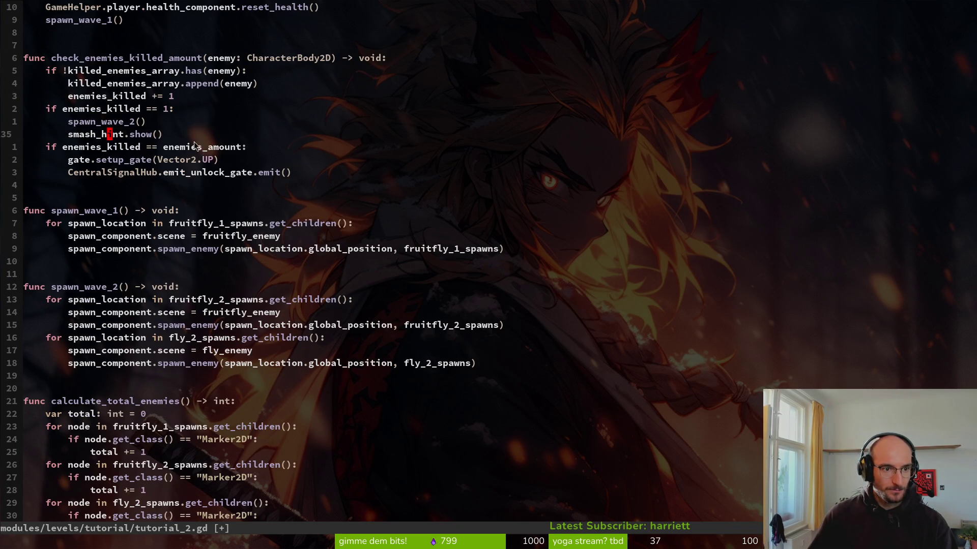
text(:w)
key(Return)
Open tutorial_3.gd through the Git Files finder and jump to a line
scroll(246, 156, up, 2)
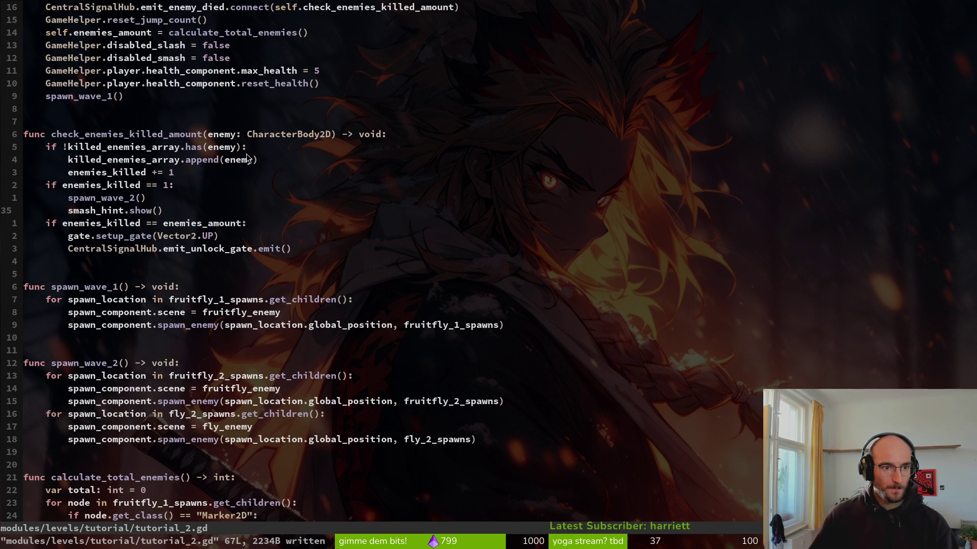
key(ctrl+p)
text(tut3)
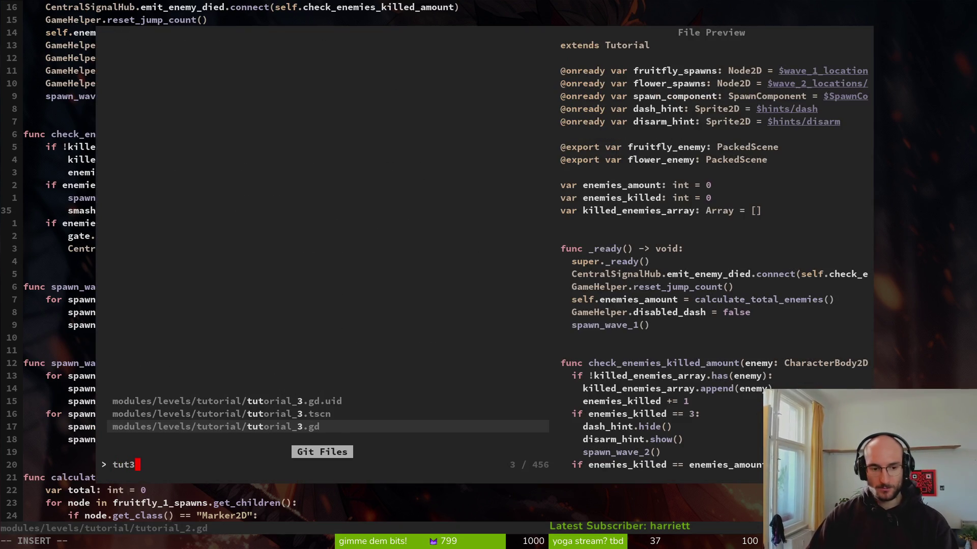
key(Return)
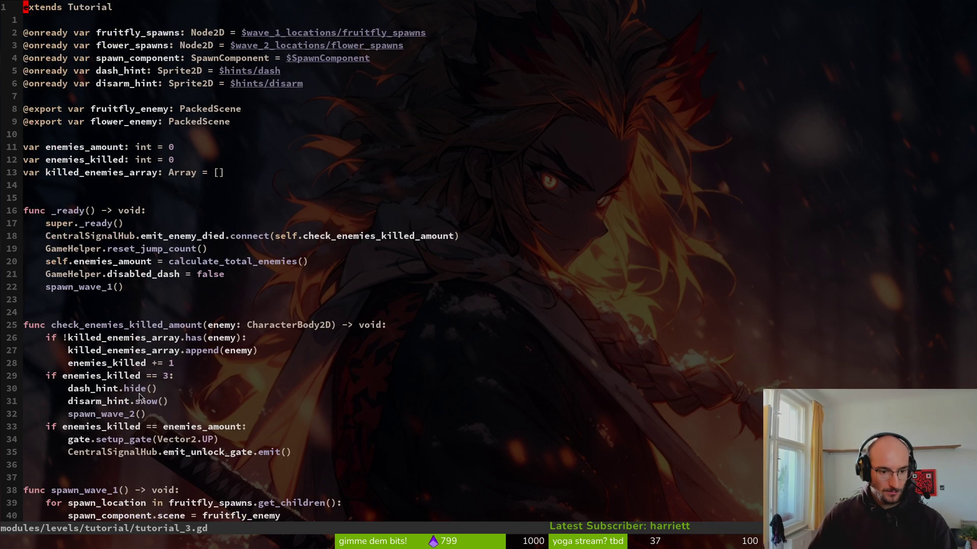
click(139, 393)
key(alt+Tab)
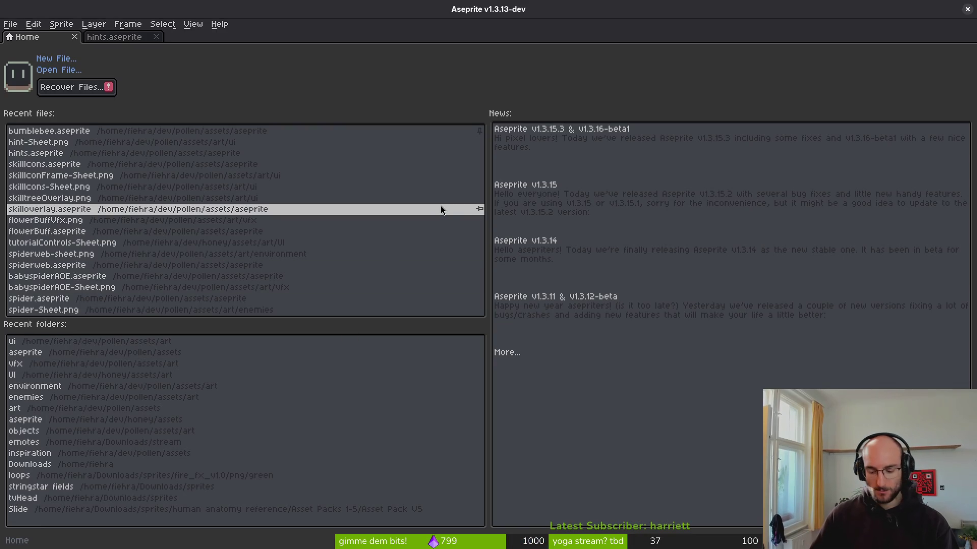
Bring the running pollen (DEBUG) game window to the front
key(alt+Tab)
key(alt+Tab)
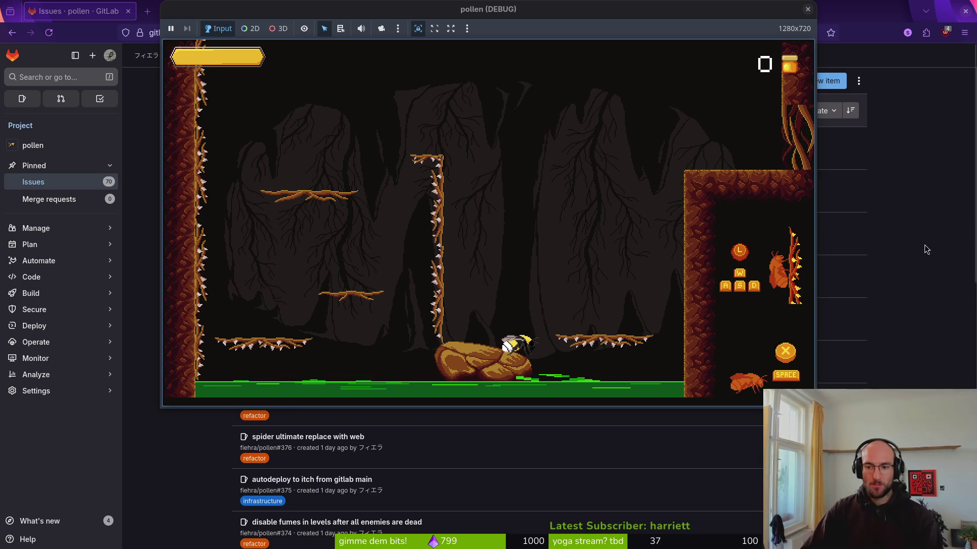
Fly the bee up and right onto the ledge and kill the first wasp
key(w)
key(d)
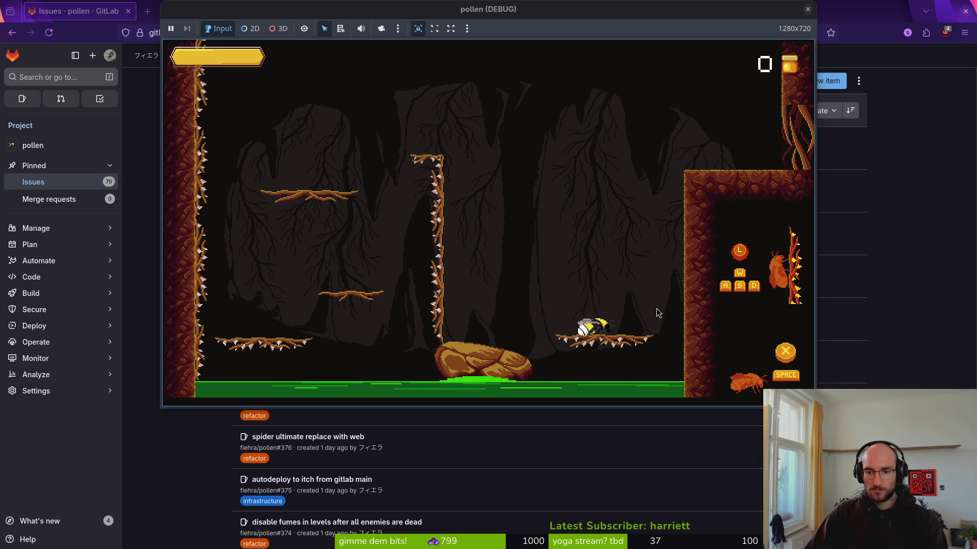
key(w)
key(w)
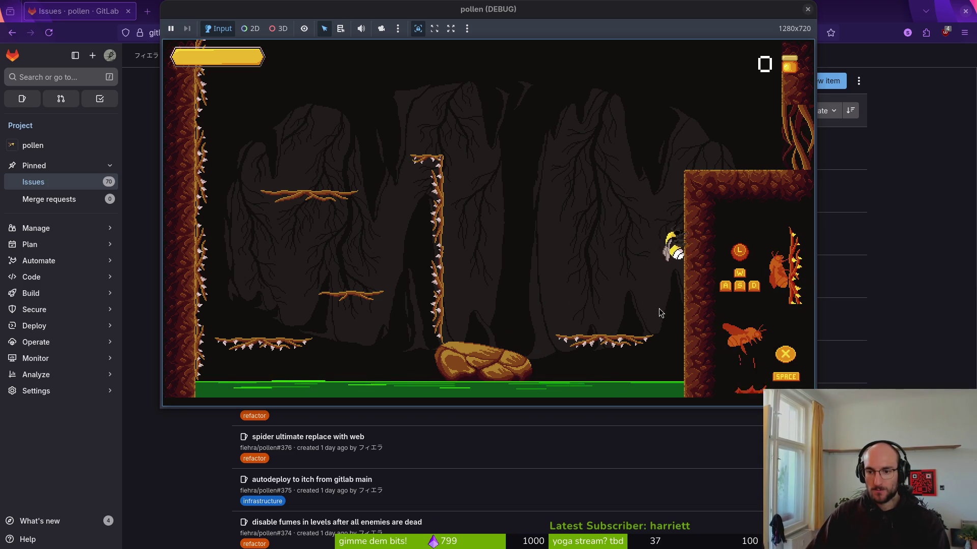
key(d)
key(d)
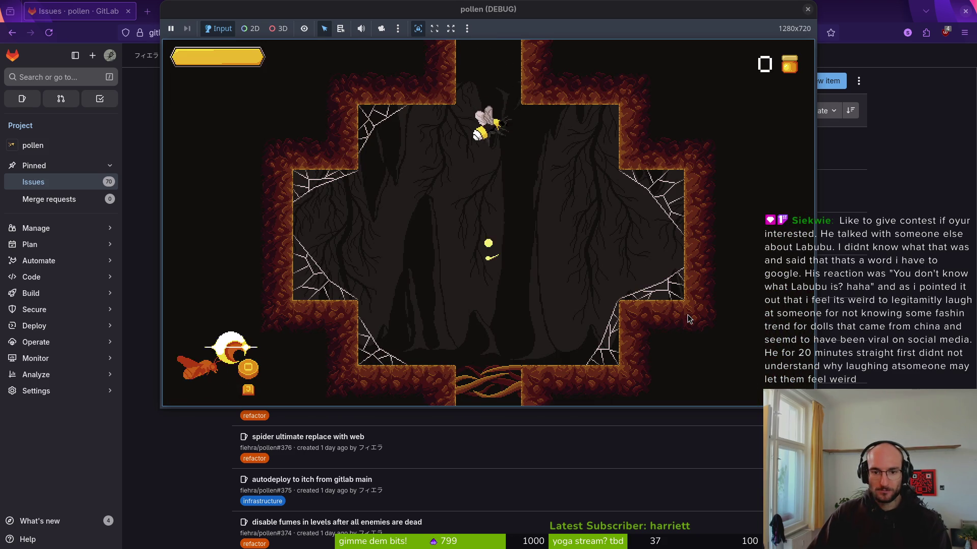
key(w)
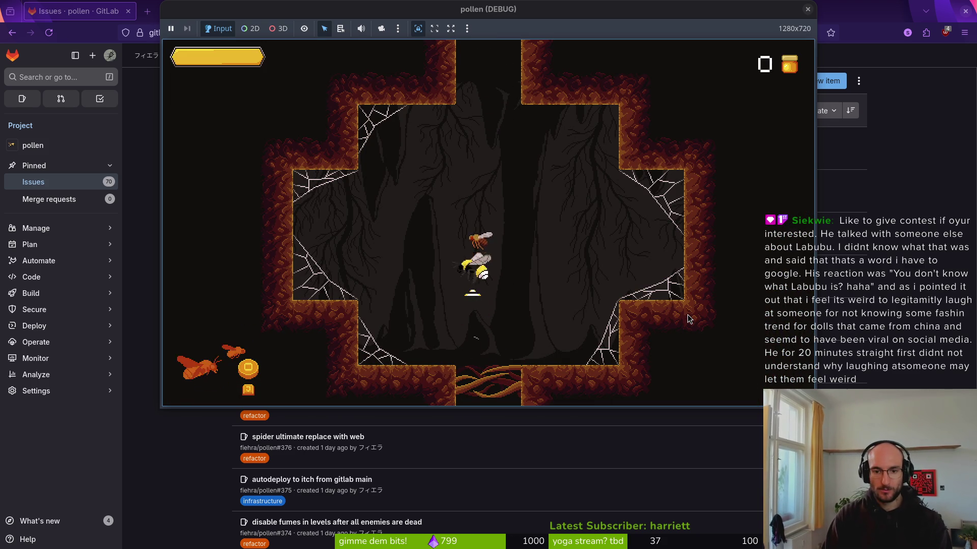
Kill the remaining wasps in the first cave room
key(a)
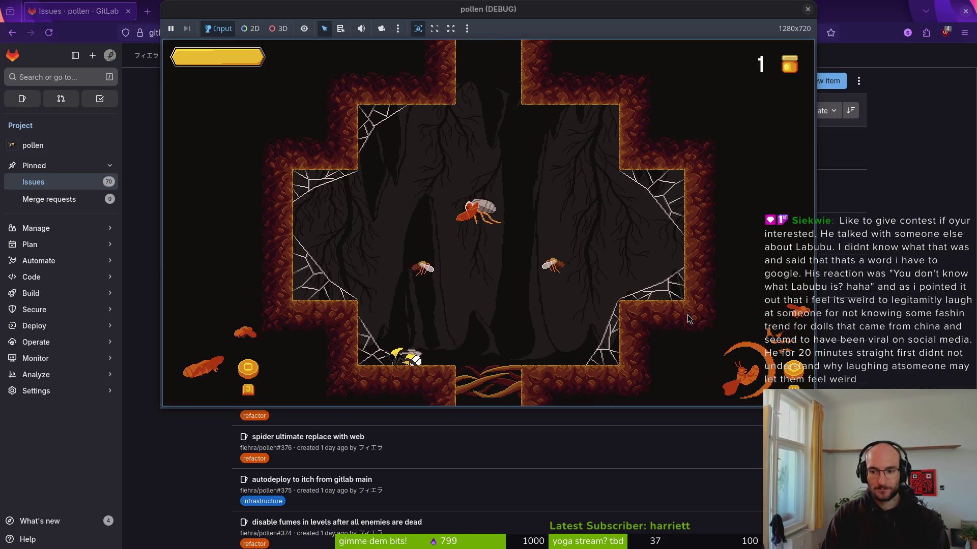
key(w)
key(d)
key(w)
key(a)
key(w)
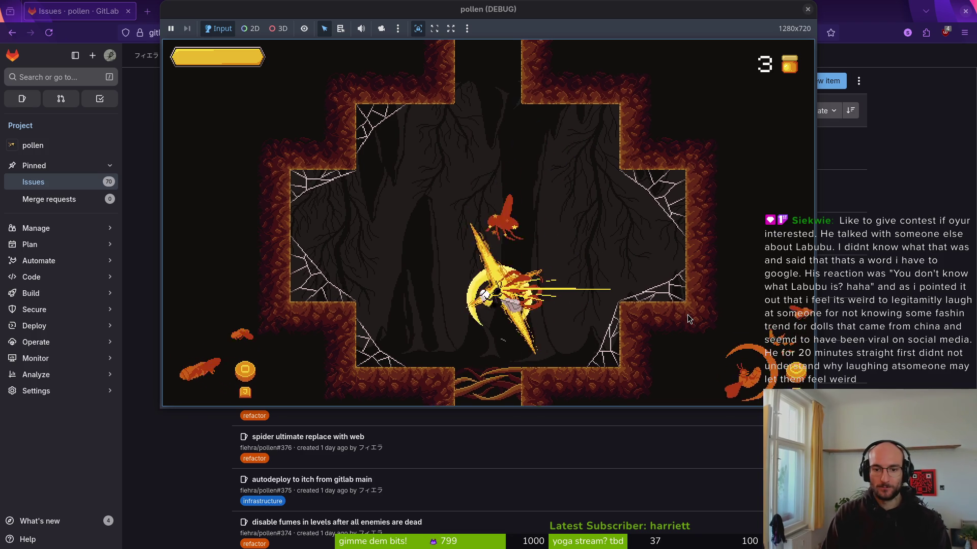
key(d)
key(w)
key(d)
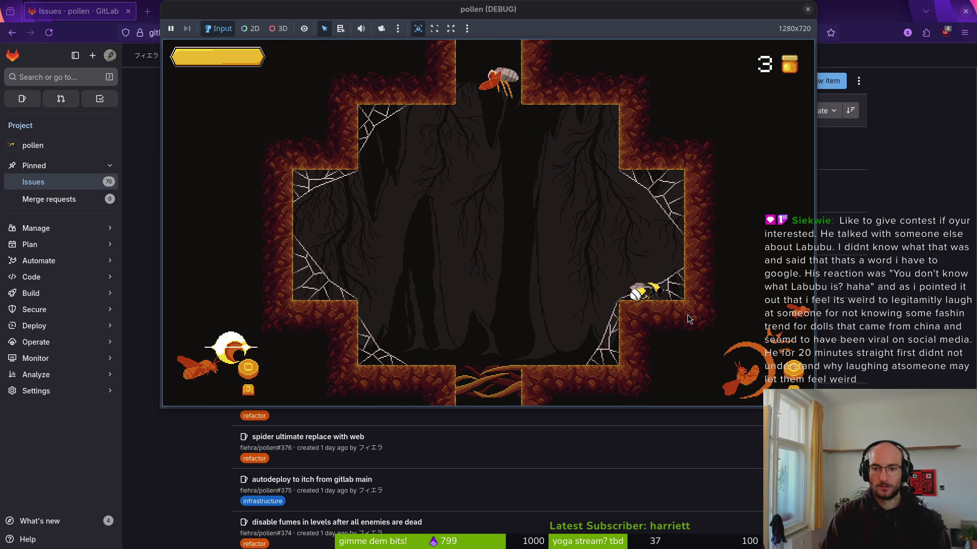
key(w)
key(a)
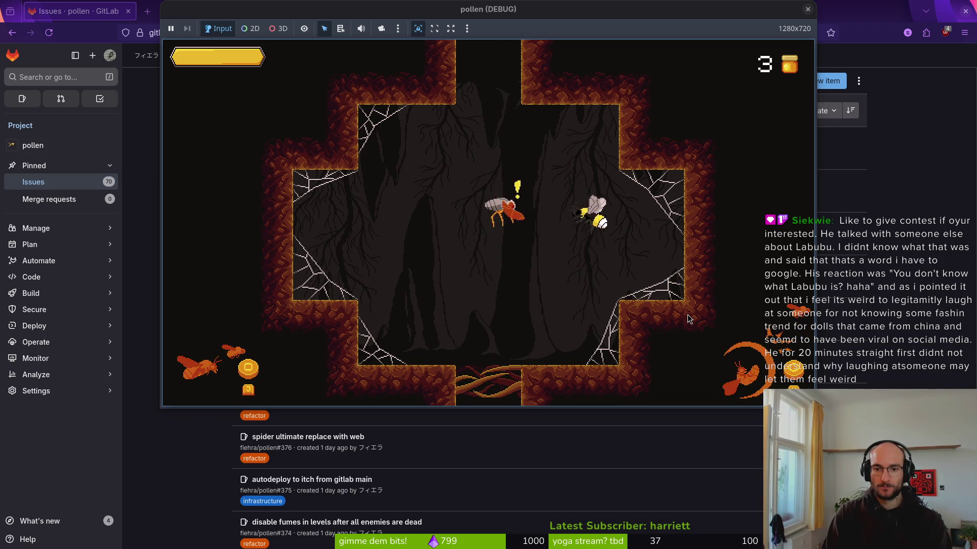
key(d)
key(w)
key(a)
Descend into the next room, kill the new wasps with slashes, then close the game
key(s)
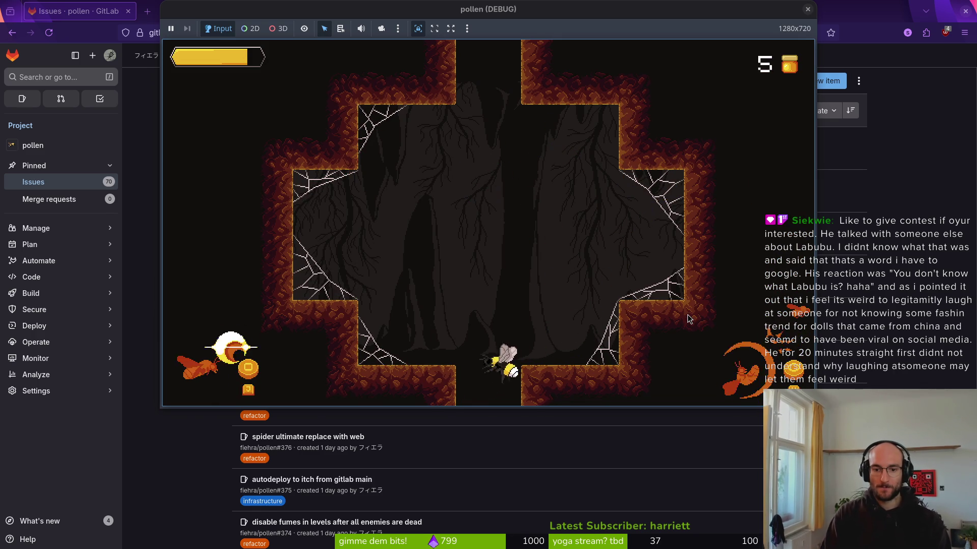
key(s)
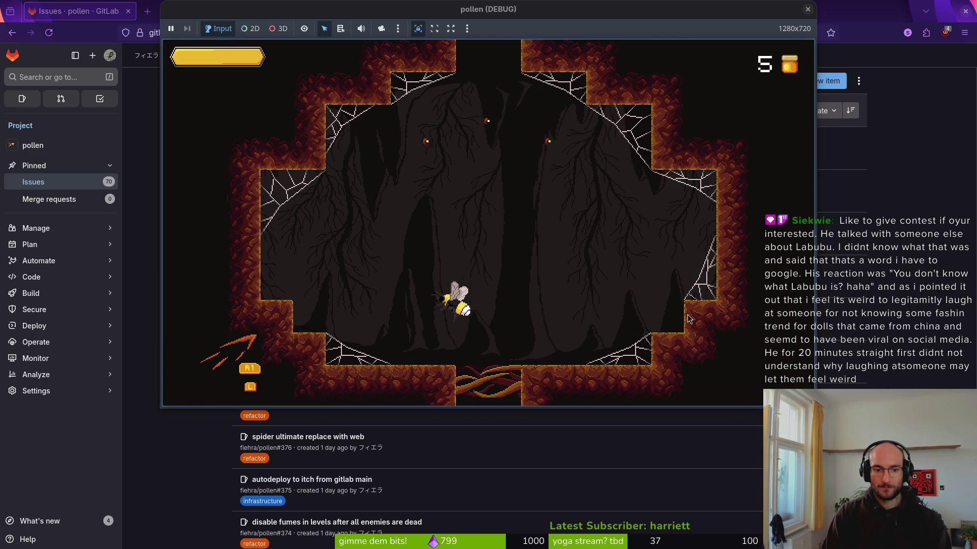
key(w)
key(d)
key(s)
key(s)
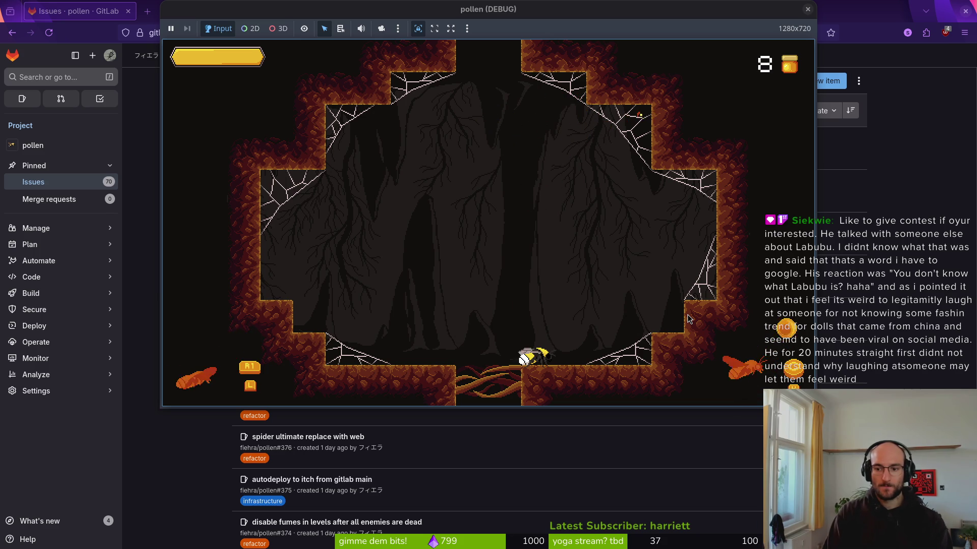
key(d)
key(d)
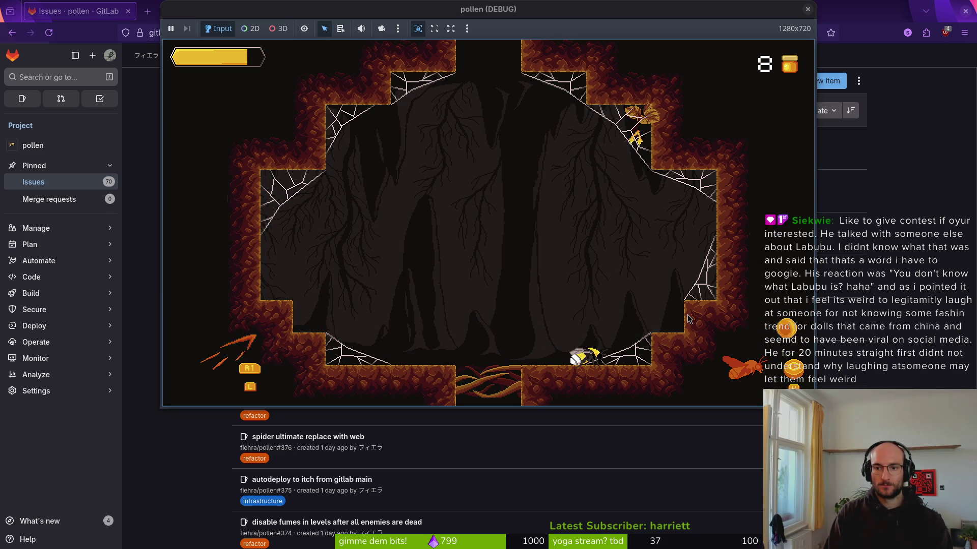
key(space)
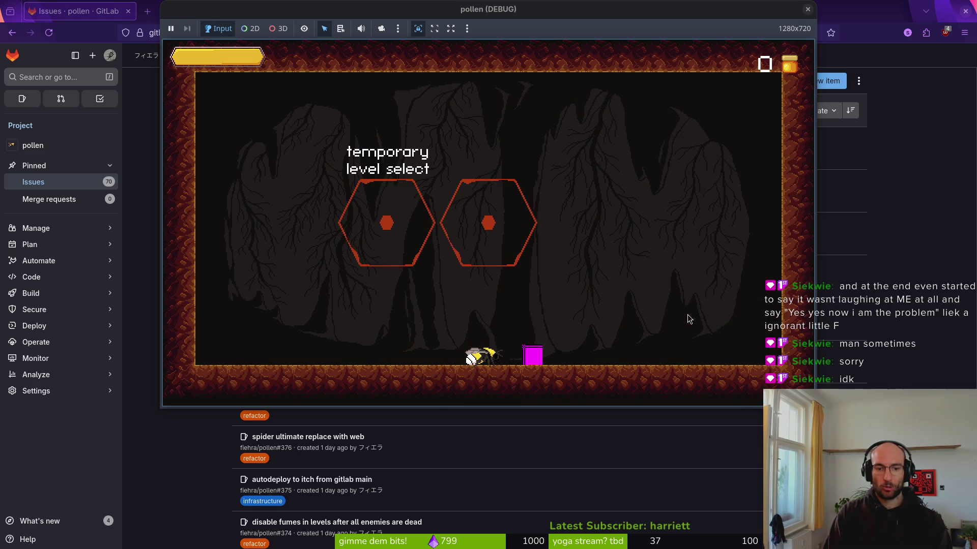
click(802, 11)
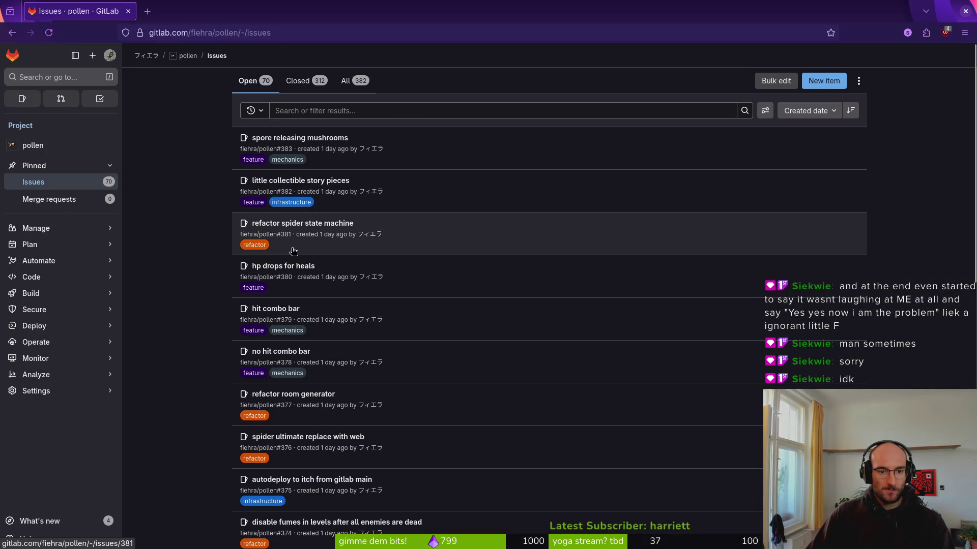
Open the crawl-buttons hint and crawling-hint rotation issues in background tabs, then go to the next page
scroll(396, 411, down, 2)
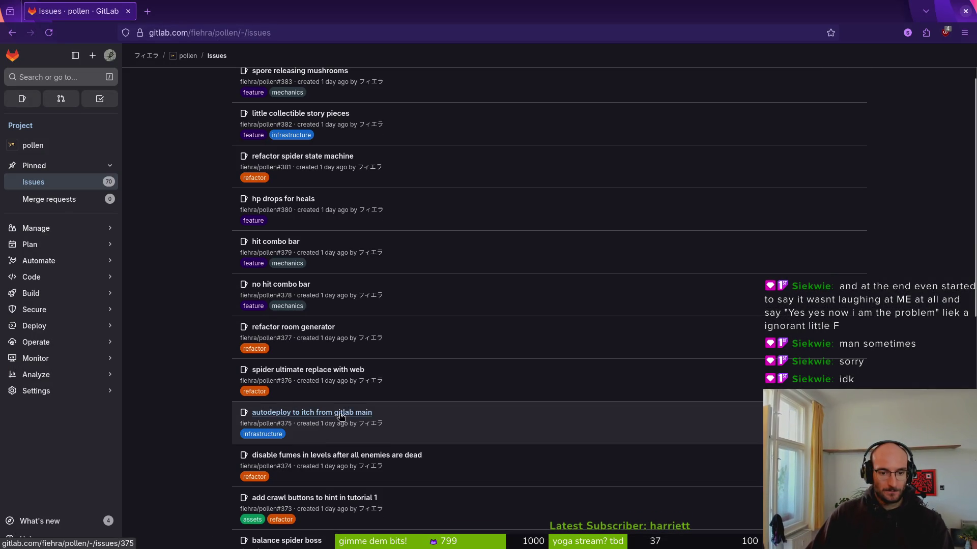
scroll(392, 477, down, 4)
middle_click(354, 365)
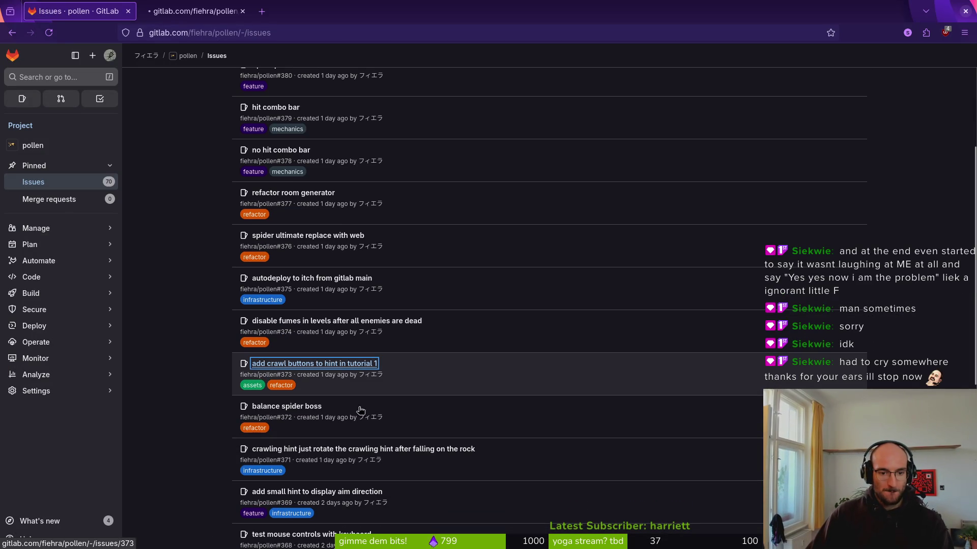
scroll(199, 402, down, 4)
middle_click(416, 315)
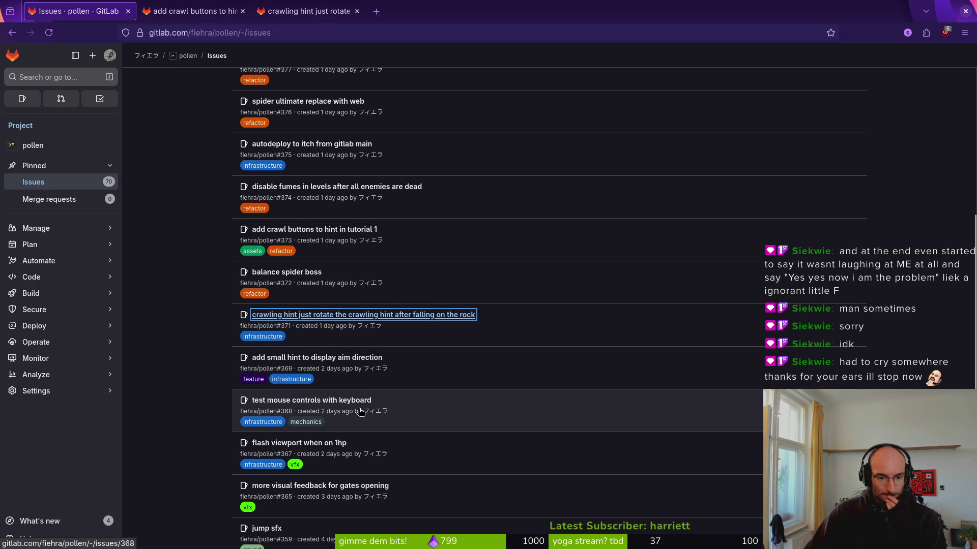
scroll(386, 432, down, 4)
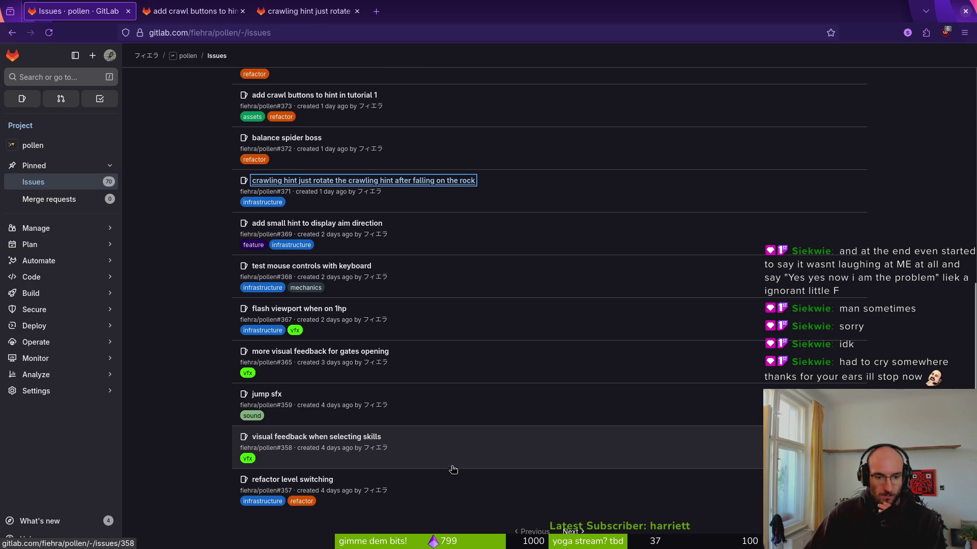
scroll(452, 466, down, 2)
click(573, 480)
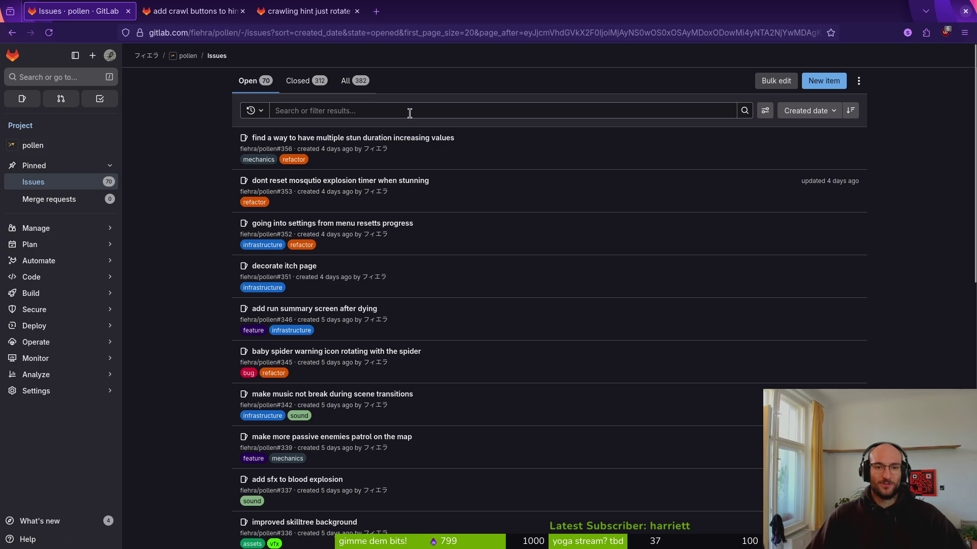
Search DuckDuckGo for 'labubu' in a new tab and show image results
click(377, 11)
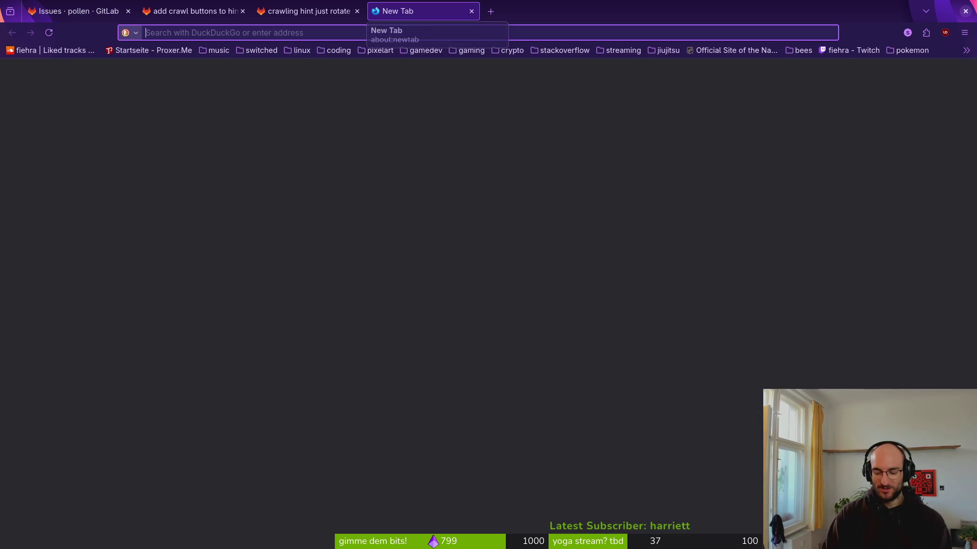
text(labubu)
key(Return)
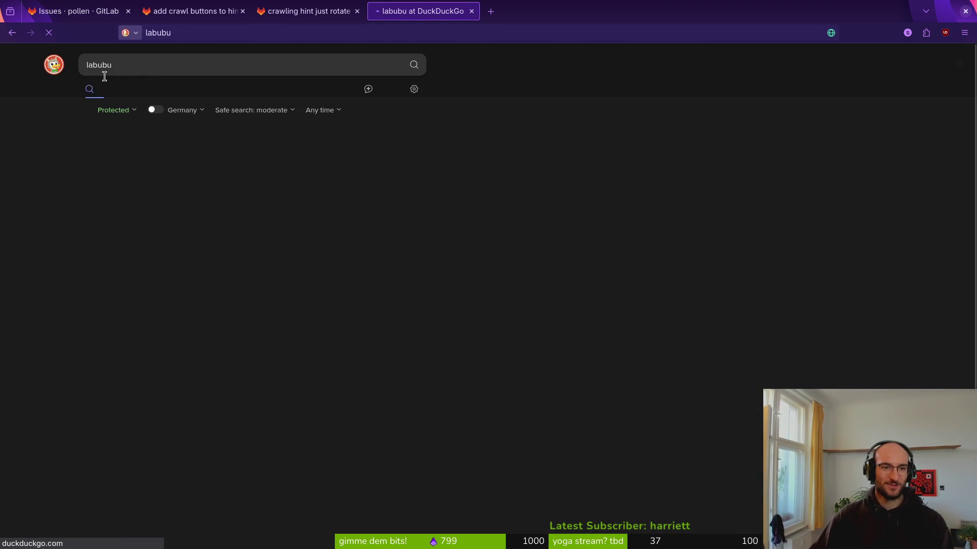
click(124, 92)
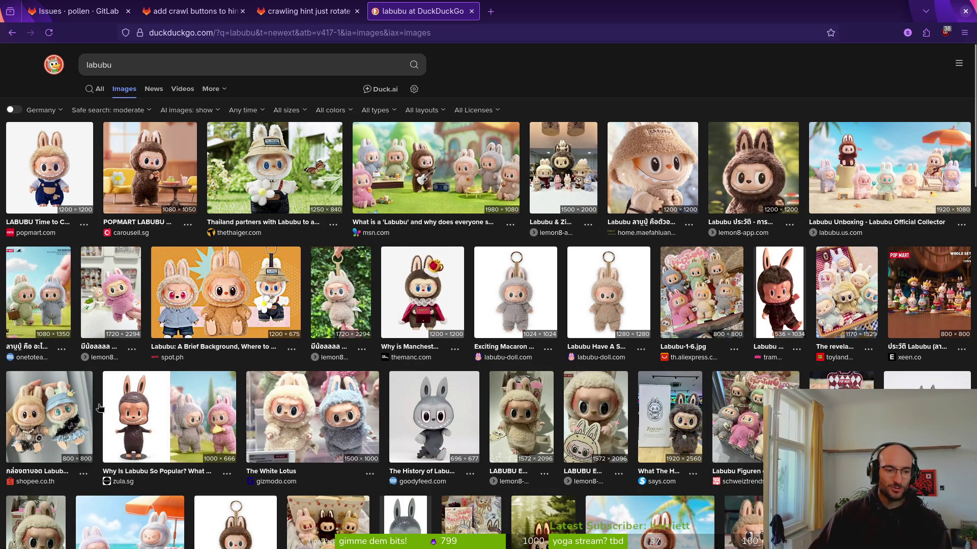
Run an image search for 'kirby doll'
click(164, 62)
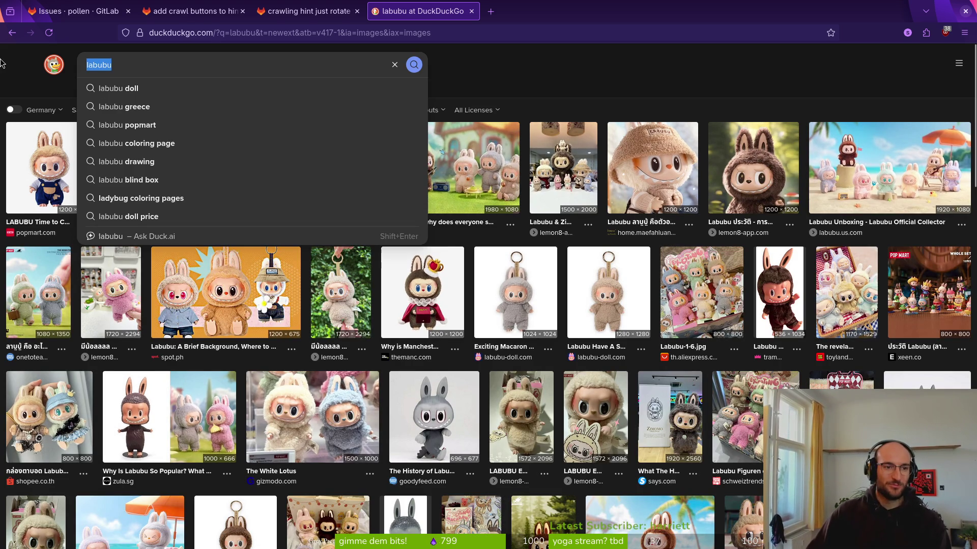
click(151, 65)
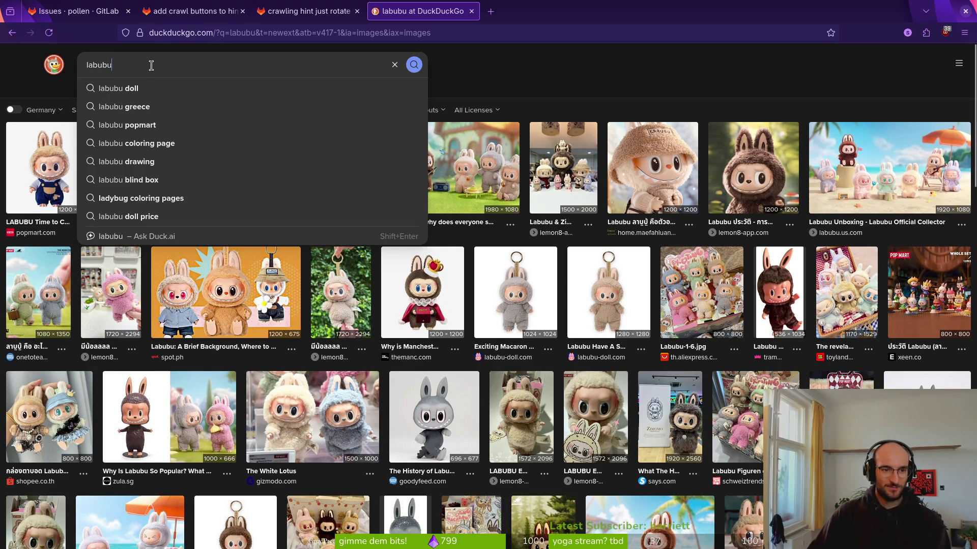
click(641, 105)
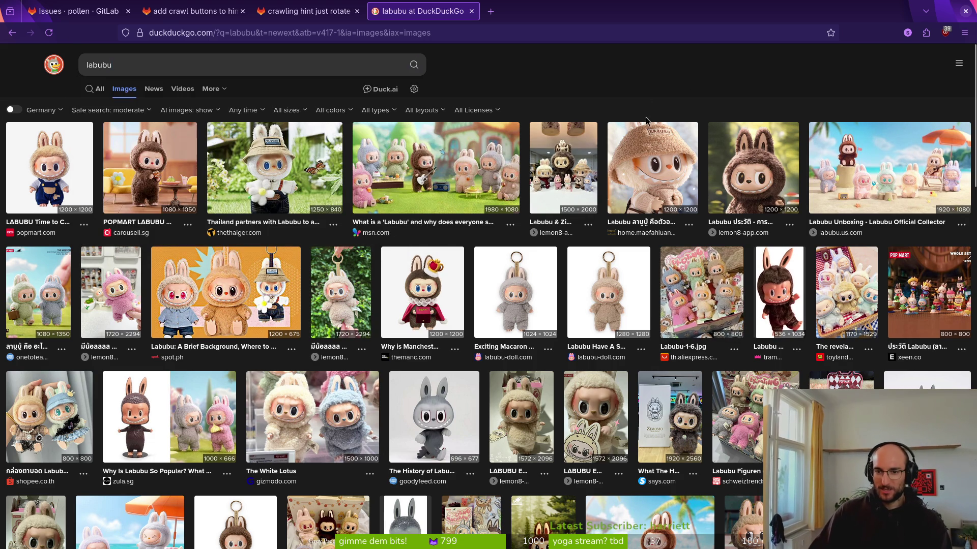
click(140, 64)
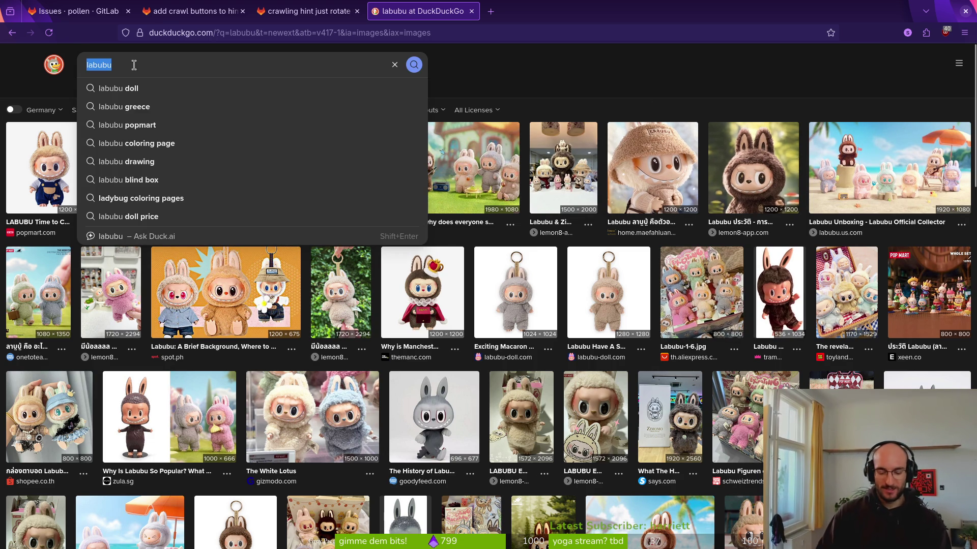
text(kirby doll)
key(Return)
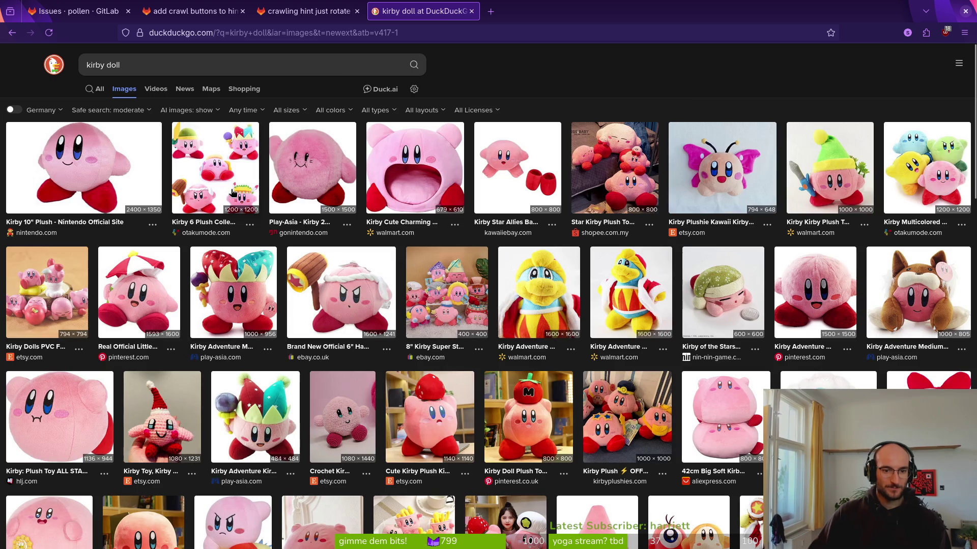
Go back and run an image search for 'monchi' (monchichi)
click(11, 33)
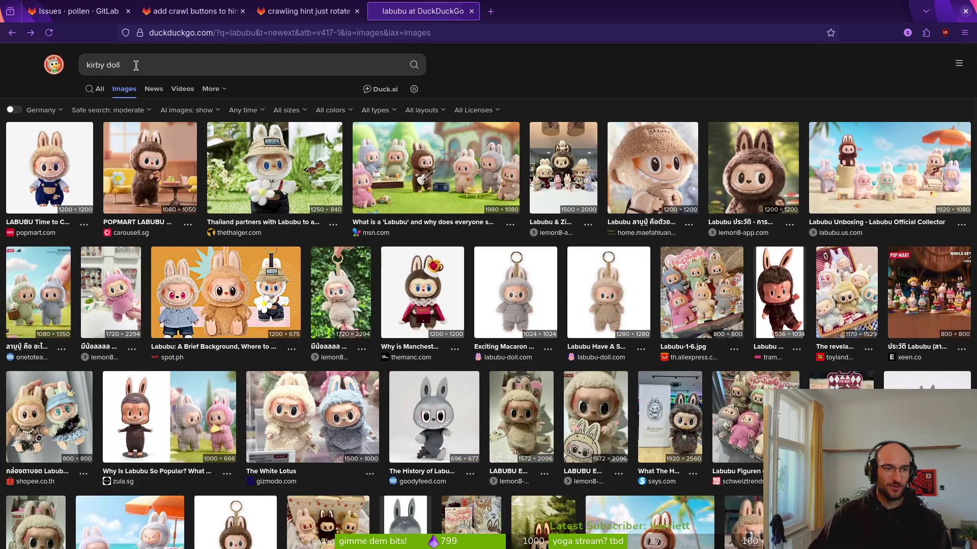
click(143, 67)
click(21, 95)
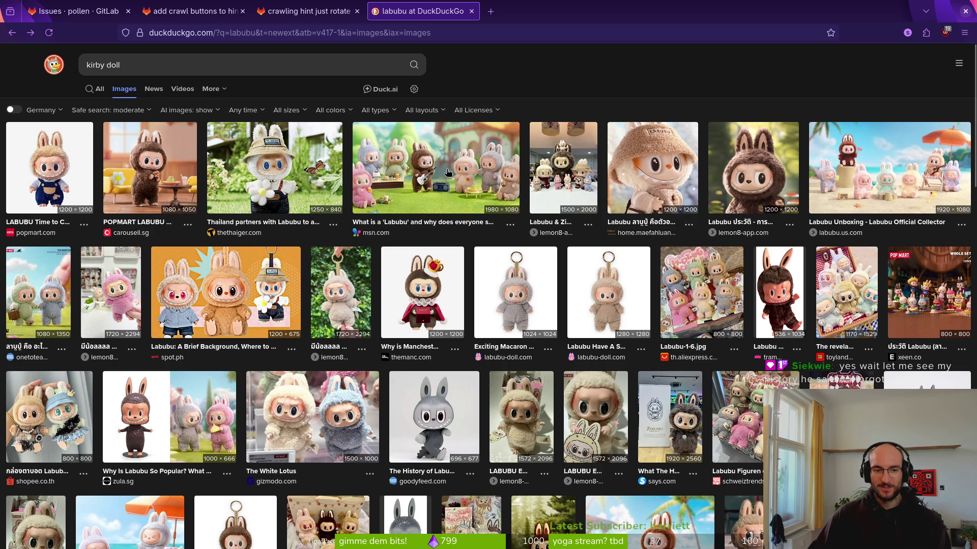
click(152, 64)
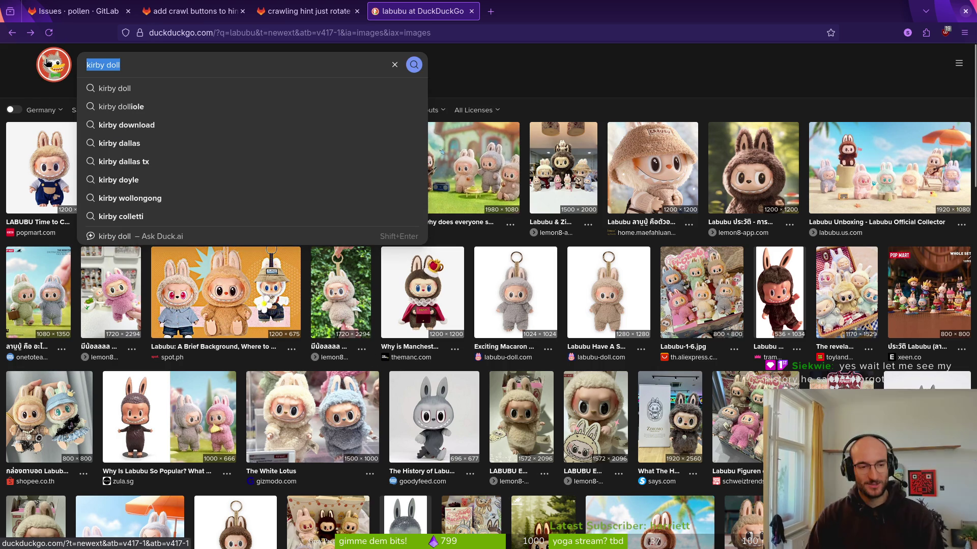
text(mon)
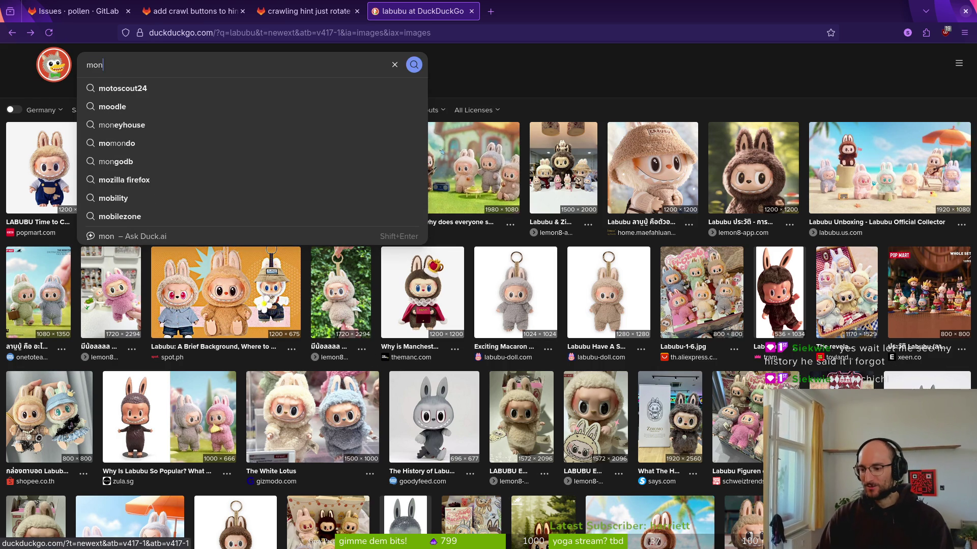
text(chich)
key(Return)
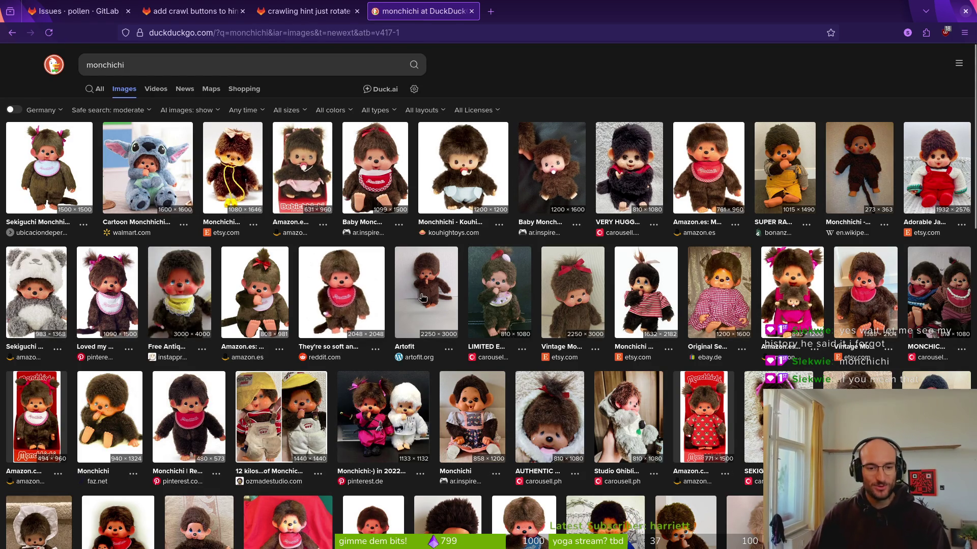
click(166, 59)
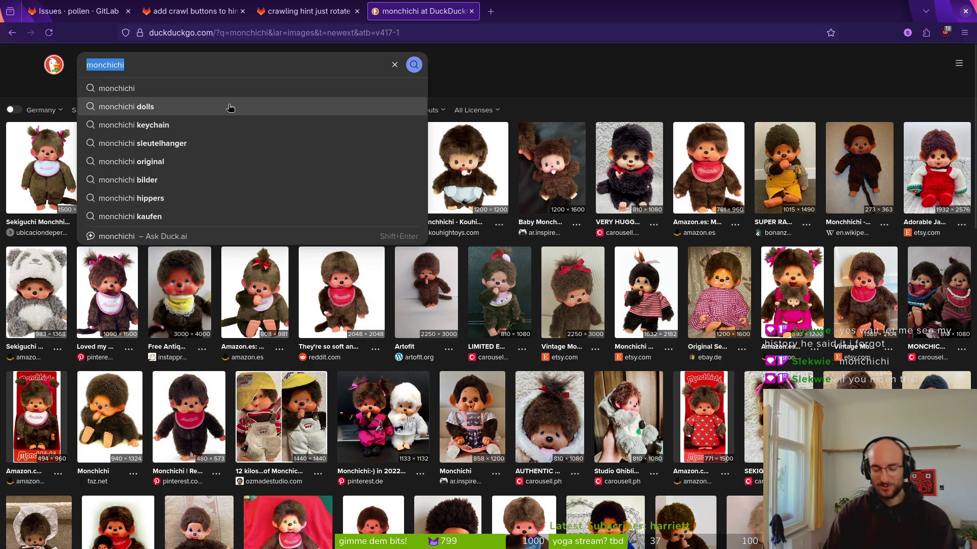
Search images for 'labubu p hiistory' and scroll through the results
text(labubu pre)
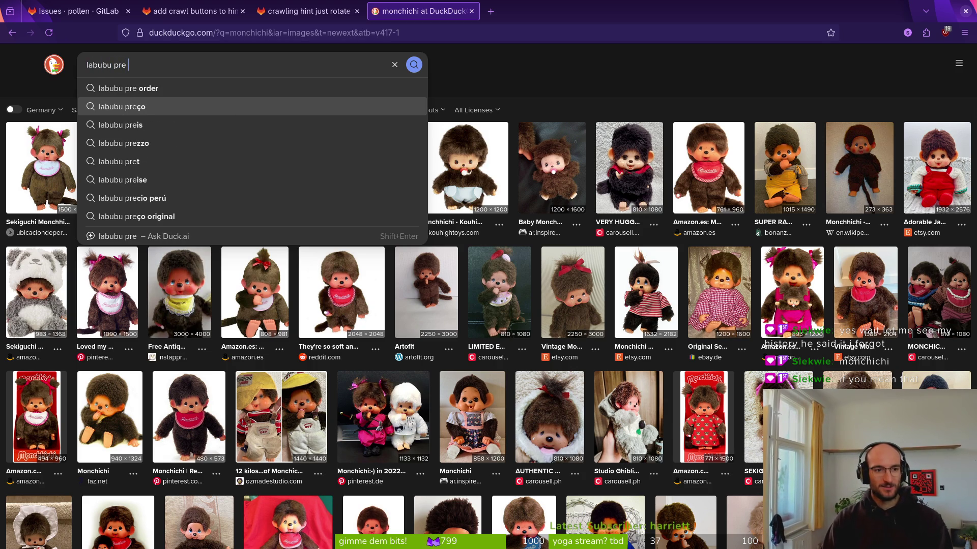
text( hiistory)
key(Return)
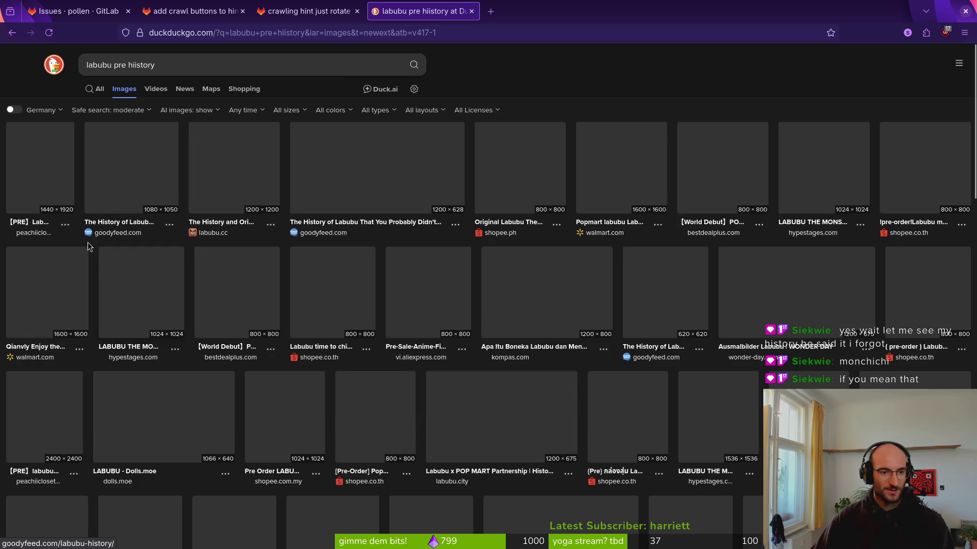
scroll(727, 518, down, 2)
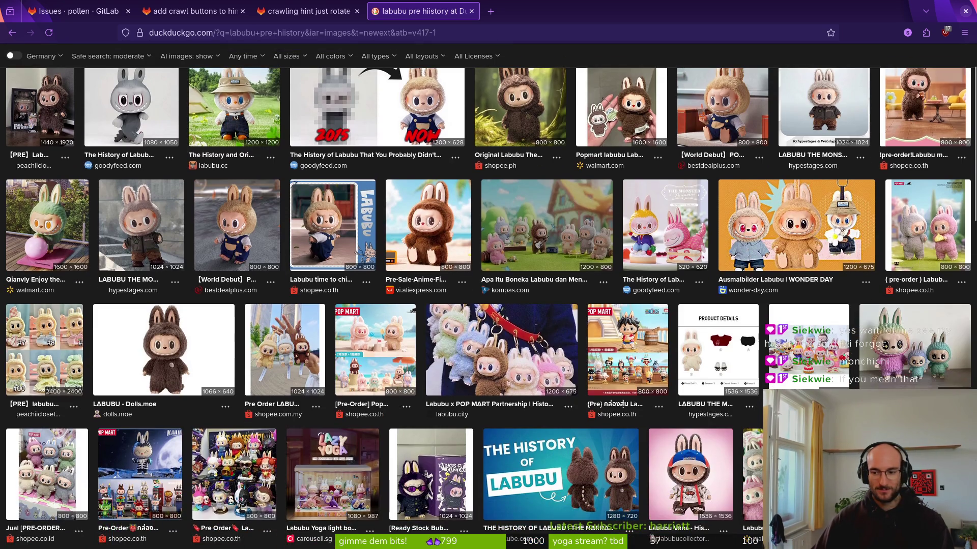
scroll(222, 284, up, 2)
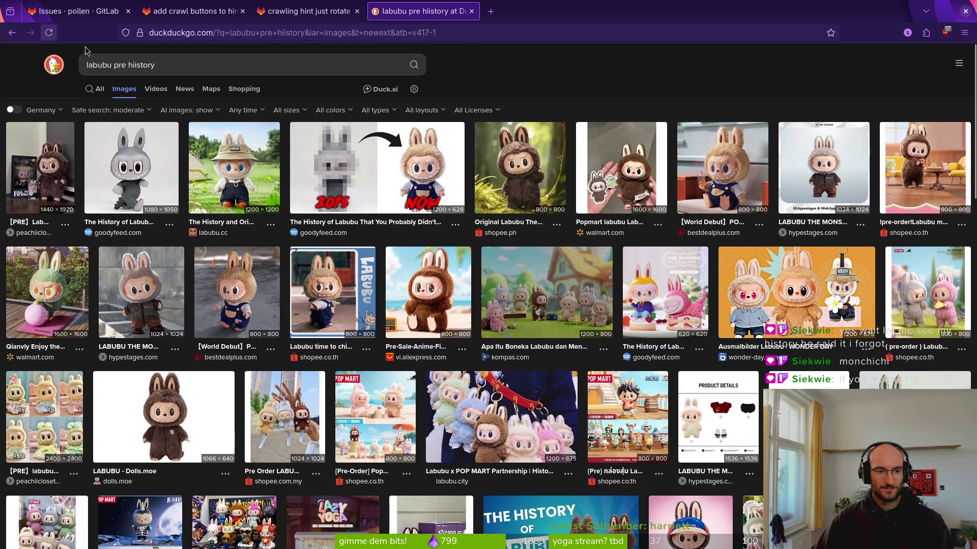
scroll(583, 331, down, 10)
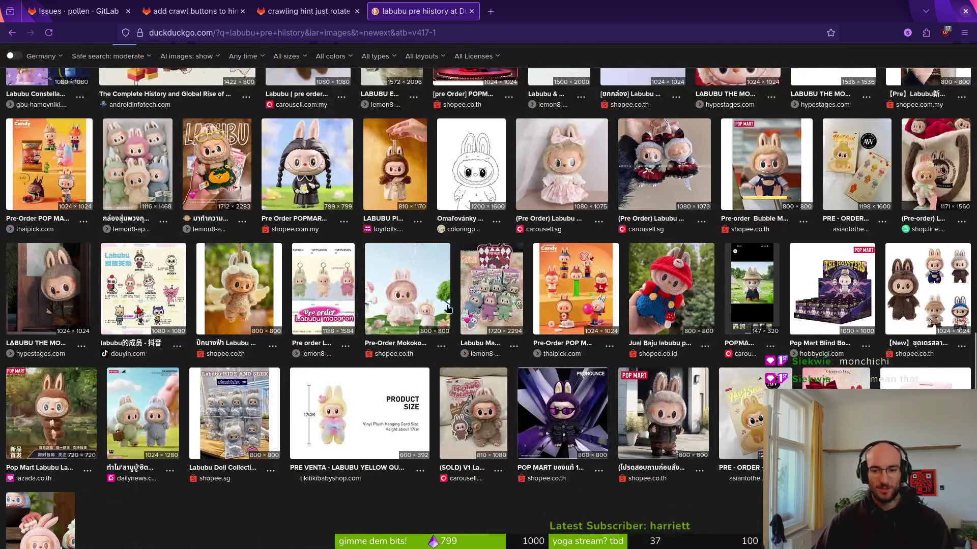
scroll(588, 390, down, 3)
scroll(229, 328, down, 5)
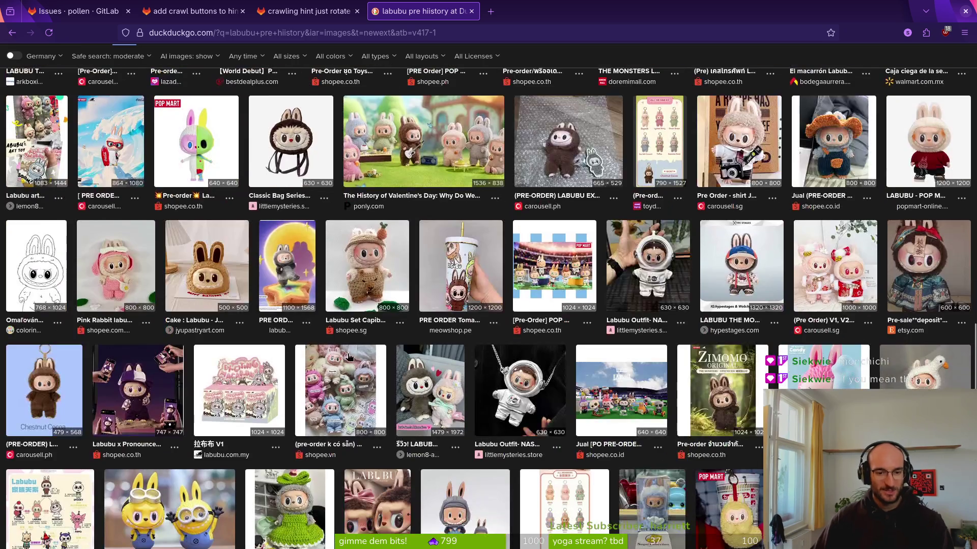
scroll(480, 307, down, 5)
scroll(481, 308, down, 5)
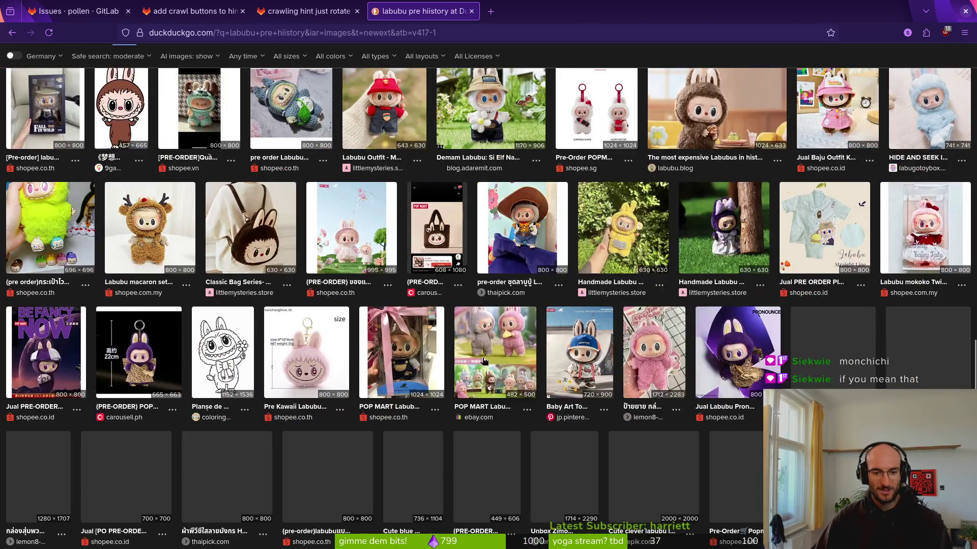
scroll(326, 175, up, 5)
Replace the query with 'labubu alternative' and search
click(122, 64)
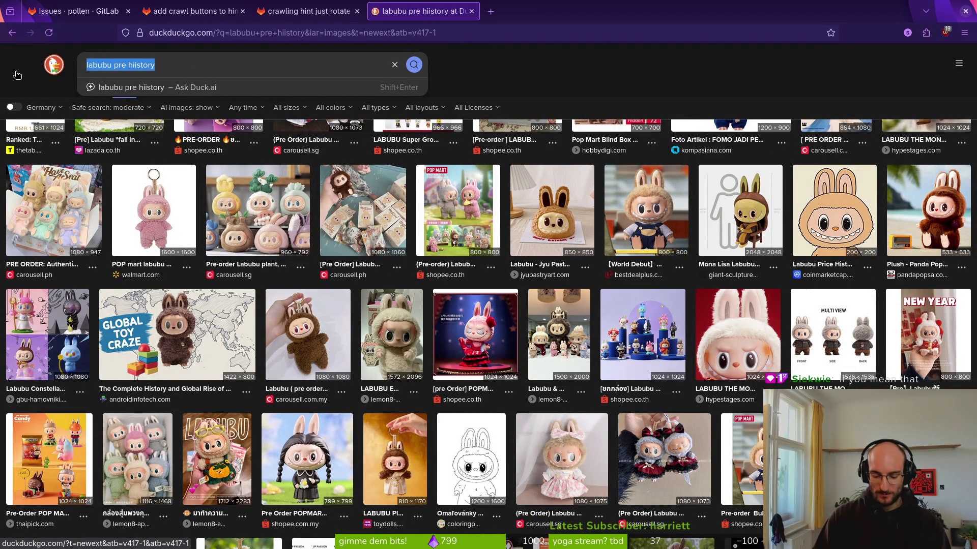
text(labubu a)
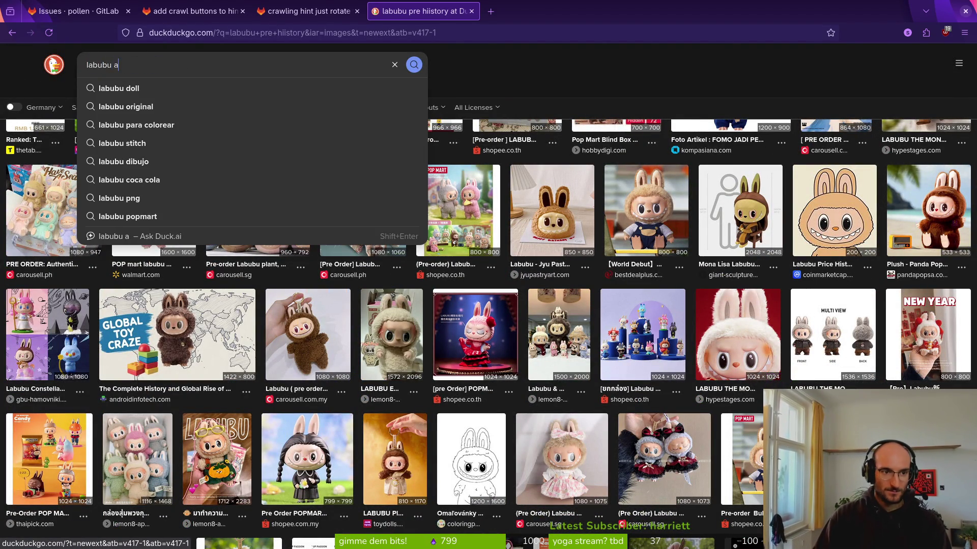
text(lternative)
key(Return)
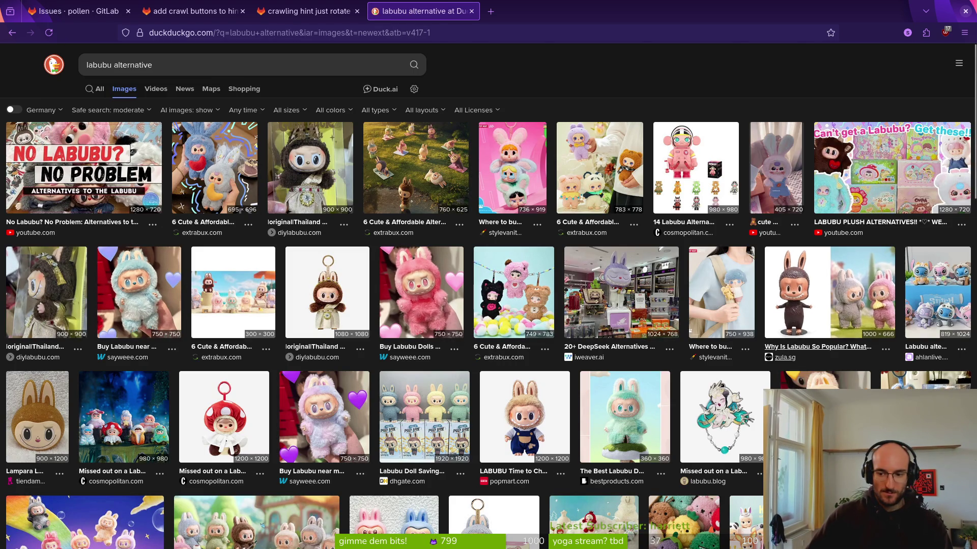
Clear the search query and preview the pink plush image larger
scroll(607, 172, down, 10)
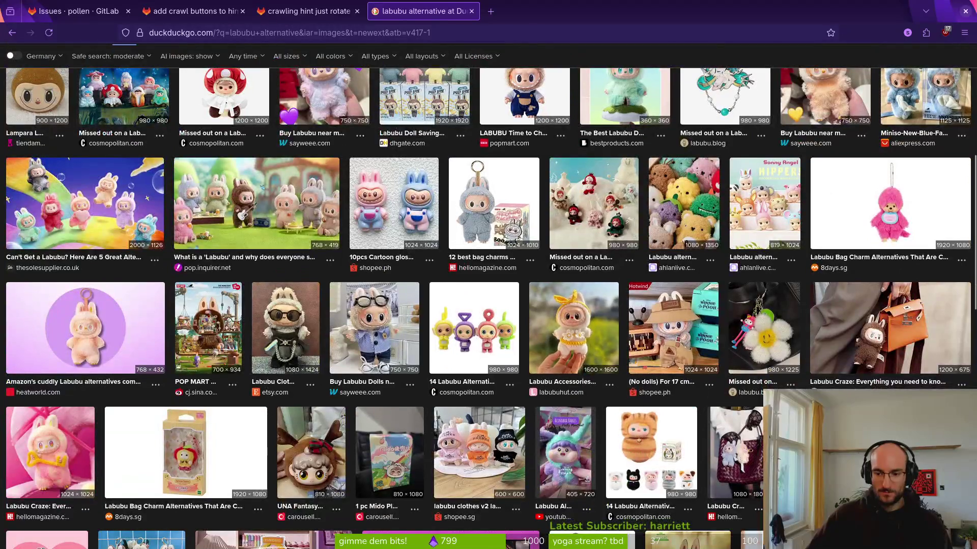
scroll(267, 58, up, 10)
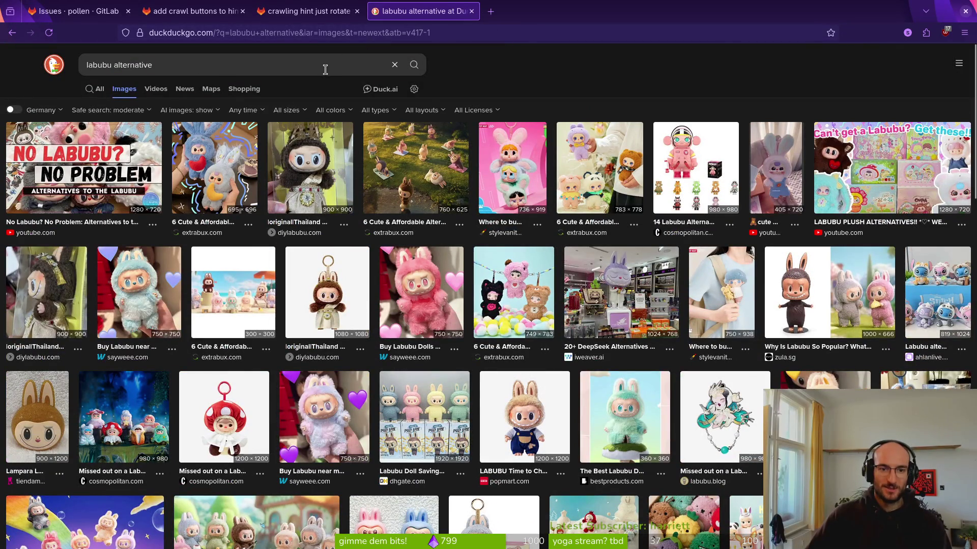
key(slash)
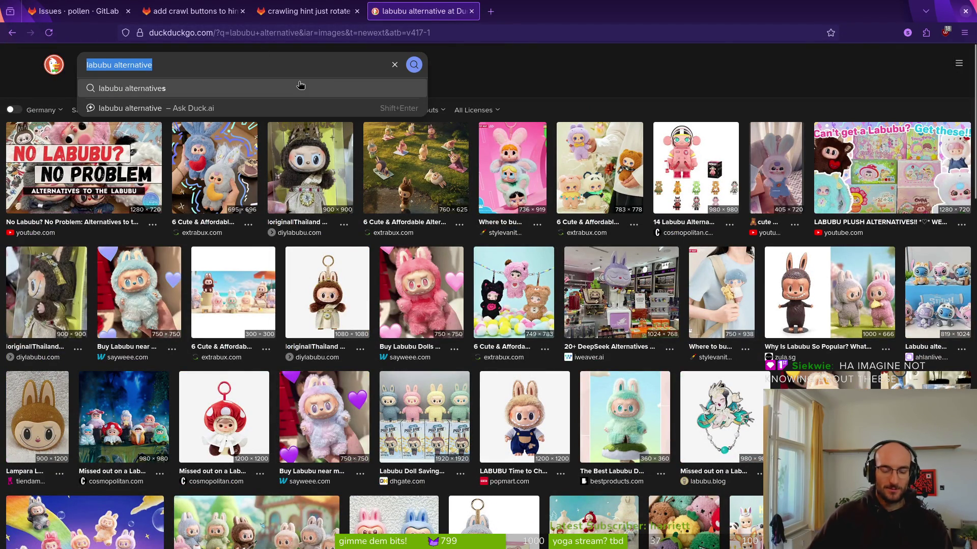
key(BackSpace)
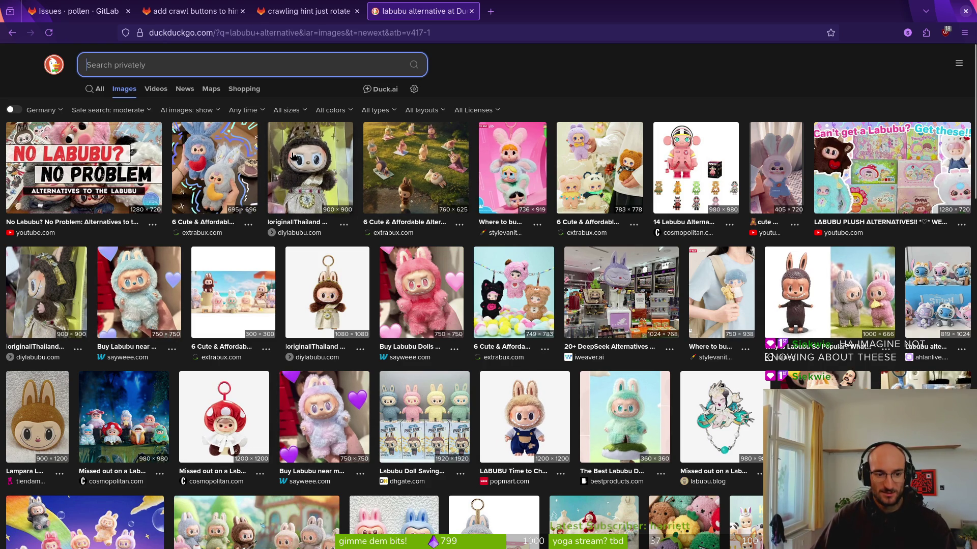
click(422, 295)
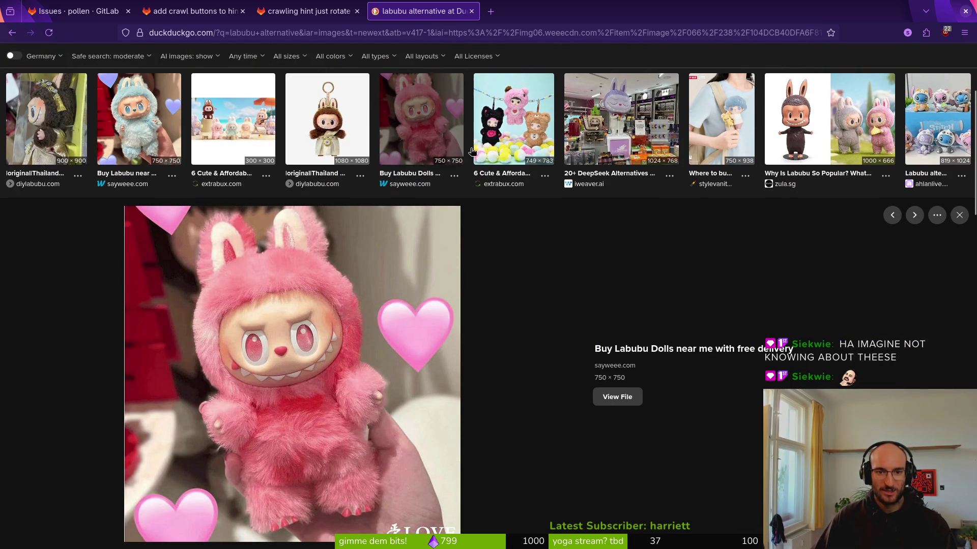
scroll(488, 183, up, 3)
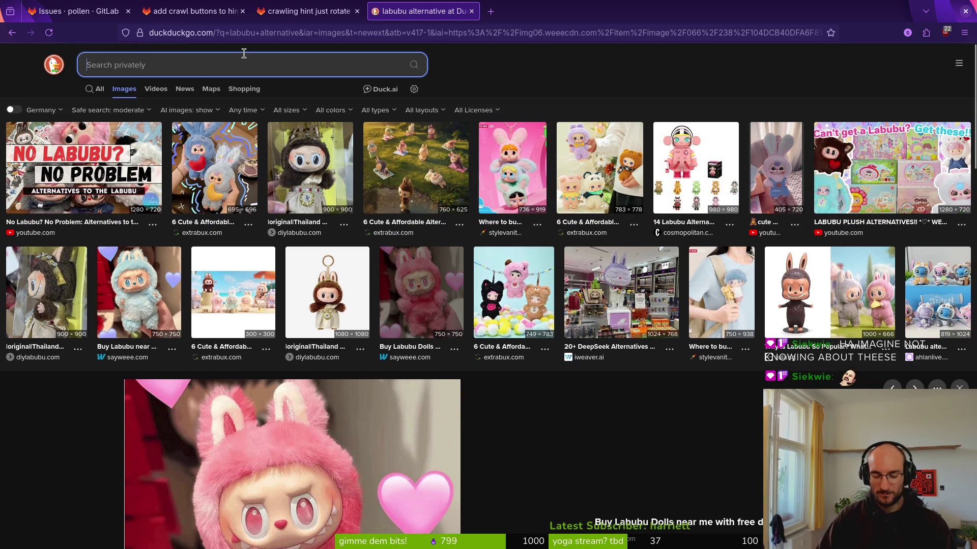
Search images for 'plush doll furry', browse the results, then close the search tab
text(plush do)
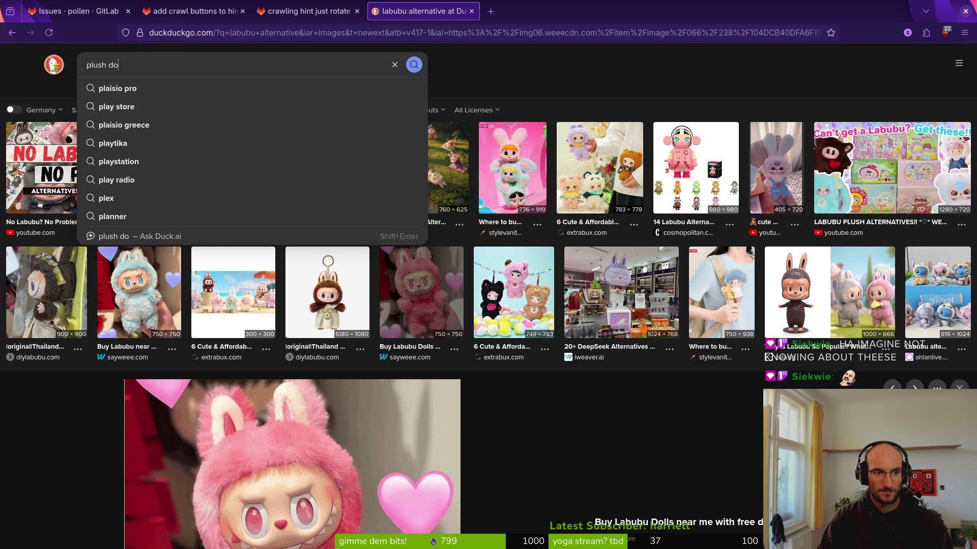
text(ll furry)
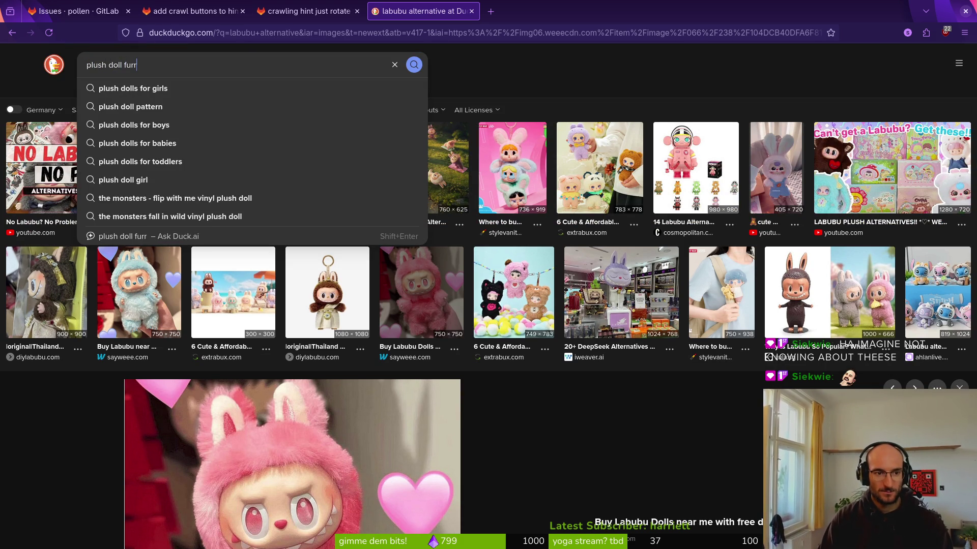
key(Return)
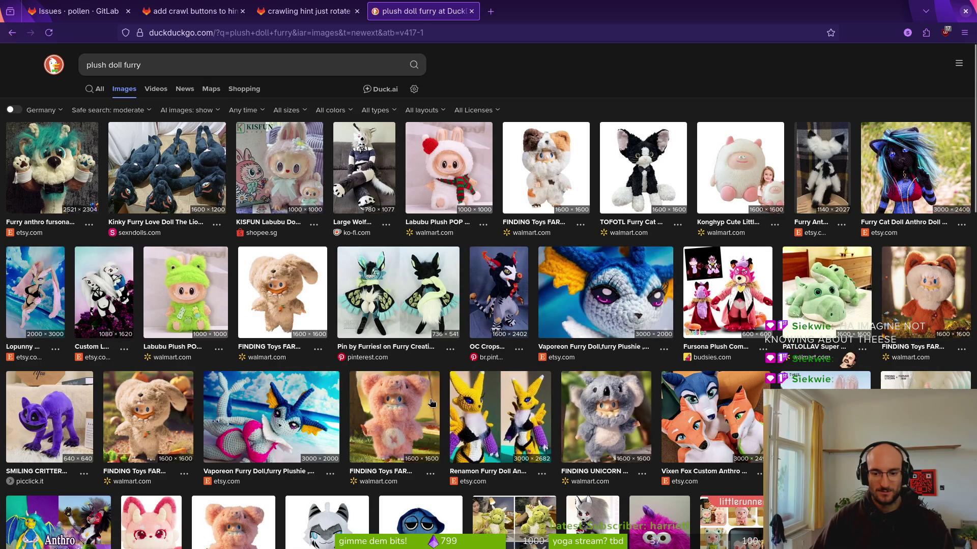
scroll(435, 405, down, 5)
scroll(491, 299, down, 3)
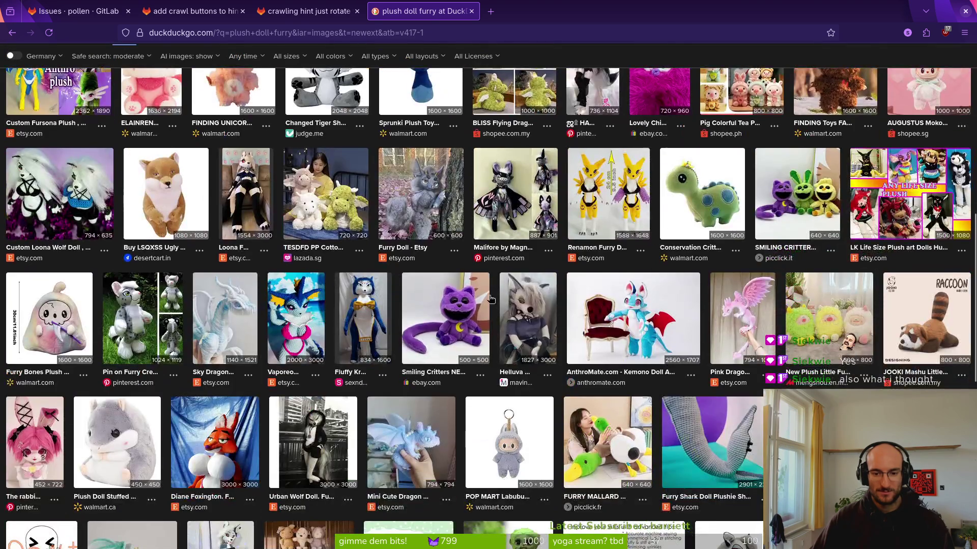
scroll(491, 300, up, 10)
click(471, 11)
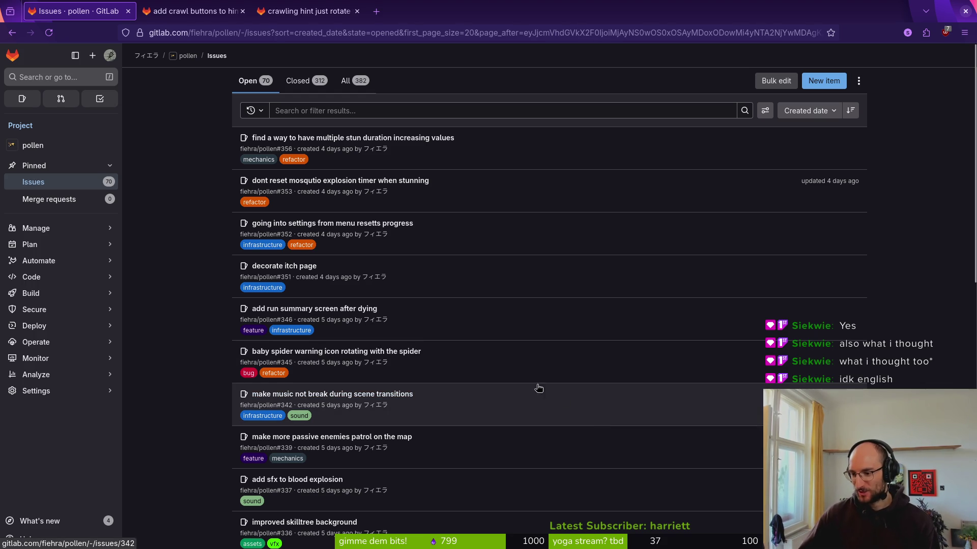
scroll(169, 314, down, 3)
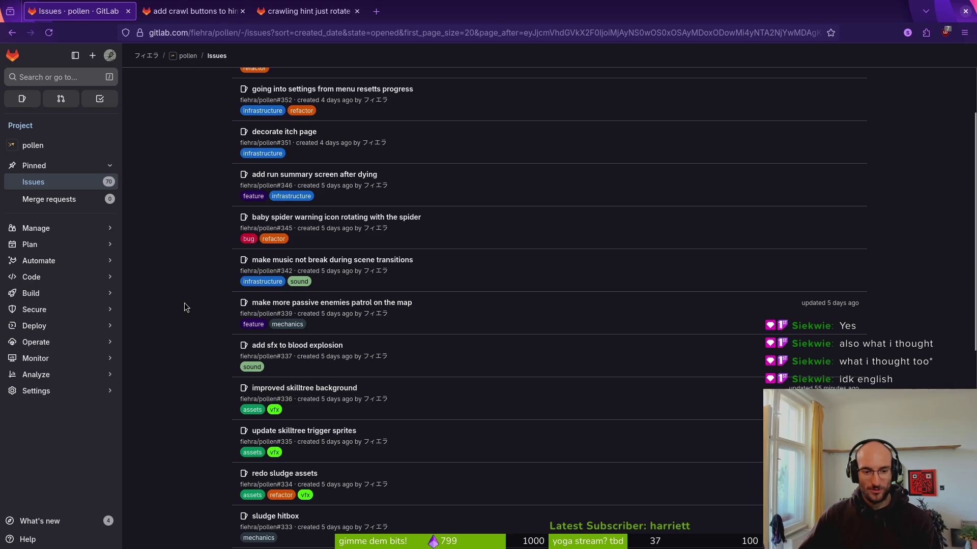
scroll(186, 303, up, 3)
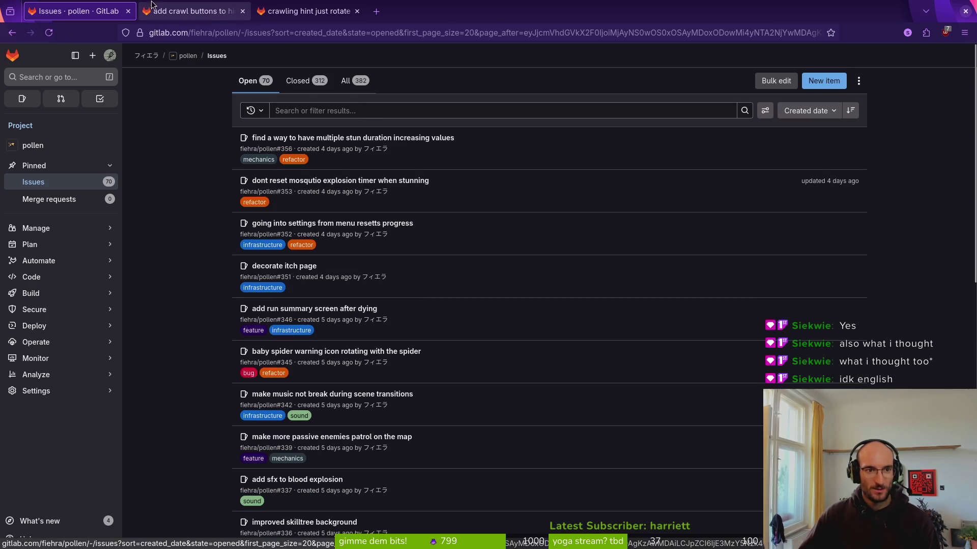
Close the add-crawl-buttons and crawling-hint issues in GitLab
click(159, 7)
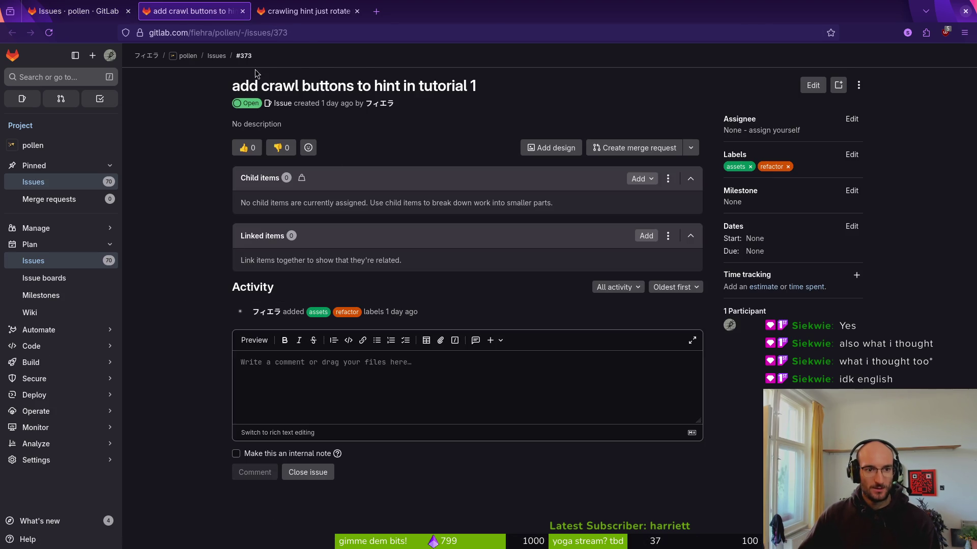
click(307, 473)
key(ctrl+Tab)
click(300, 473)
key(ctrl+Tab)
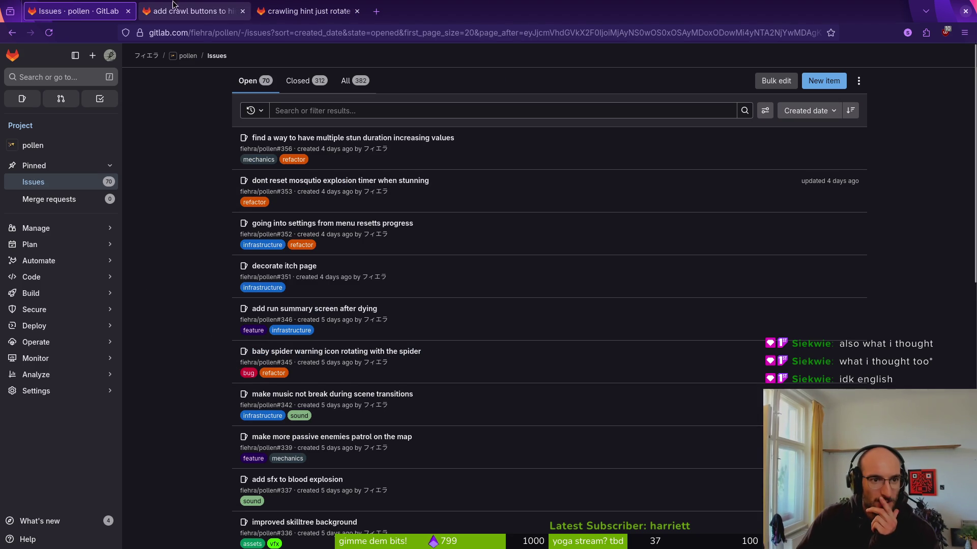
Search the issue list for 'hide'
click(384, 109)
text(hdie)
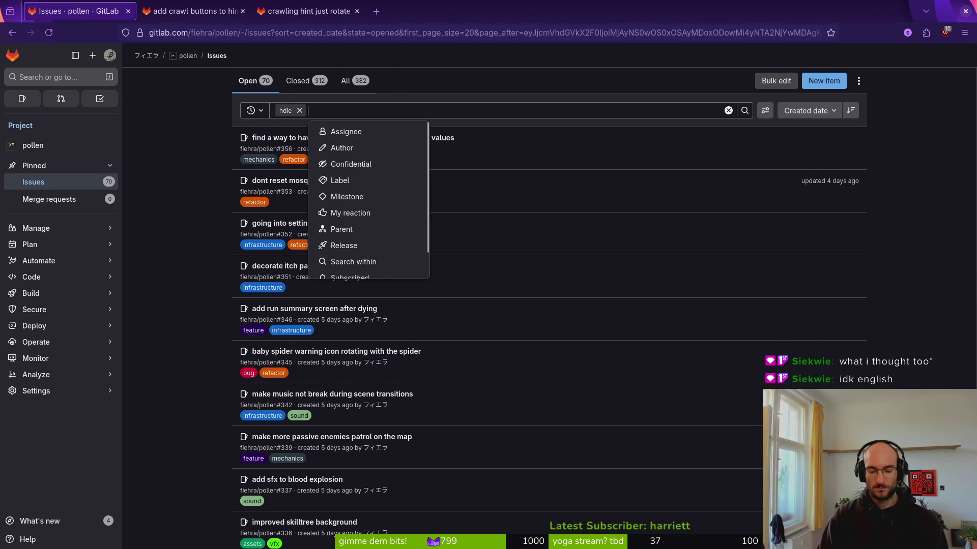
click(299, 111)
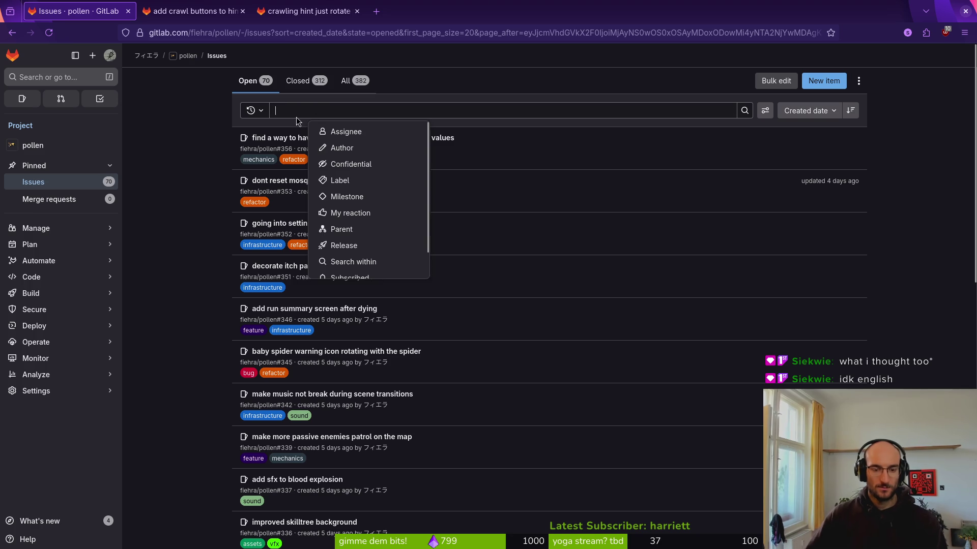
text(hide)
key(Return)
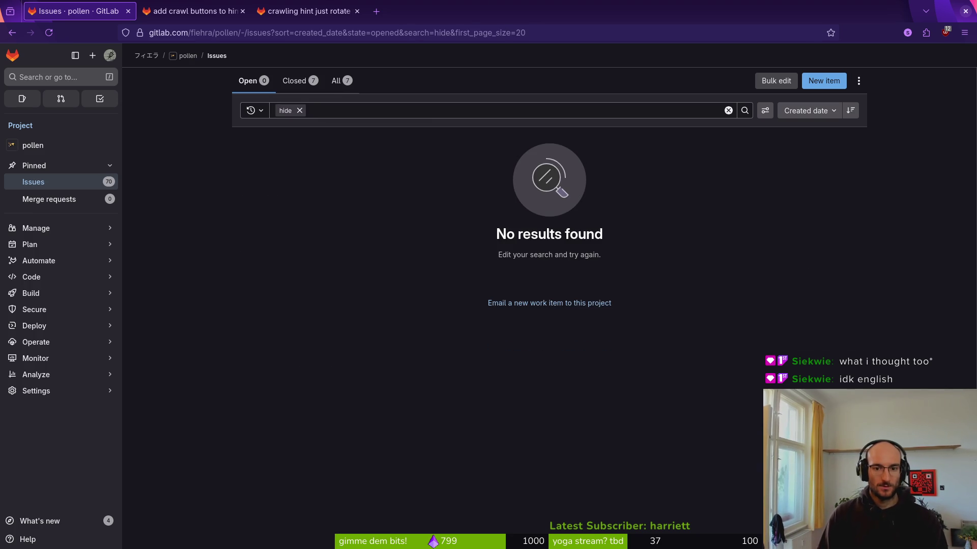
Confirm the crawl-buttons issue is closed and close both finished issue tabs
click(245, 10)
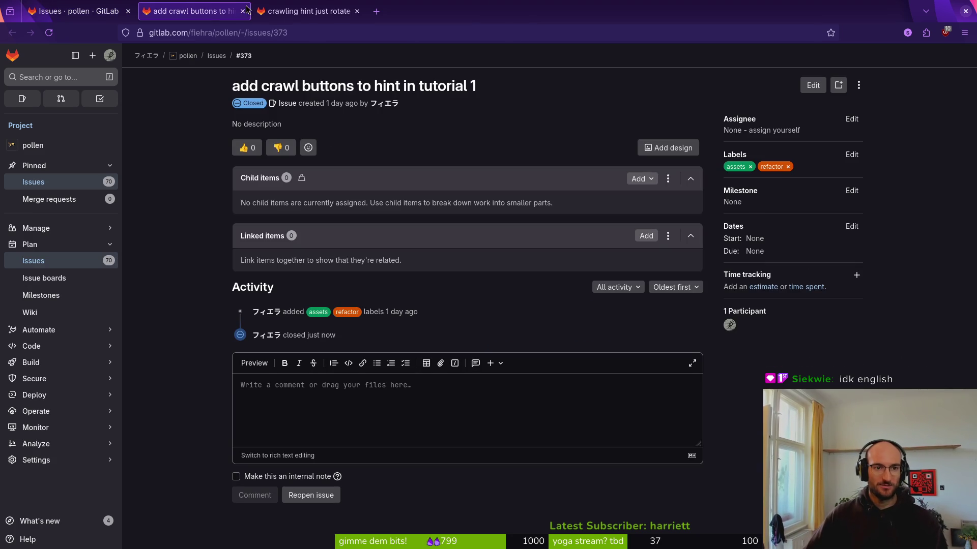
click(243, 11)
click(243, 11)
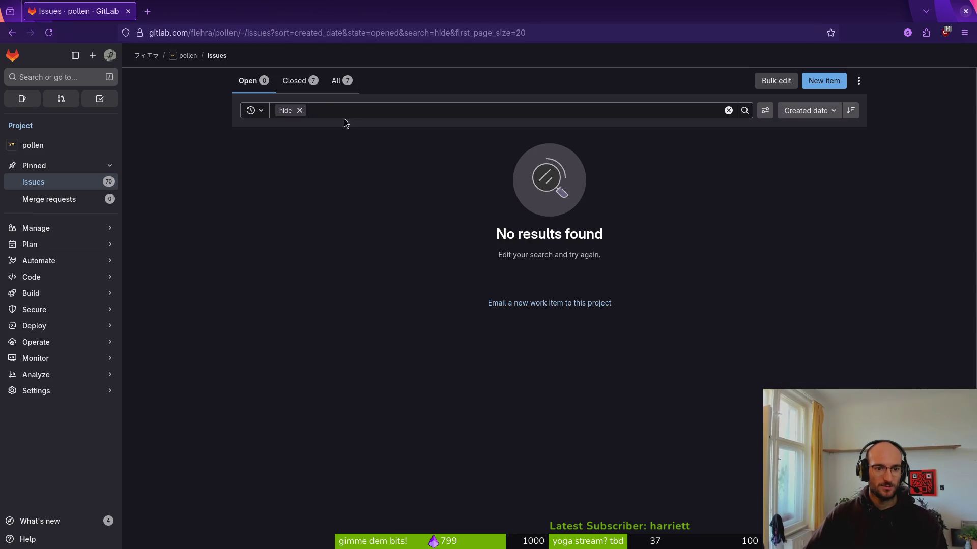
Search the issues for 'rotate', then remove that search term
click(299, 110)
text(rotate)
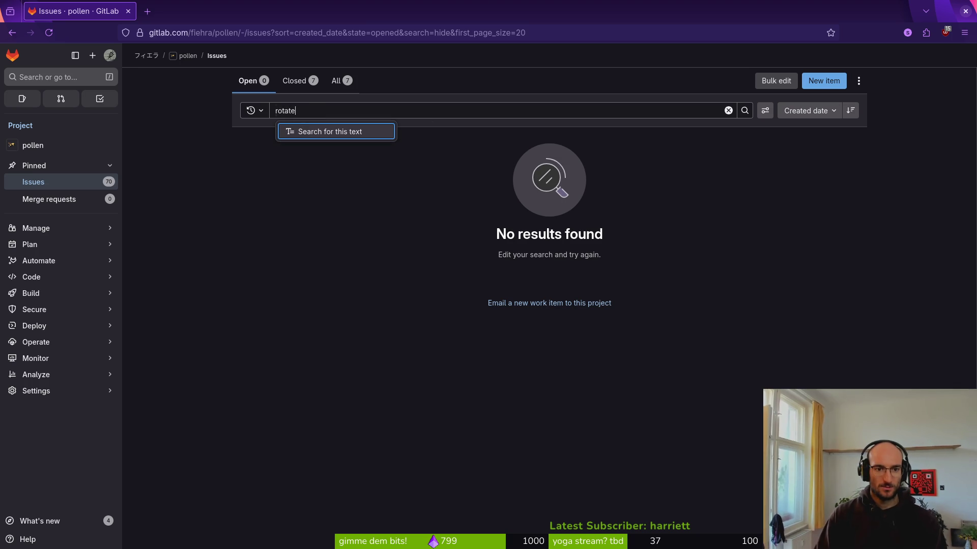
key(Return)
click(802, 161)
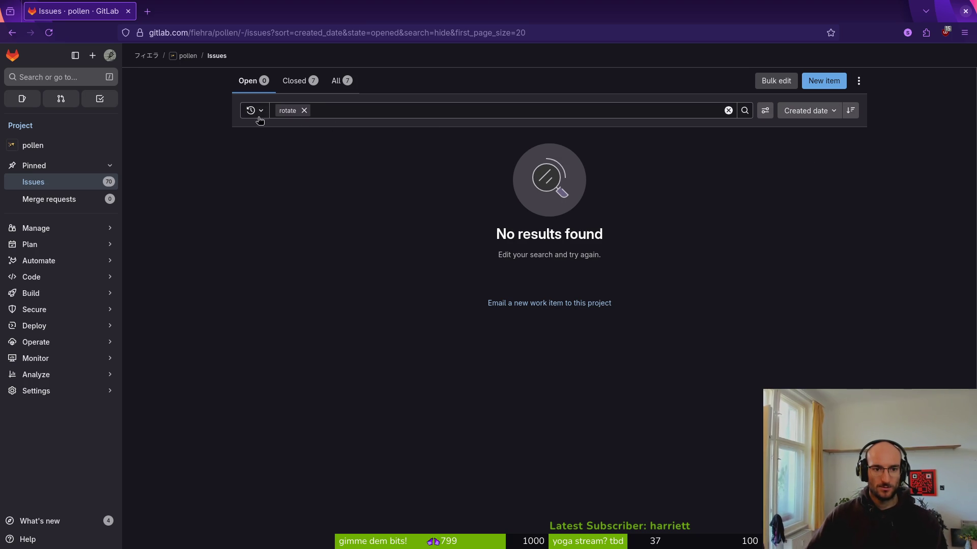
click(304, 111)
Search the issues for 'skill', then reload the unfiltered issues list
click(327, 110)
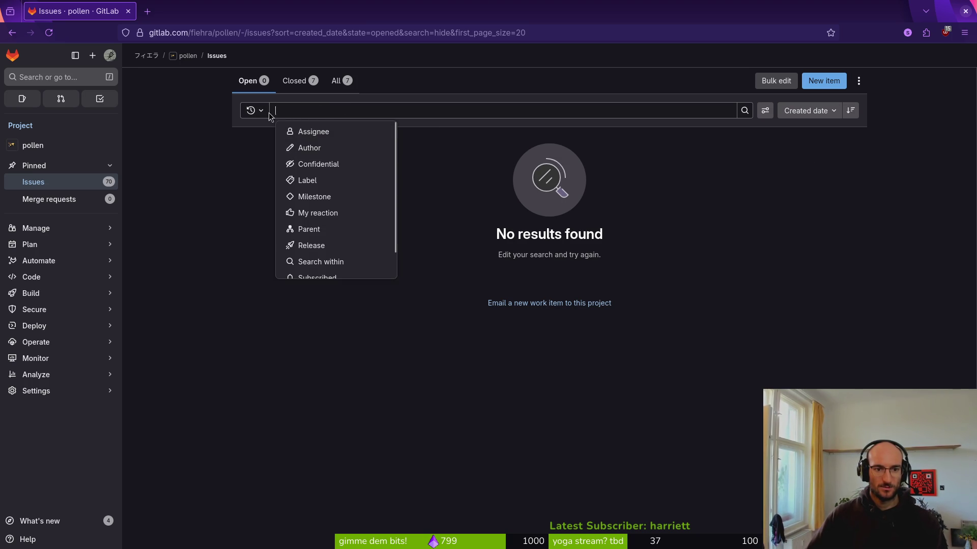
text(skill)
key(Return)
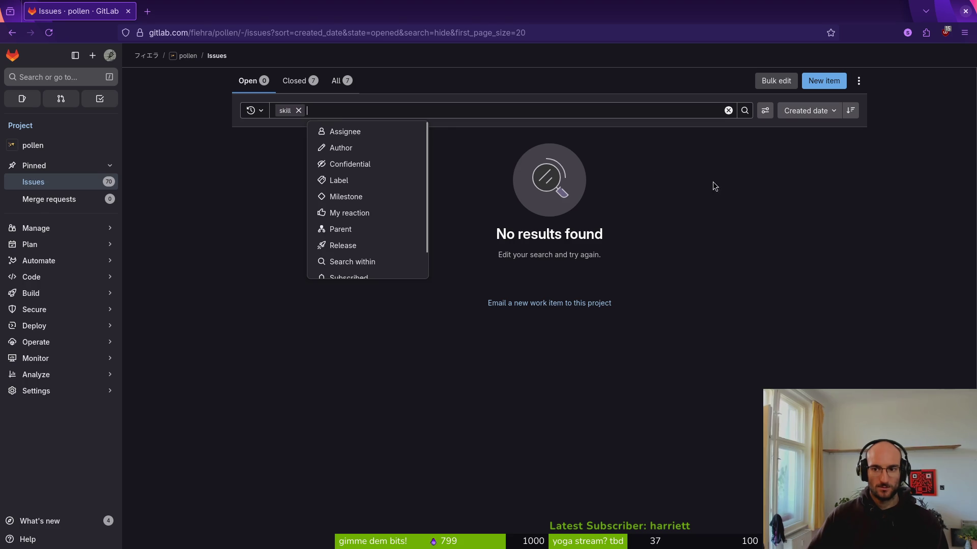
click(657, 177)
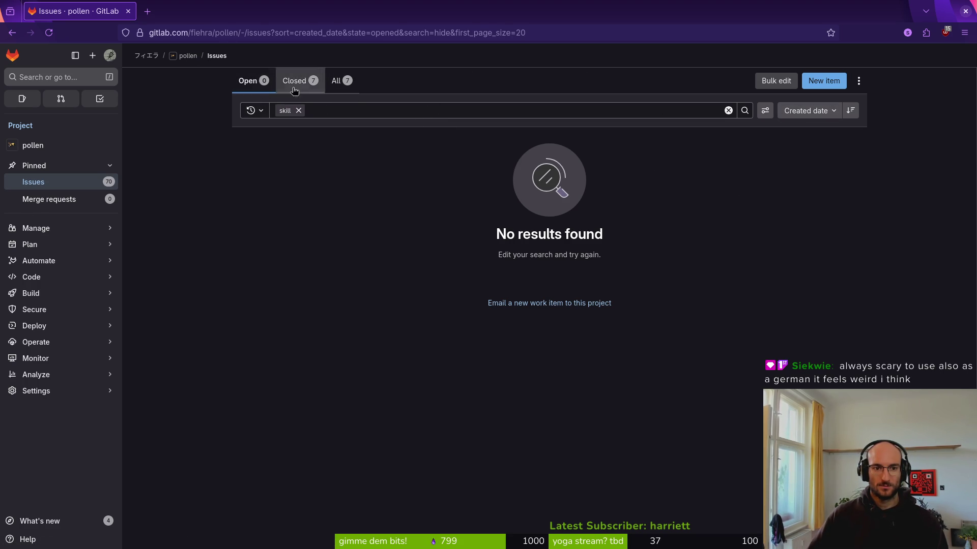
click(91, 182)
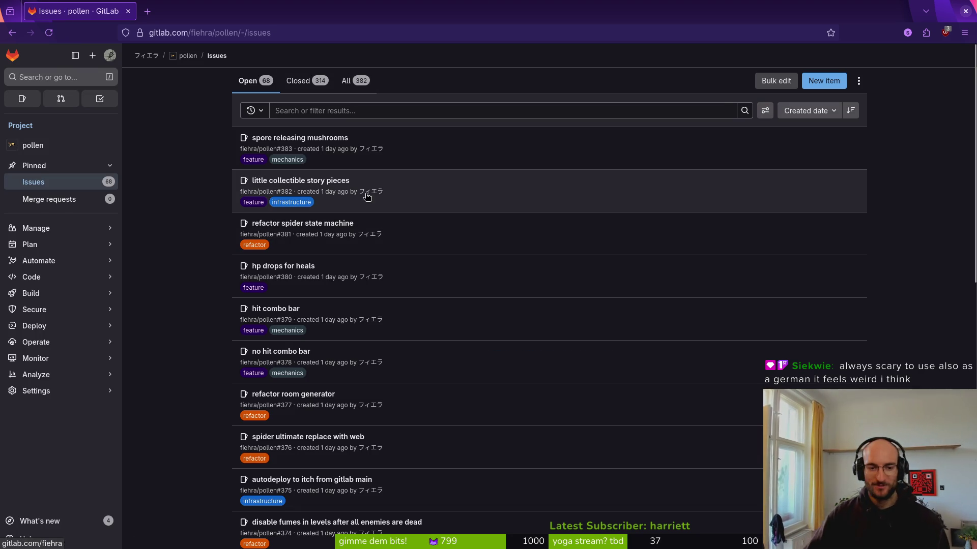
Search the GitLab issues for 'rotate', then clear the search to return to the full list
click(360, 107)
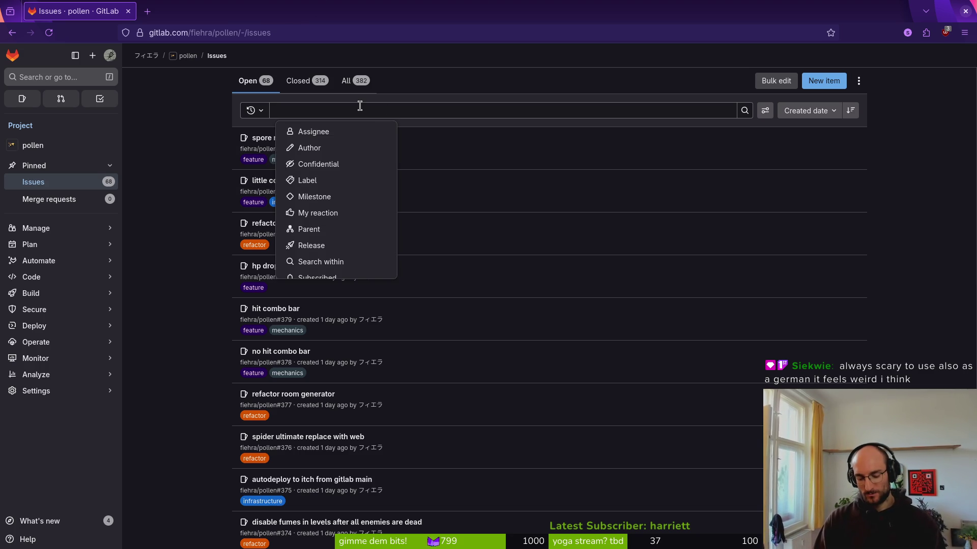
text(rotate)
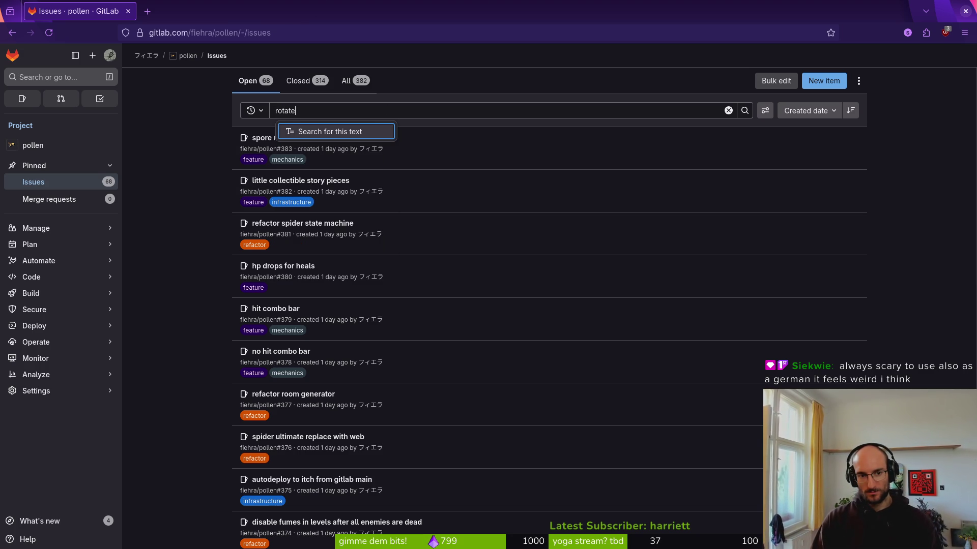
key(Return)
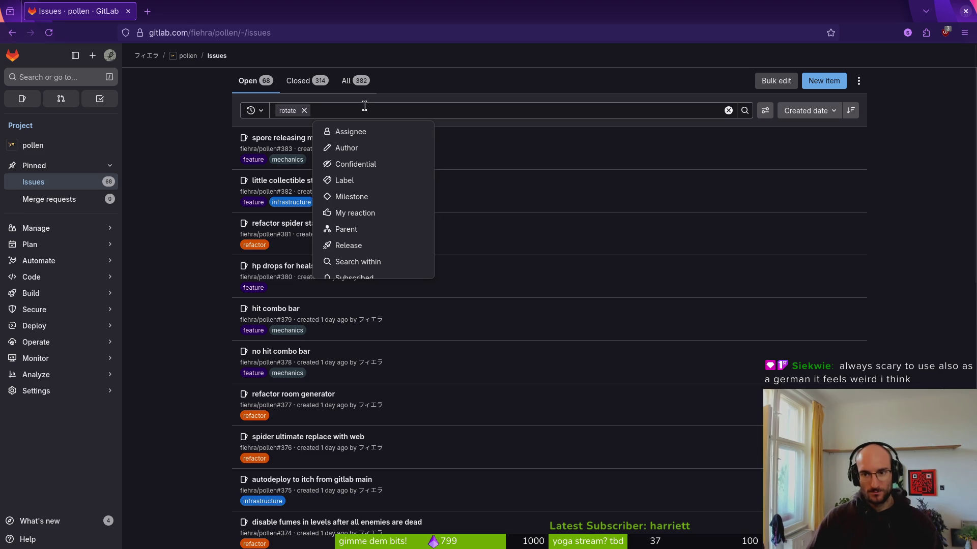
click(744, 111)
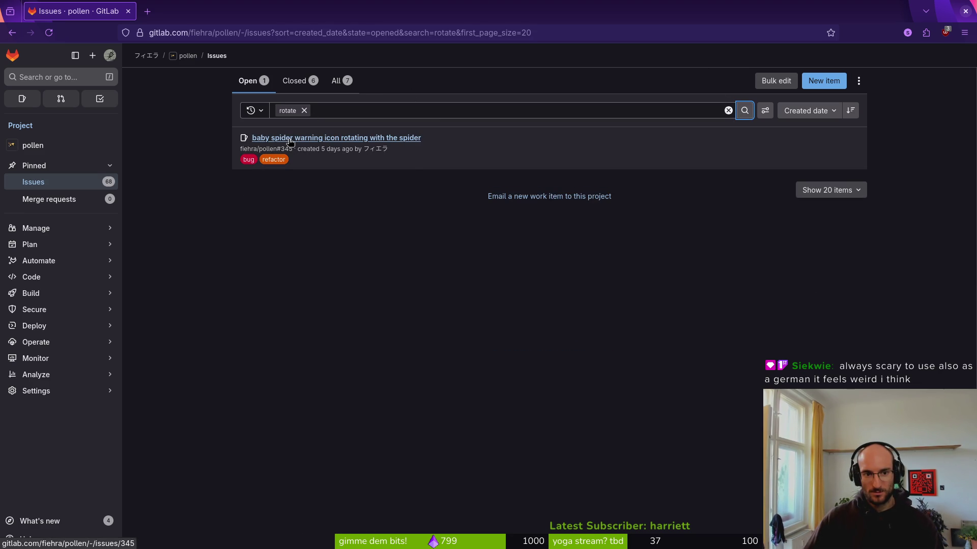
click(304, 111)
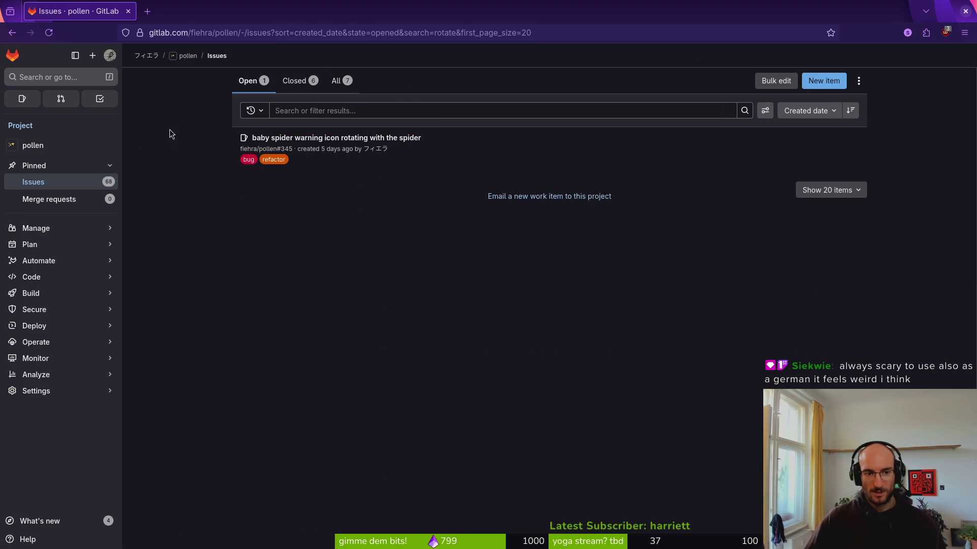
click(33, 182)
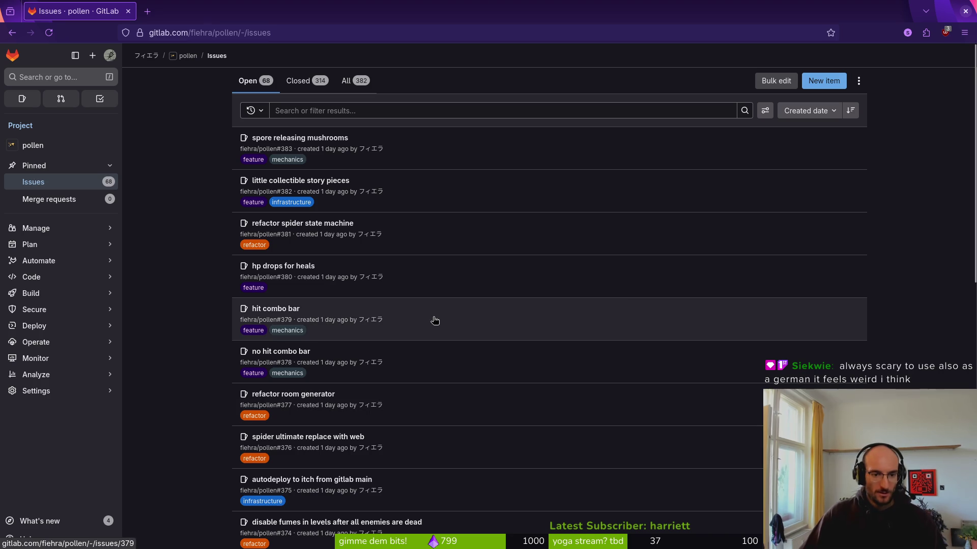
Open issue #374 'disable fumes in levels after all enemies are dead' in a background tab
scroll(401, 295, down, 4)
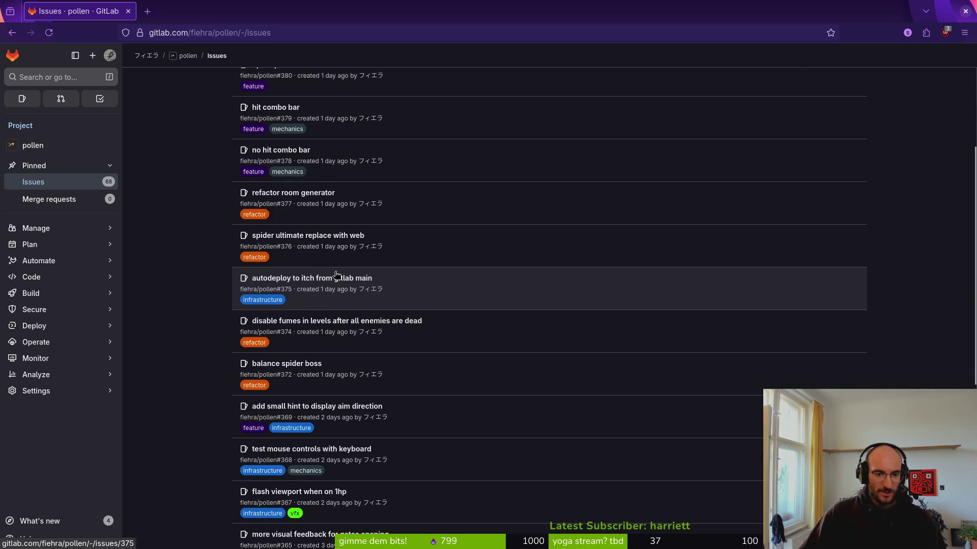
scroll(376, 241, up, 4)
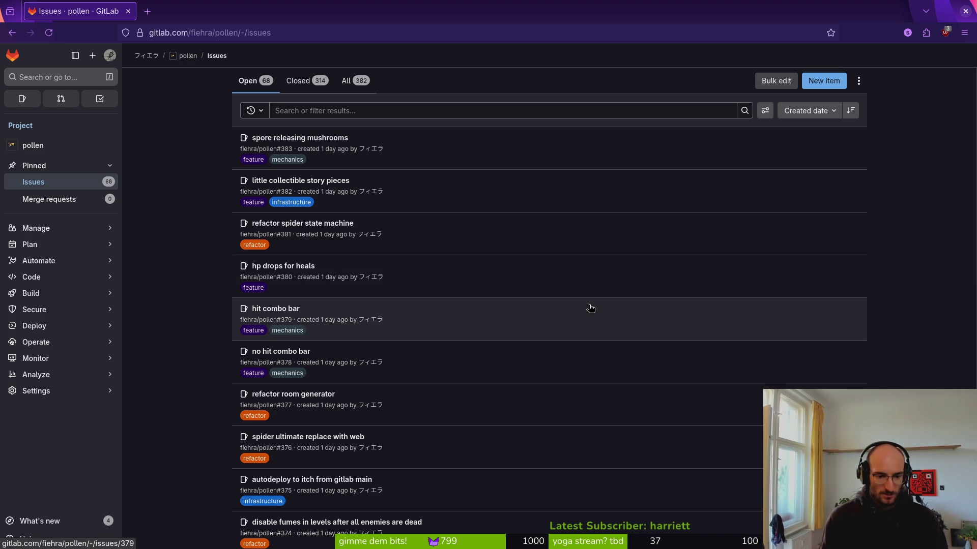
middle_click(346, 522)
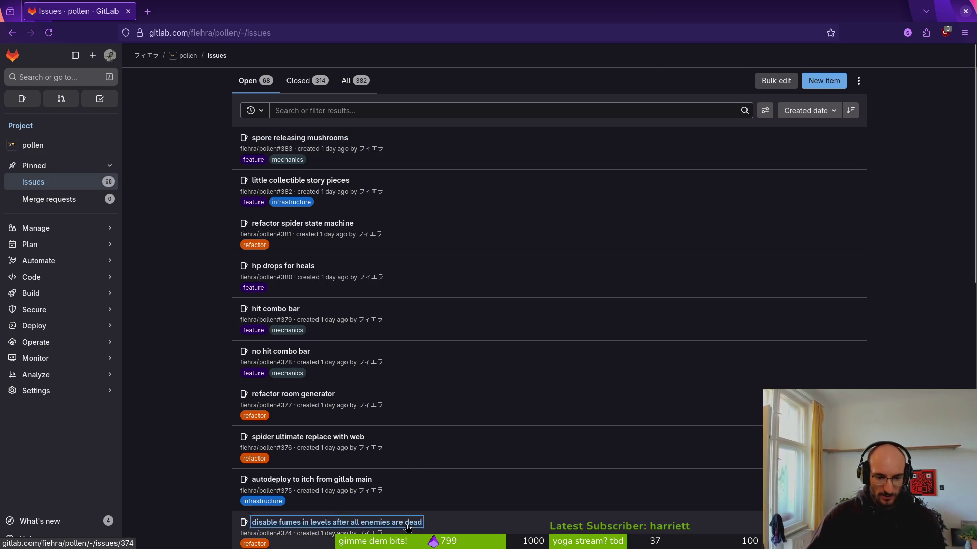
Browse both pages of open issues, then open #353 'dont reset mosqutio explosion timer when stunning' in its own tab
scroll(334, 310, down, 4)
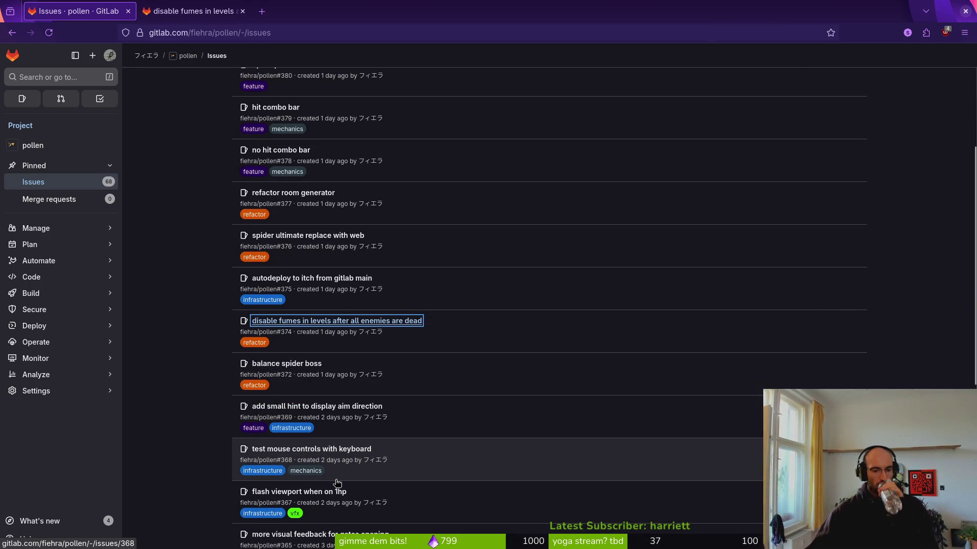
scroll(619, 163, down, 3)
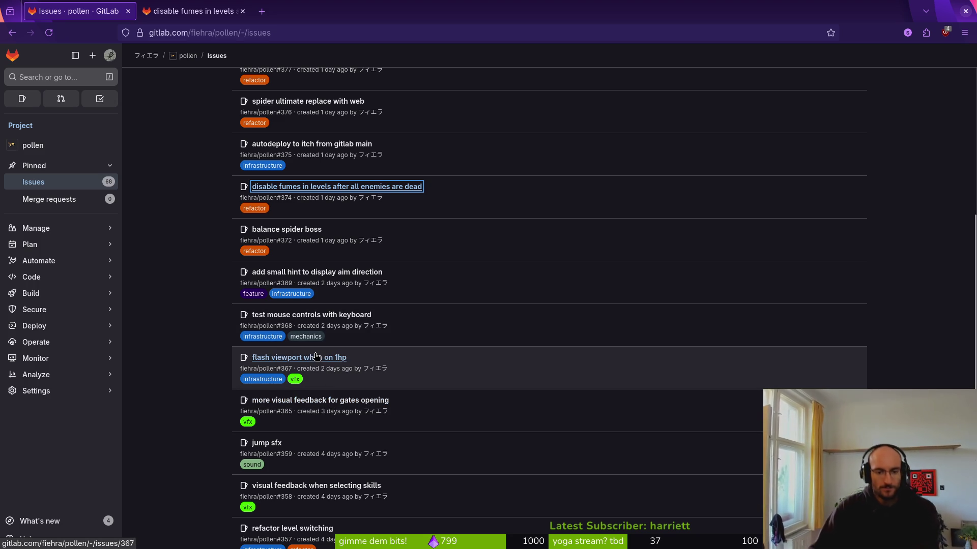
scroll(451, 363, down, 3)
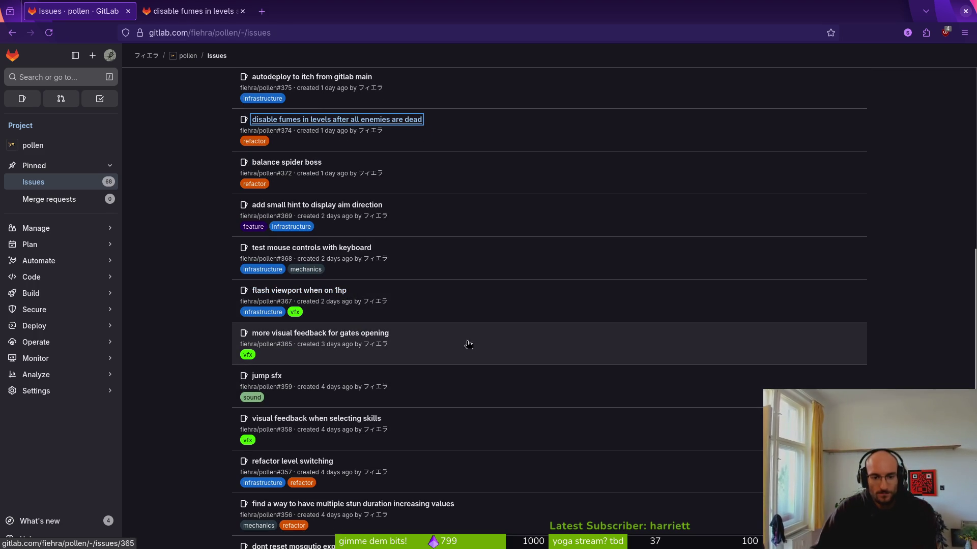
scroll(461, 335, down, 3)
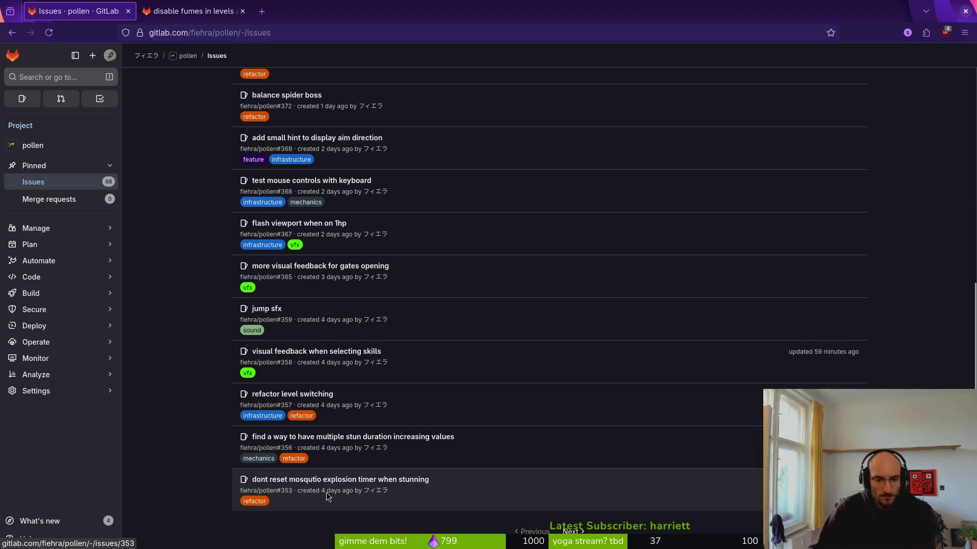
scroll(544, 478, down, 3)
click(573, 478)
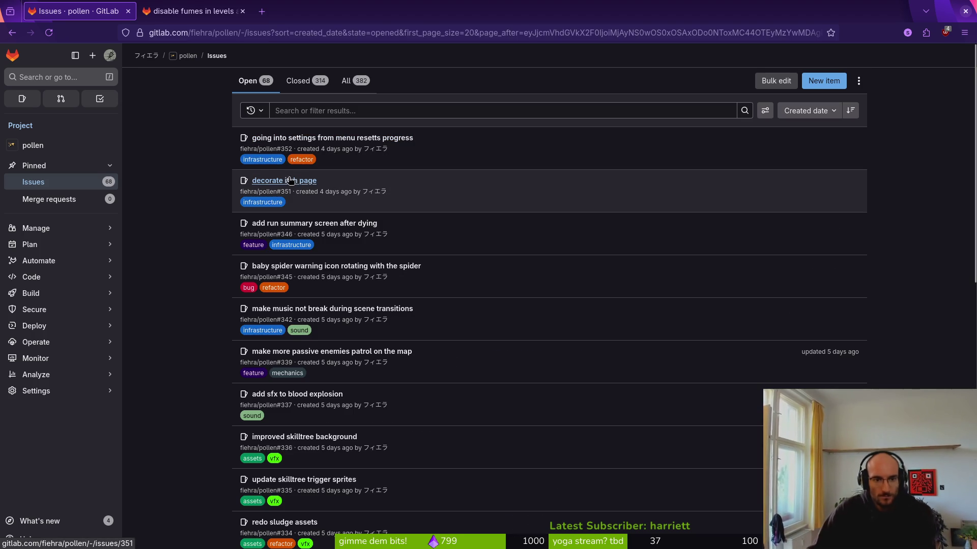
key(alt+Left)
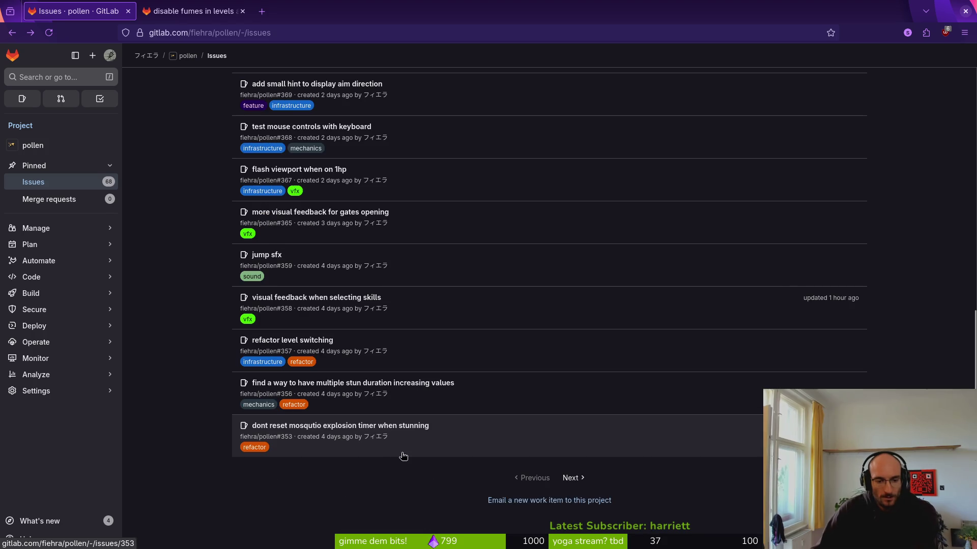
middle_click(274, 427)
click(307, 7)
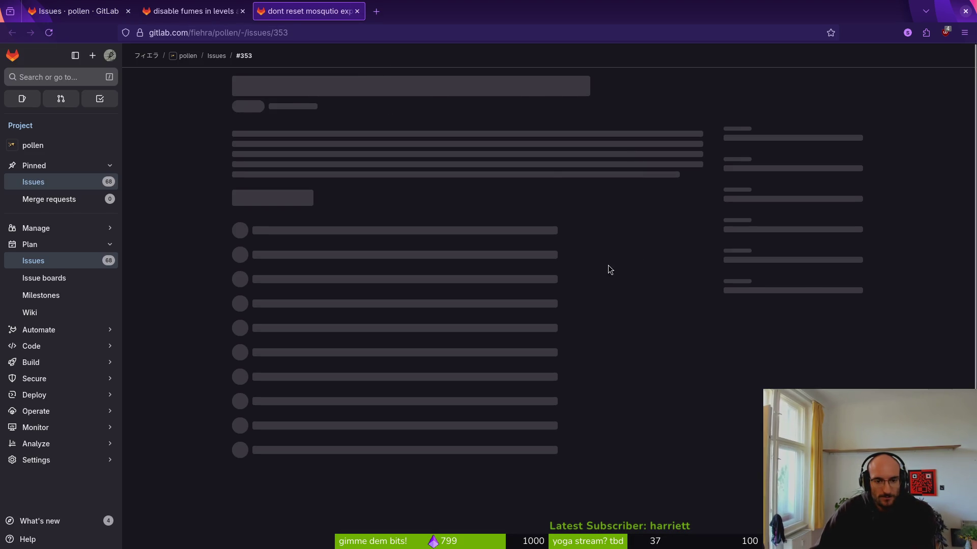
Close the #353 issue tab and go to page 2 of the open issues
scroll(361, 243, down, 1)
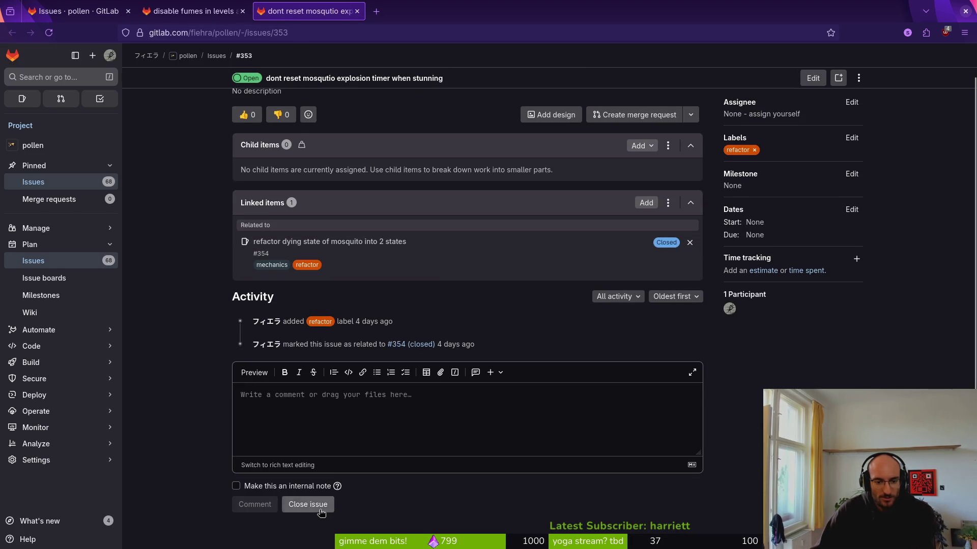
click(358, 10)
click(76, 11)
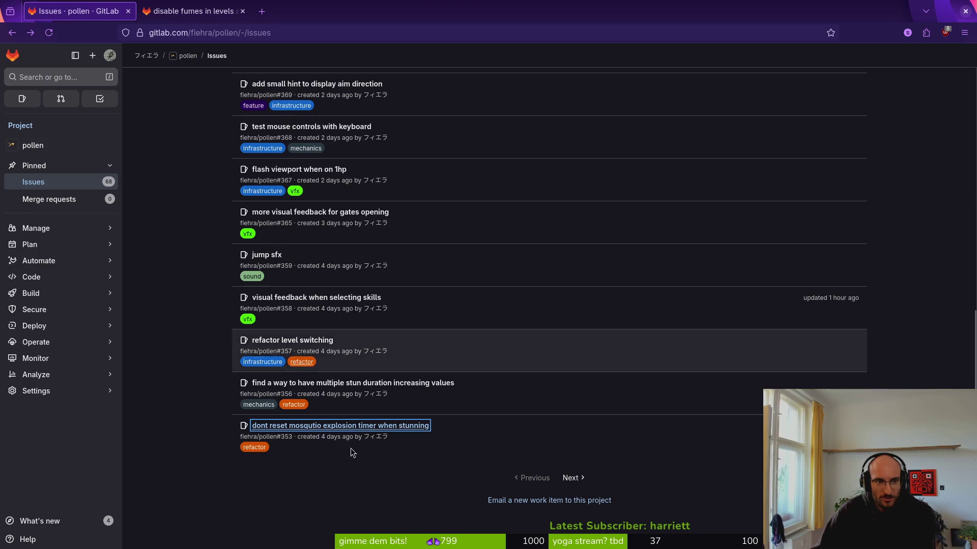
click(731, 475)
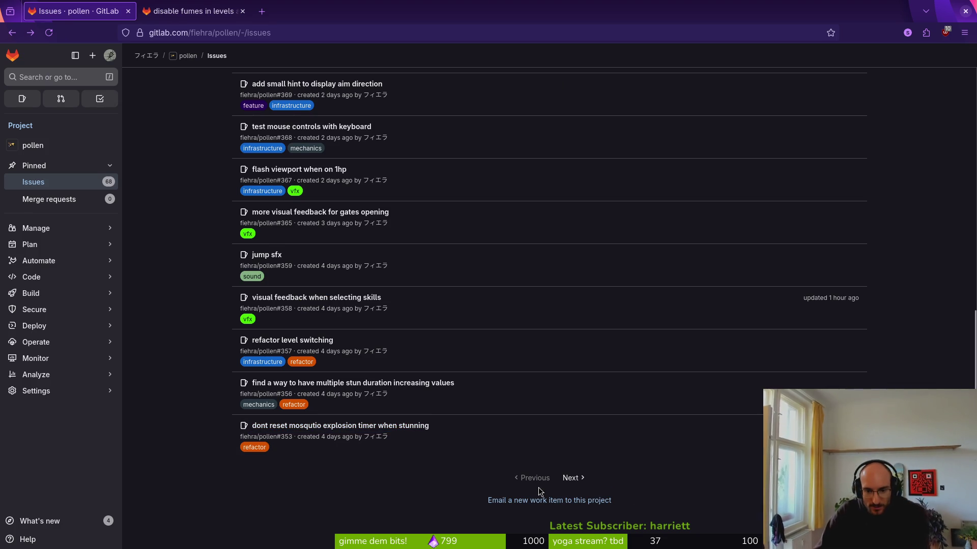
click(574, 484)
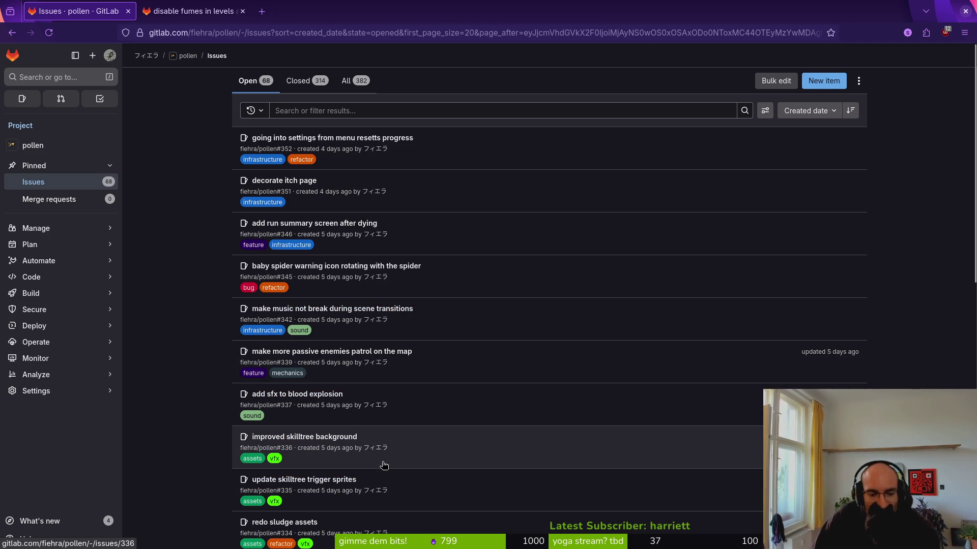
Review page 2, then bring up the #374 fumes issue tab and switch to the editor
scroll(412, 400, down, 5)
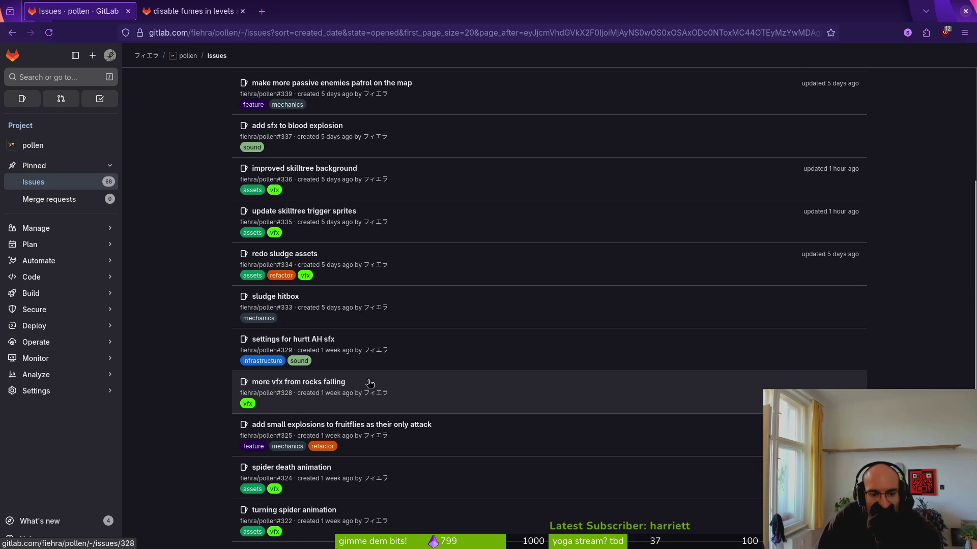
scroll(441, 424, down, 2)
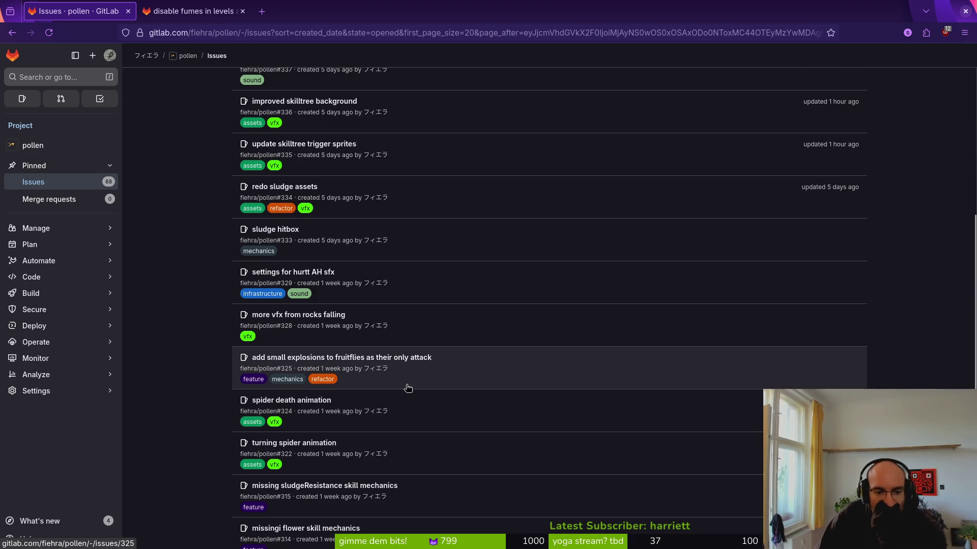
scroll(407, 388, down, 3)
key(ctrl+Tab)
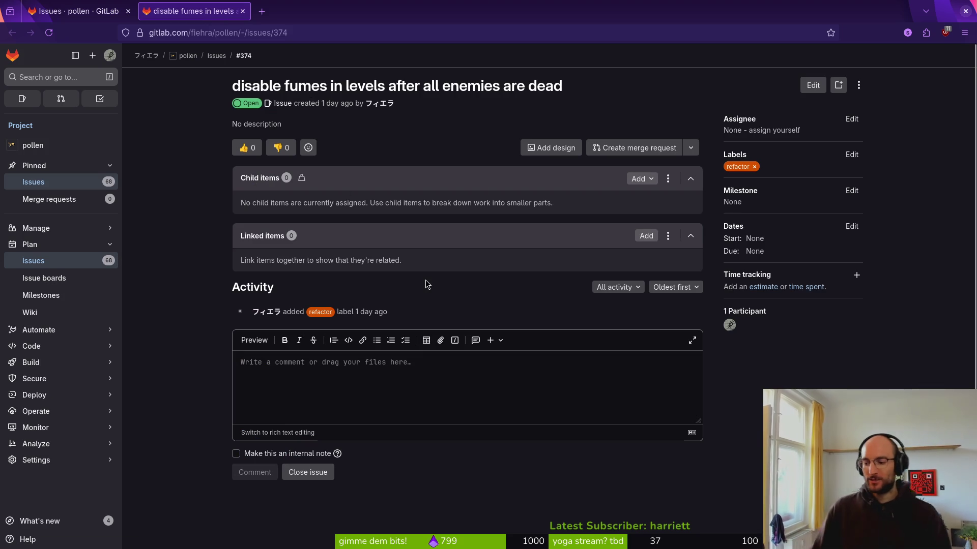
key(alt+Tab)
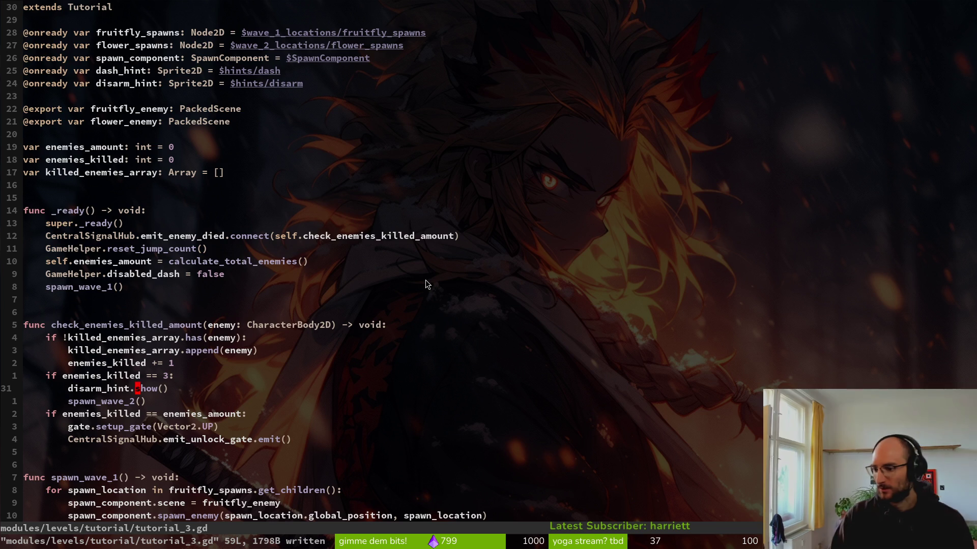
Grep the project for 'fume' and open level_7.gd at the top_fumes result
key(space)
key(f)
key(f)
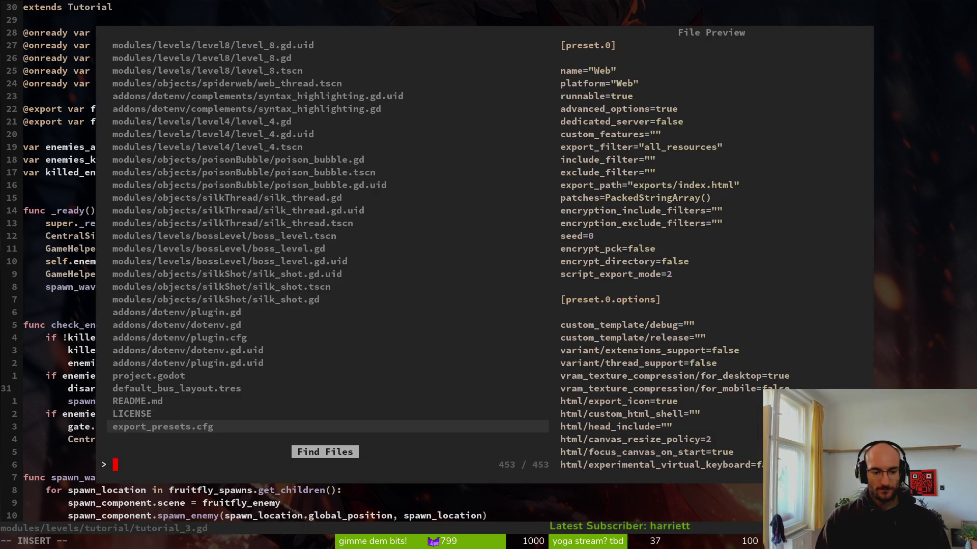
key(Escape)
key(space)
text(psfume)
key(Return)
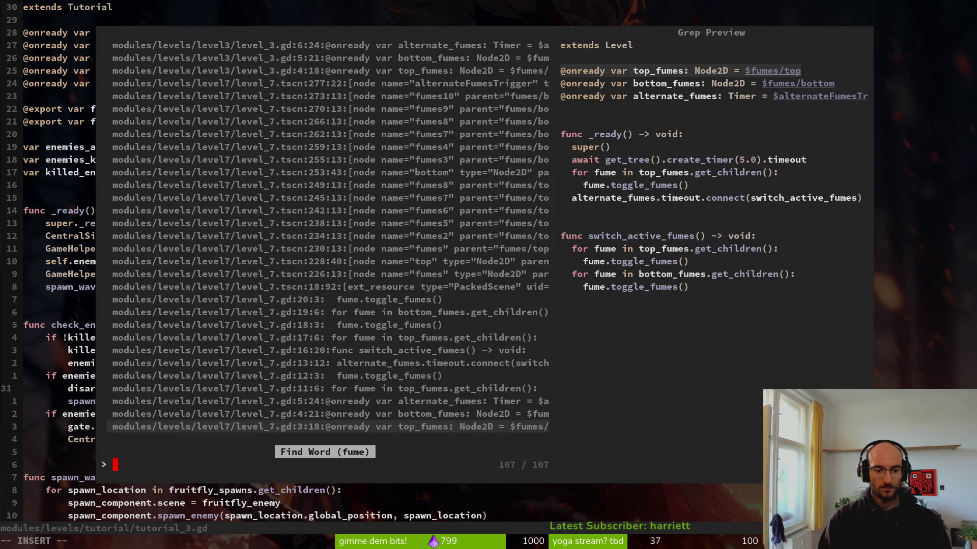
key(Return)
key(j)
key(j)
key(j)
Open level.gd in a vertical split beside level_7.gd, at the all-enemies-killed check
key(ctrl+p)
text(level.gd)
key(ctrl+v)
key(j)
key(j)
key(j)
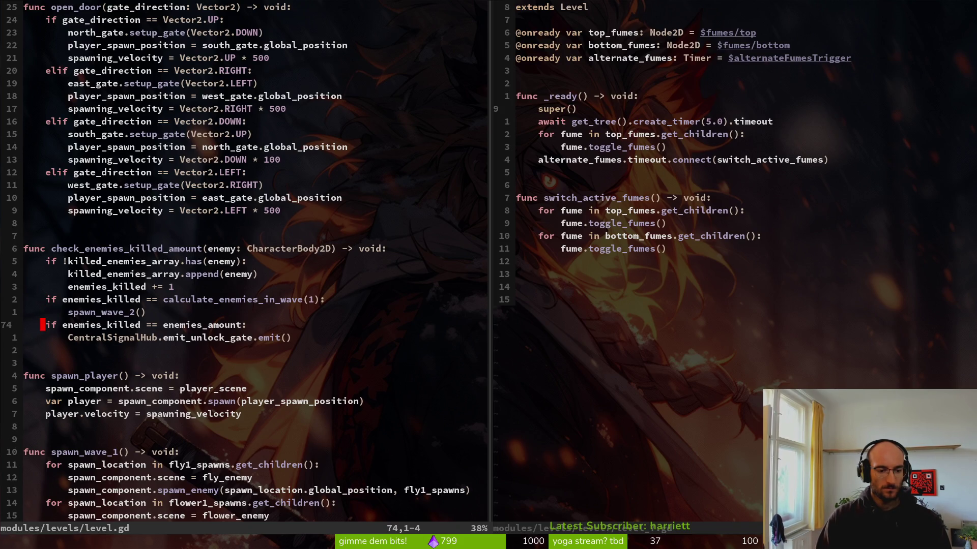
key(ctrl+l)
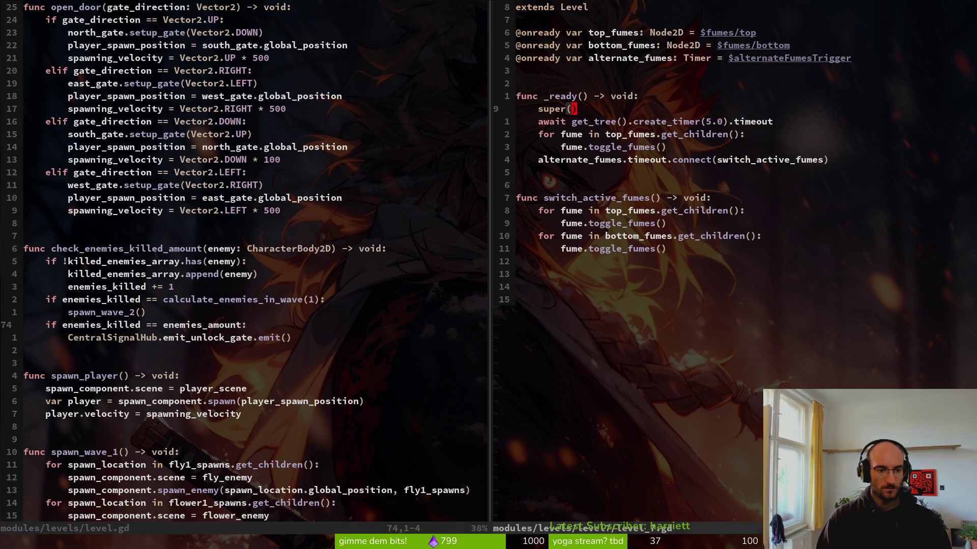
key(j)
key(e)
key(j)
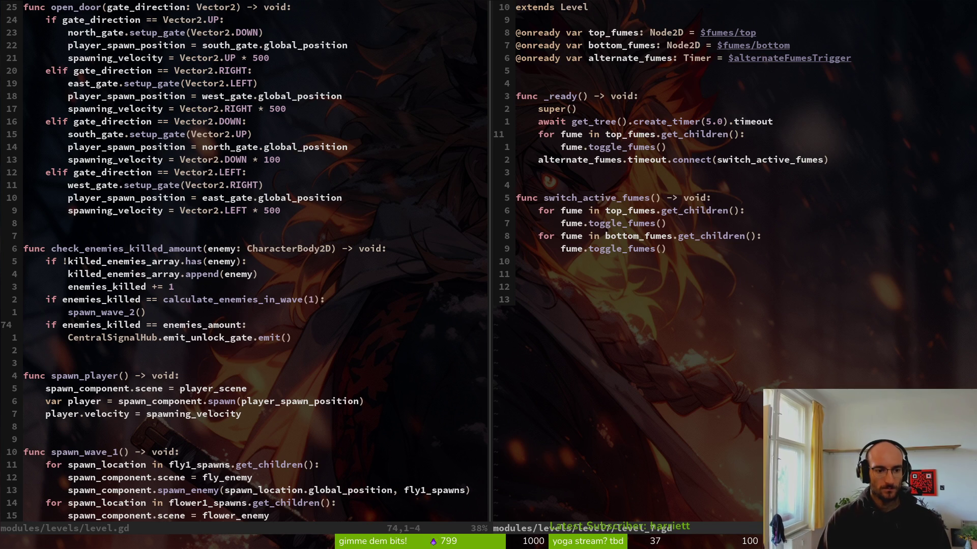
key(ctrl+p)
key(Escape)
key(ctrl+p)
Open central_signal_hub.gd in the right split at the emit_boss_died signal line
text(centrl)
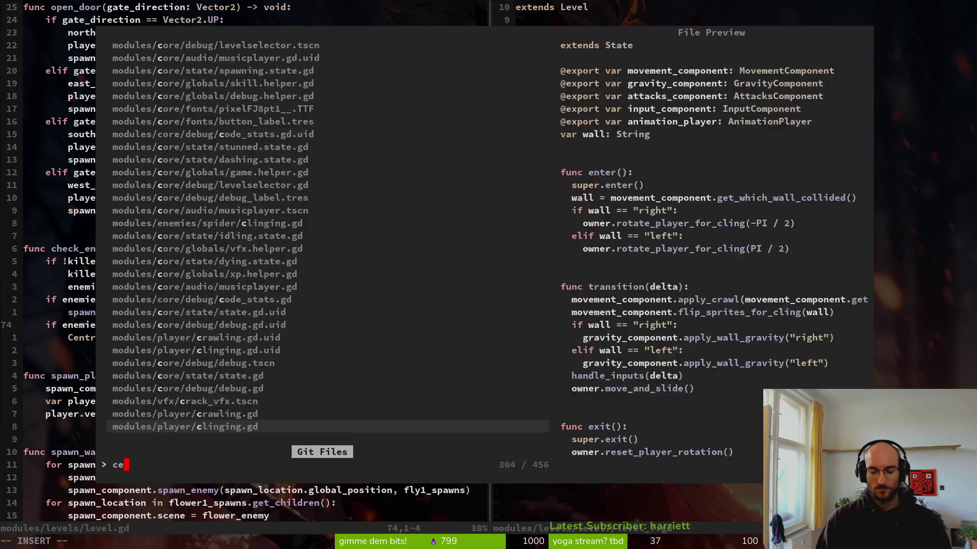
key(Return)
key(j)
key(7)
key(j)
key(9)
key(j)
key(4)
key(j)
key(k)
key(7)
key(k)
key(7)
key(k)
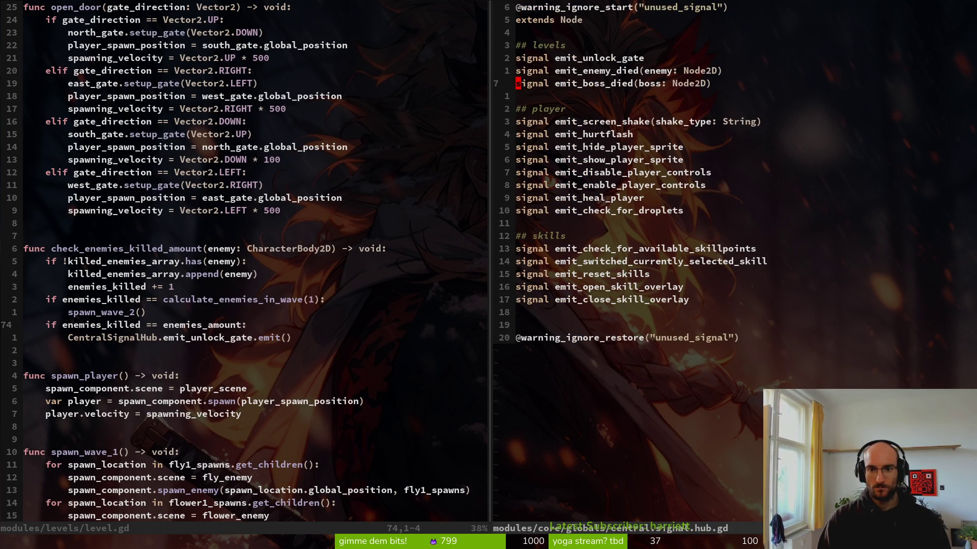
Duplicate the emit_boss_died signal and rename the copy to emit_killed_all_enemies
key(y)
key(y)
text(pwcw)
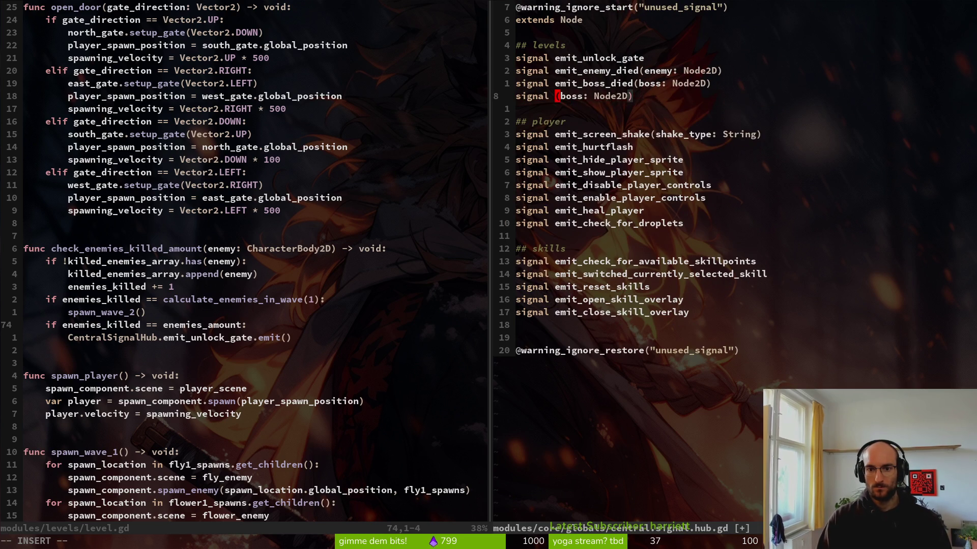
text(emiit)
key(BackSpace)
key(BackSpace)
text(t_killed)
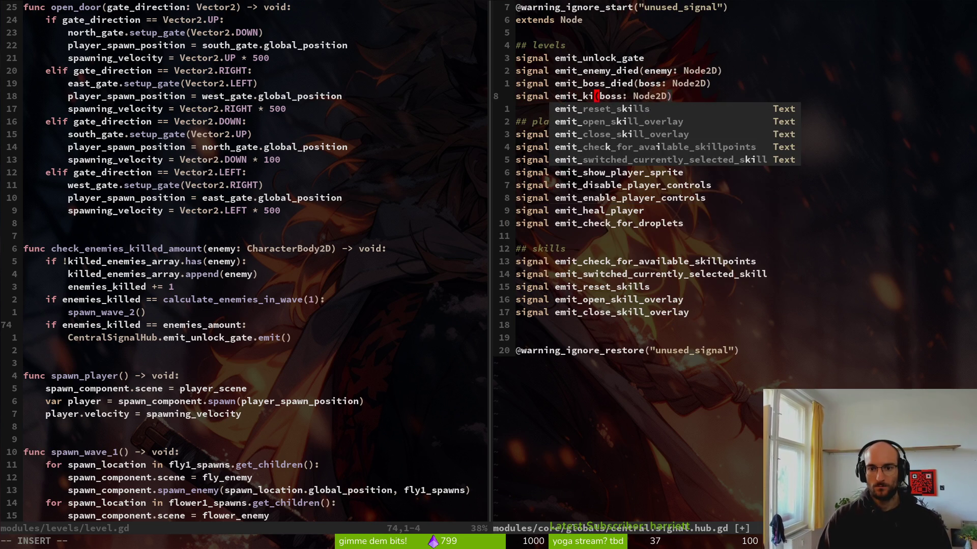
text(_all_enemies)
key(Escape)
Remove the boss Node2D parameter from the new signal and save the signal hub file
key(l)
key(%)
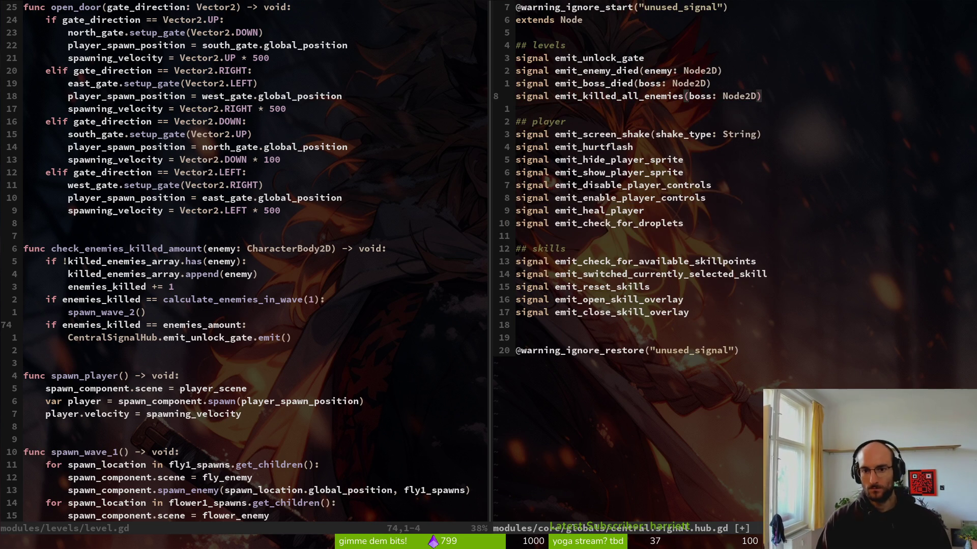
key(l)
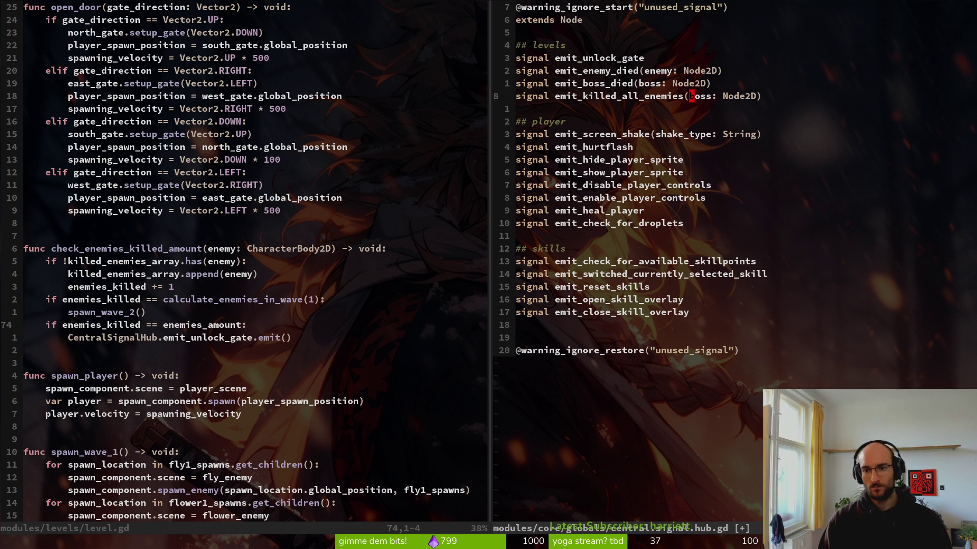
key(c)
key(w)
key(Delete)
key(Delete)
key(Delete)
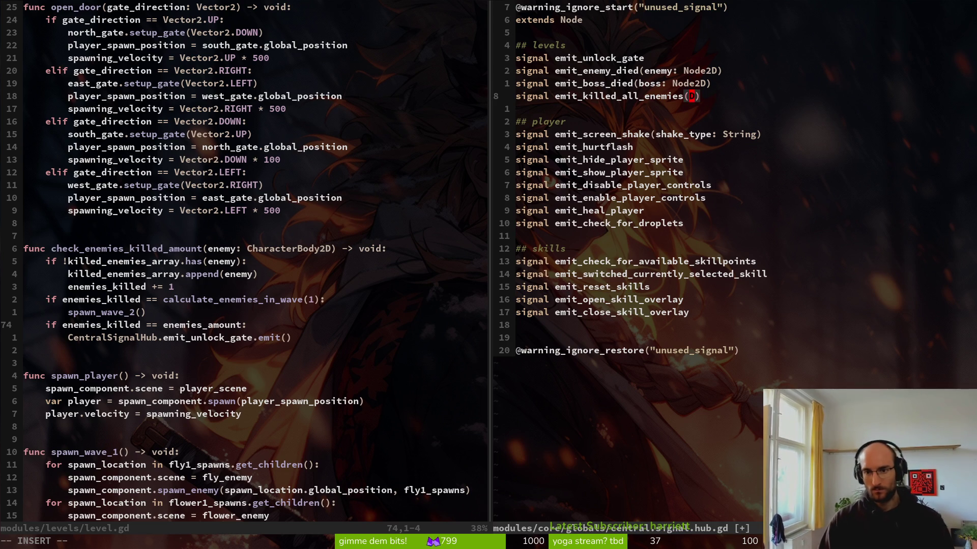
key(BackSpace)
key(Delete)
key(Escape)
text(:w)
key(Return)
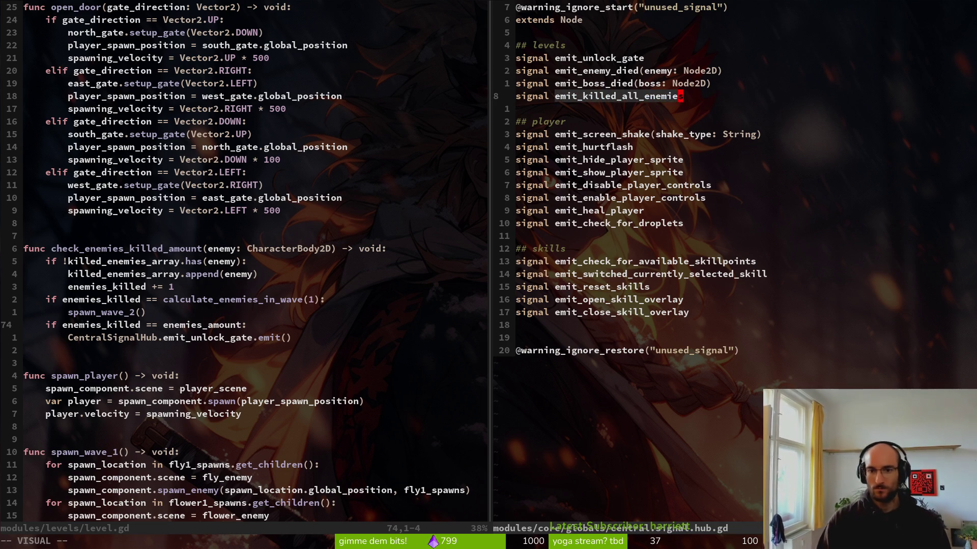
Add CentralSignalHub.emit_killed_all_enemies.emit() under the all-enemies-killed check in level.gd and save
key(ctrl+w)
key(h)
key(o)
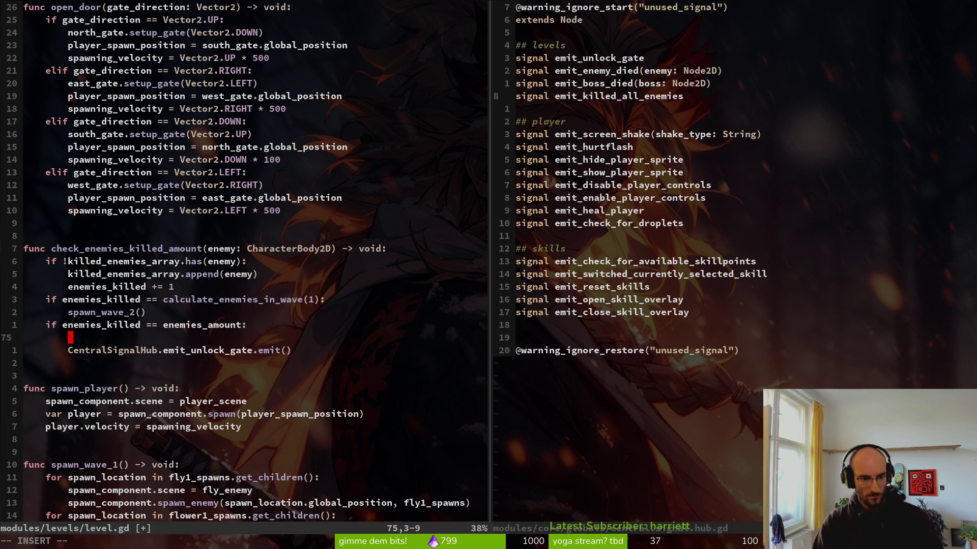
text(emit_killed_all_enemie)
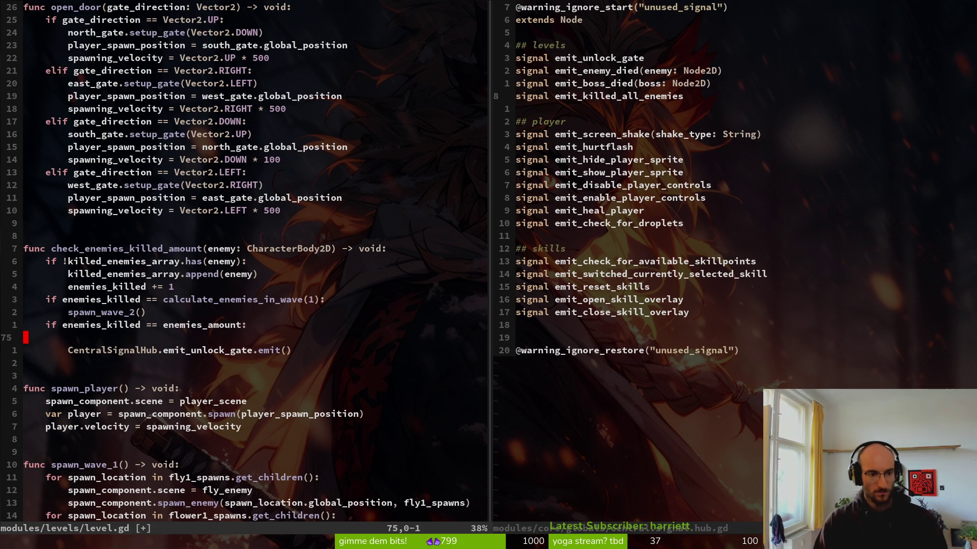
text(I)
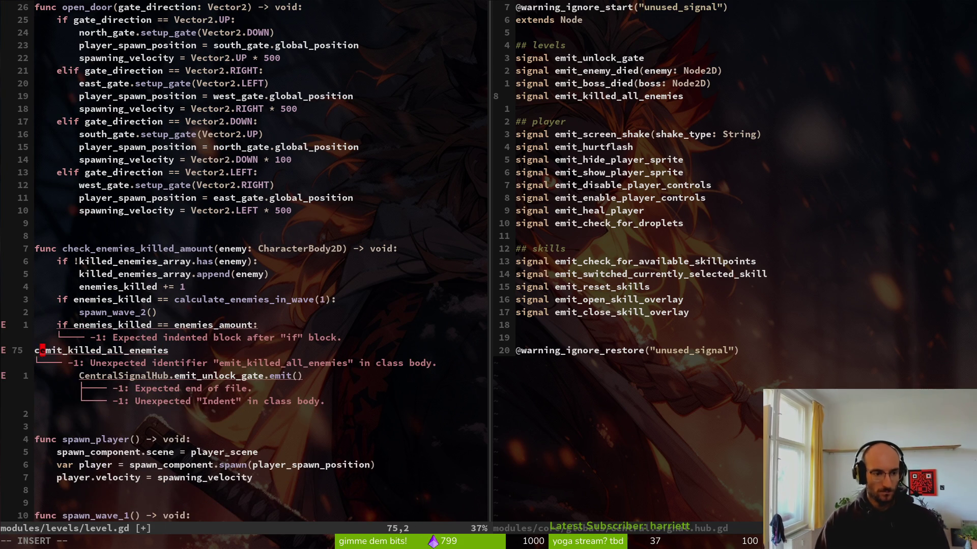
text(CentralSignalHub.)
key(Escape)
key(greater)
key(greater)
key(greater)
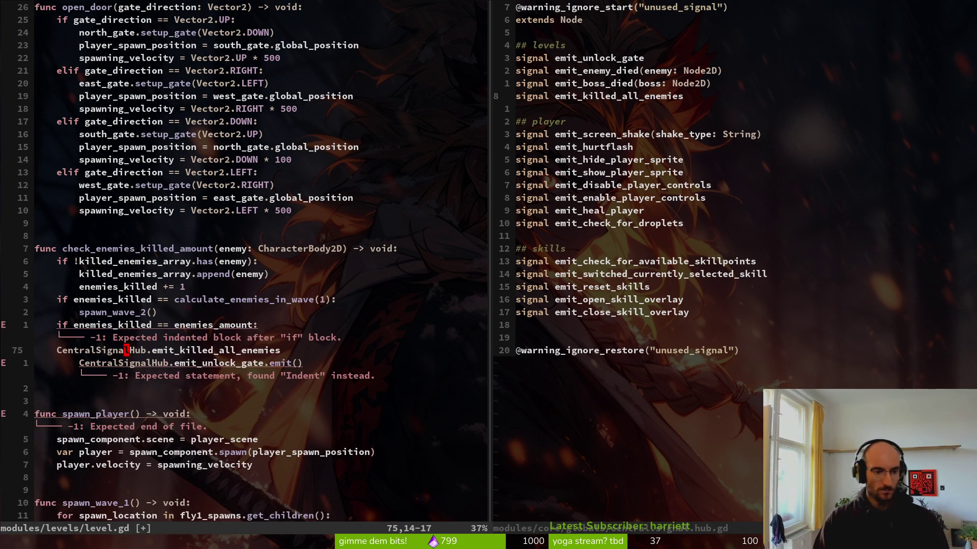
text(Aemit())
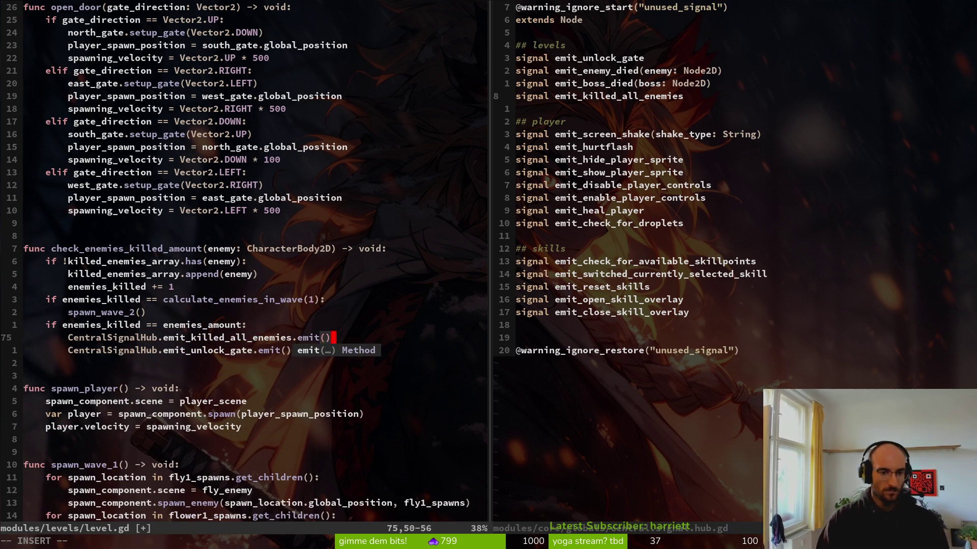
key(Escape)
text(:w)
key(Return)
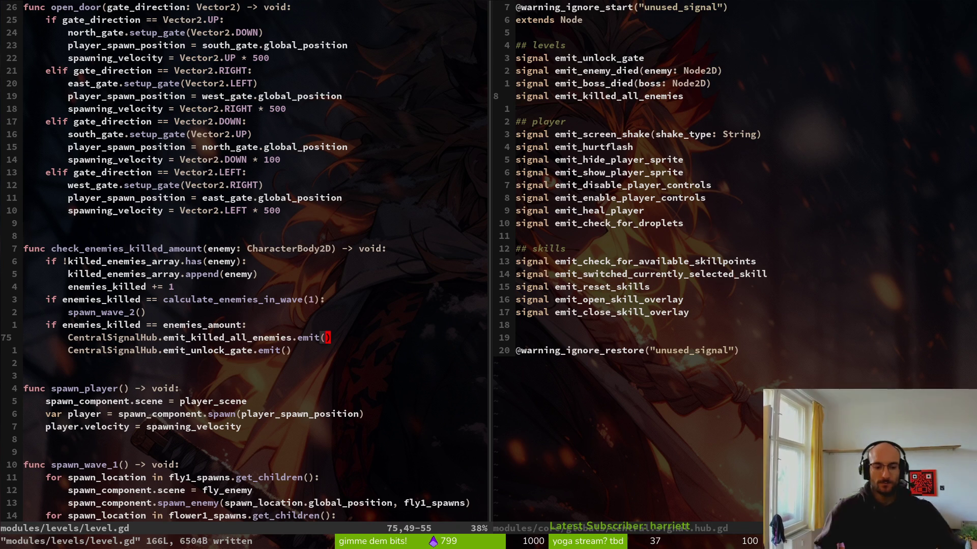
Review the new emit line in level.gd and move back to the right-hand split
key(j)
key(j)
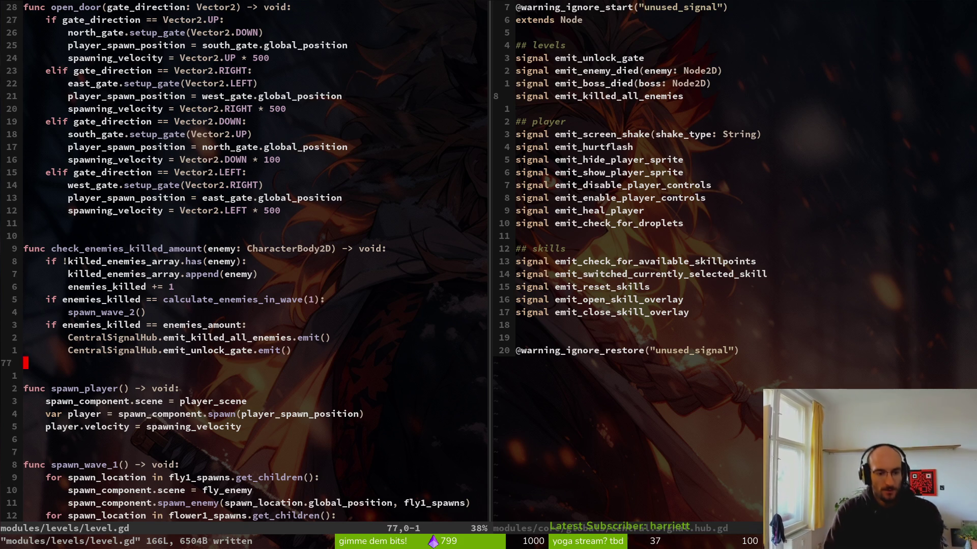
key(k)
key(k)
key(0)
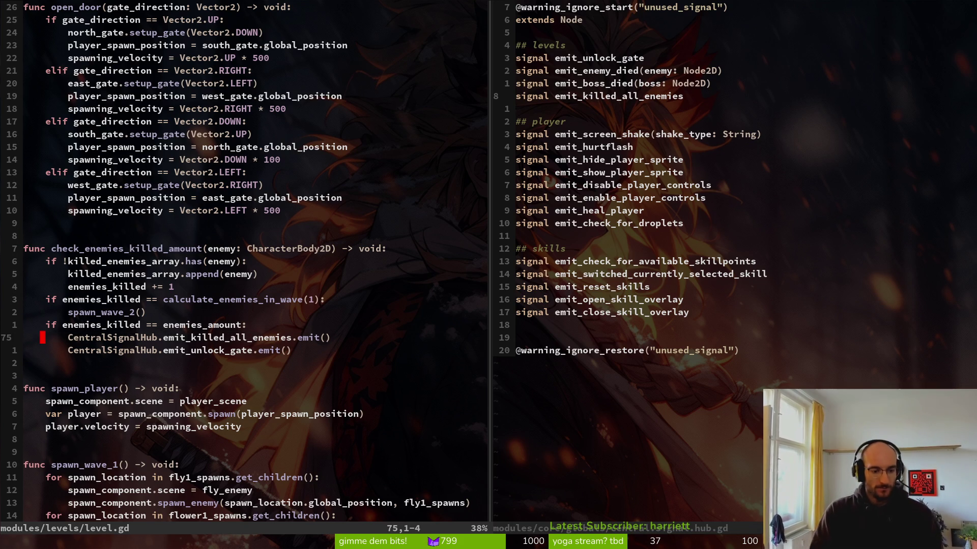
key(ctrl+w)
key(l)
key(ctrl+p)
Open level_7.gd and connect emit_killed_all_enemies to disable_fumes in _ready
text(level7)
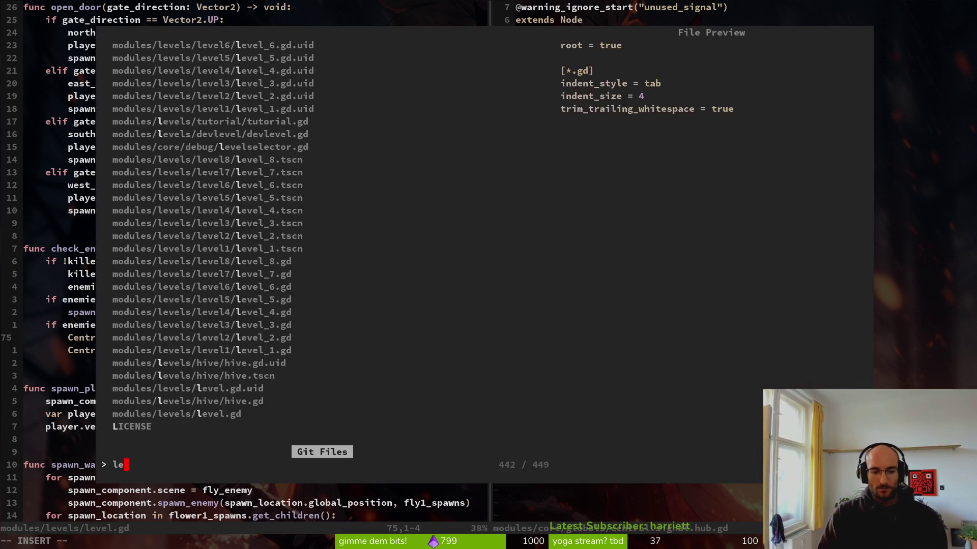
key(Return)
key(k)
key(k)
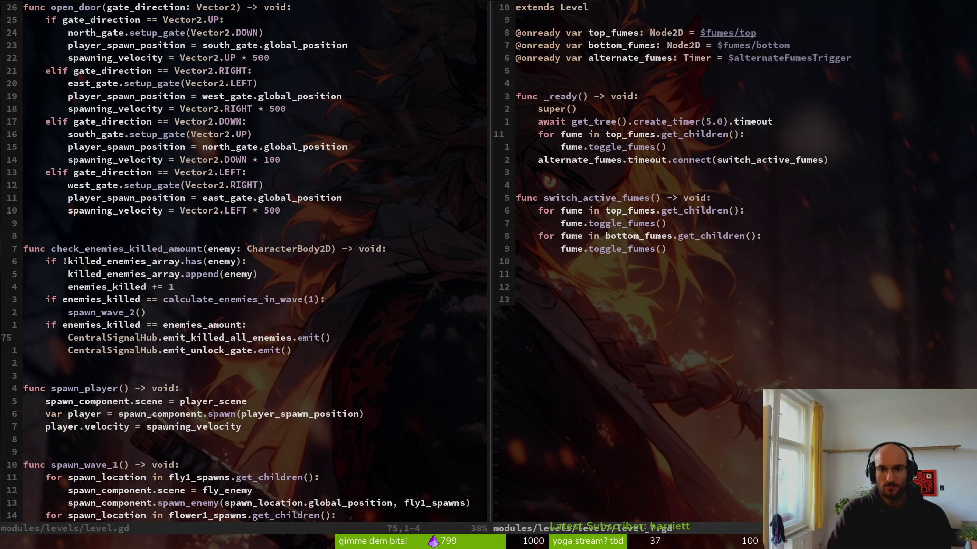
key(o)
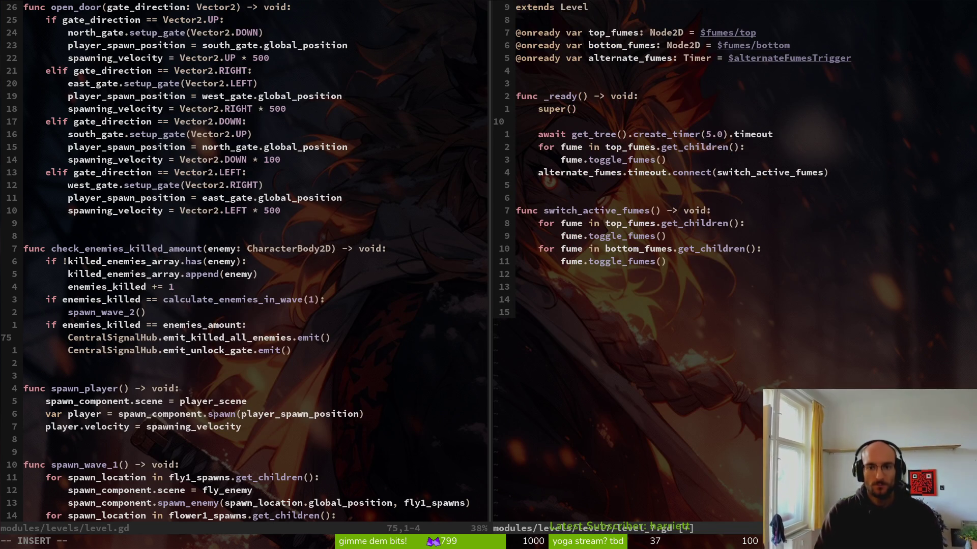
text(cen)
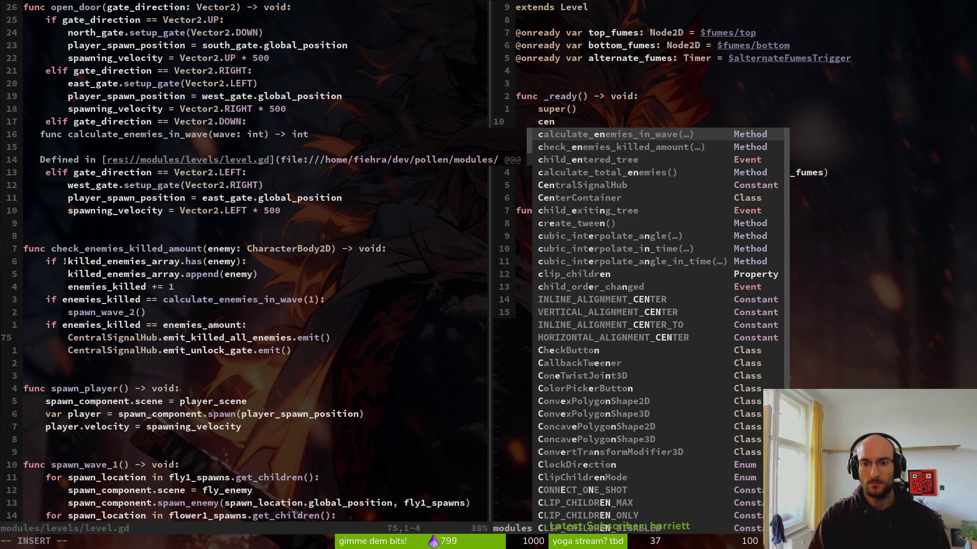
text(tr)
key(Return)
text(.emi)
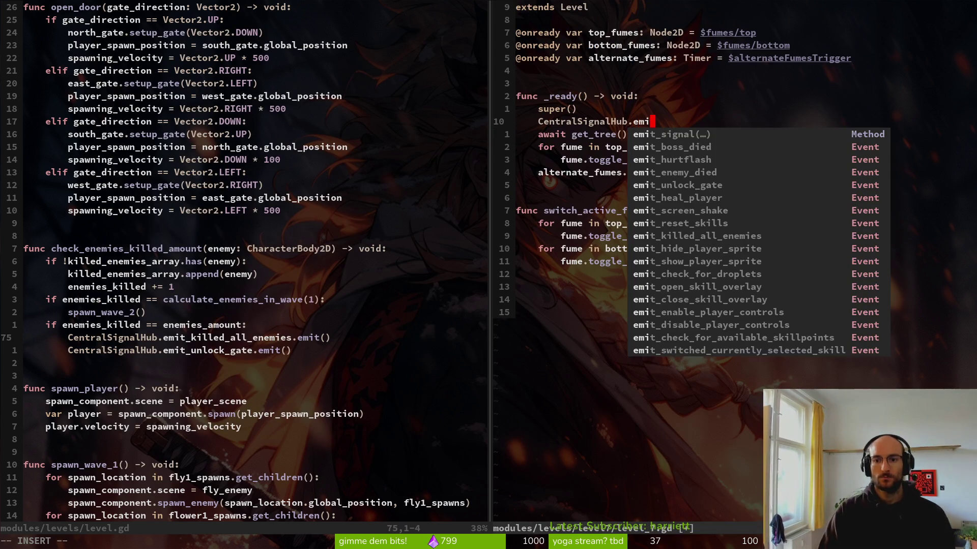
text(t_kil)
key(Return)
text(.connect)
key(Return)
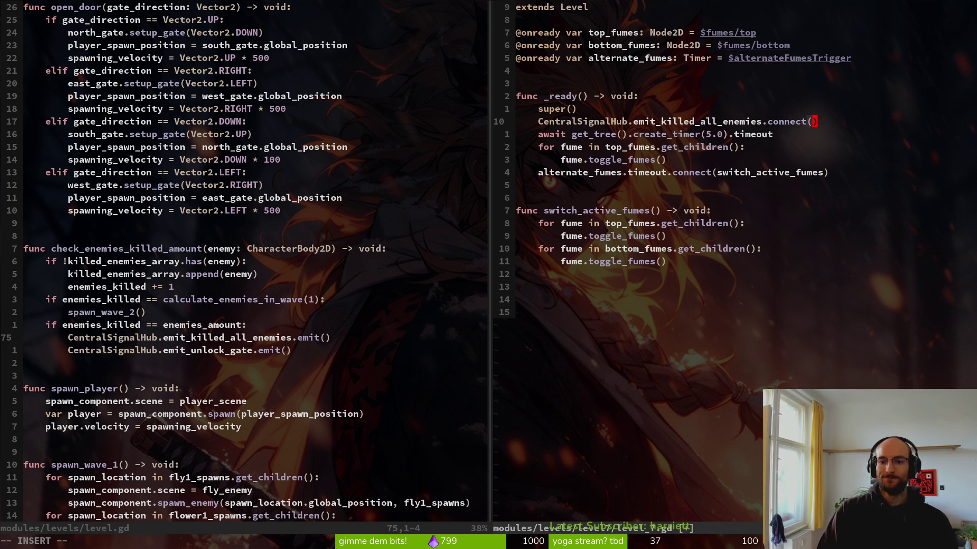
text(disab)
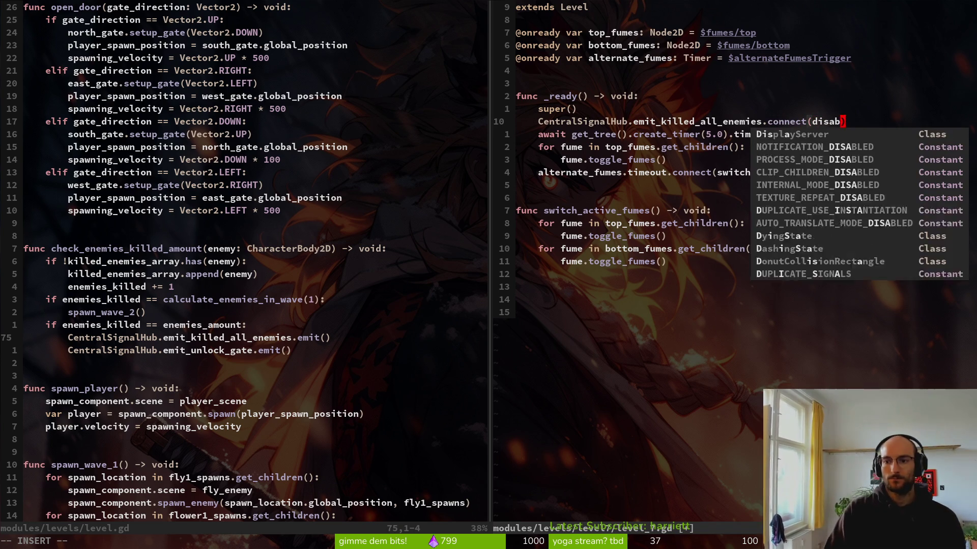
text(le)
key(BackSpace)
key(BackSpace)
key(BackSpace)
key(BackSpace)
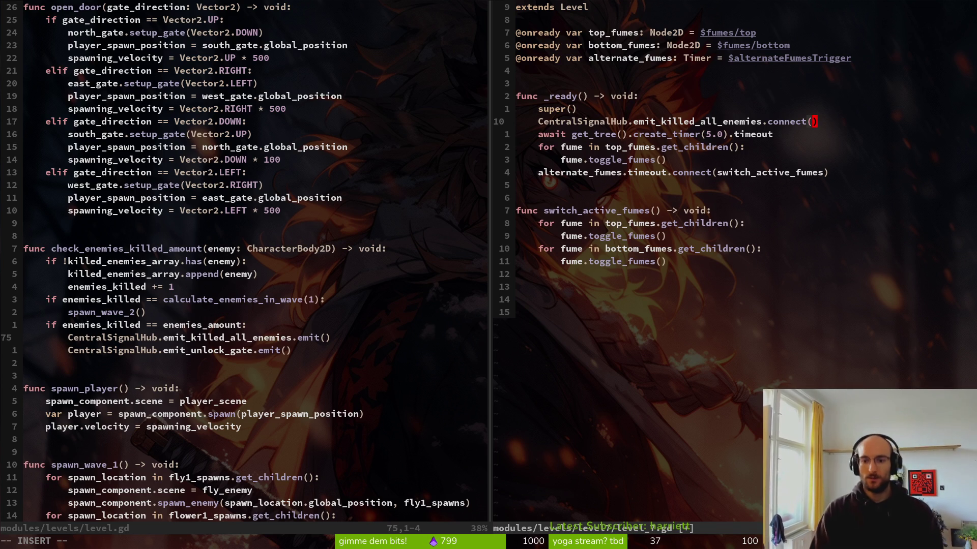
text(disable_f)
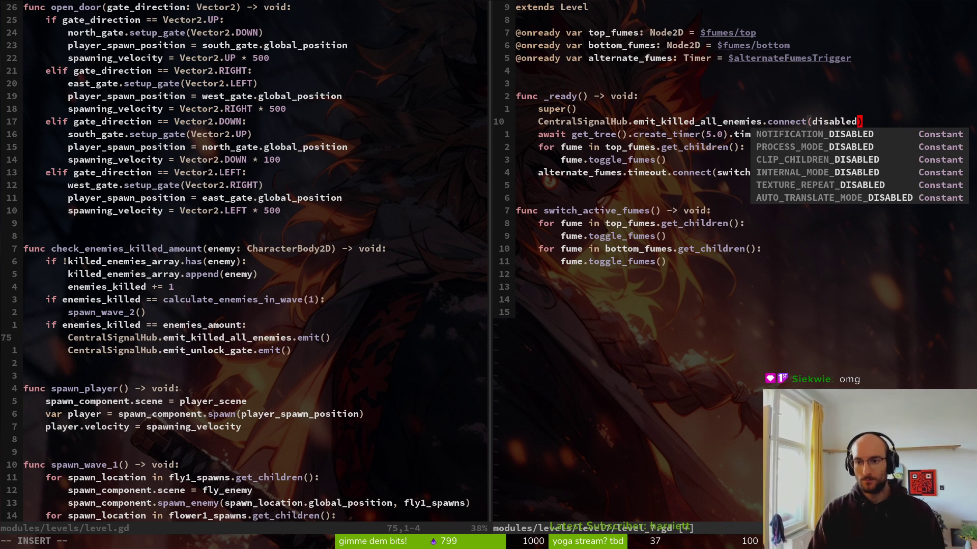
text(umes)
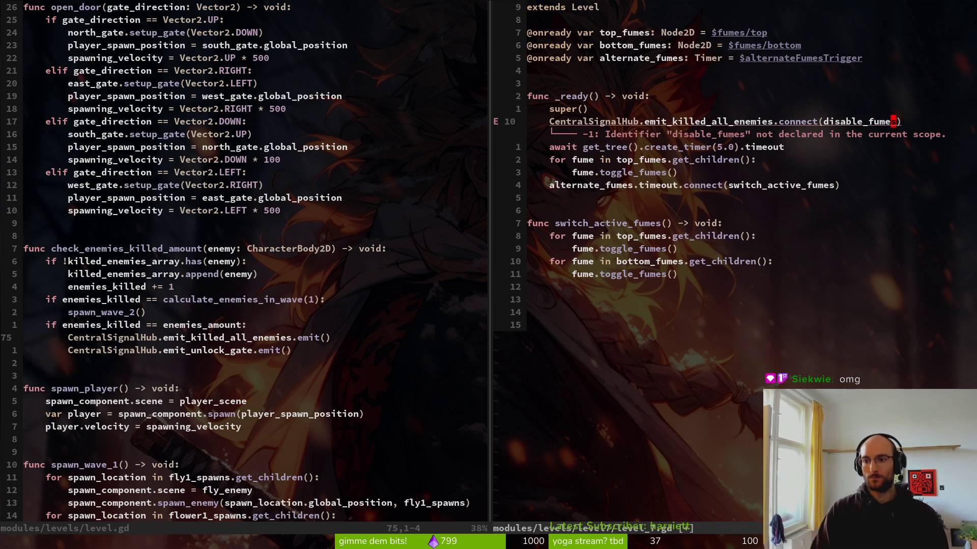
key(Escape)
Add a disable_fumes() -> void function containing the top and bottom fume loops
key(j)
key(j)
key(j)
key(j)
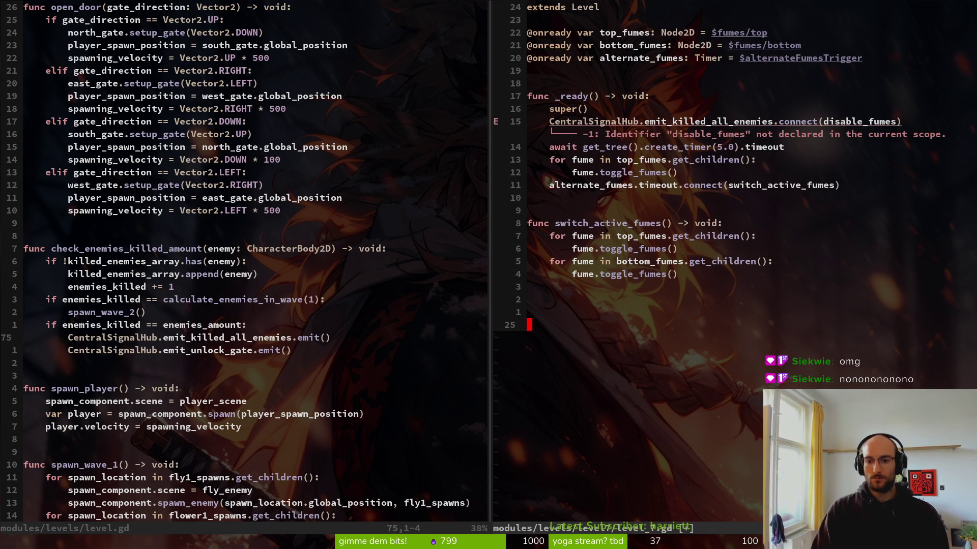
text(ifunc )
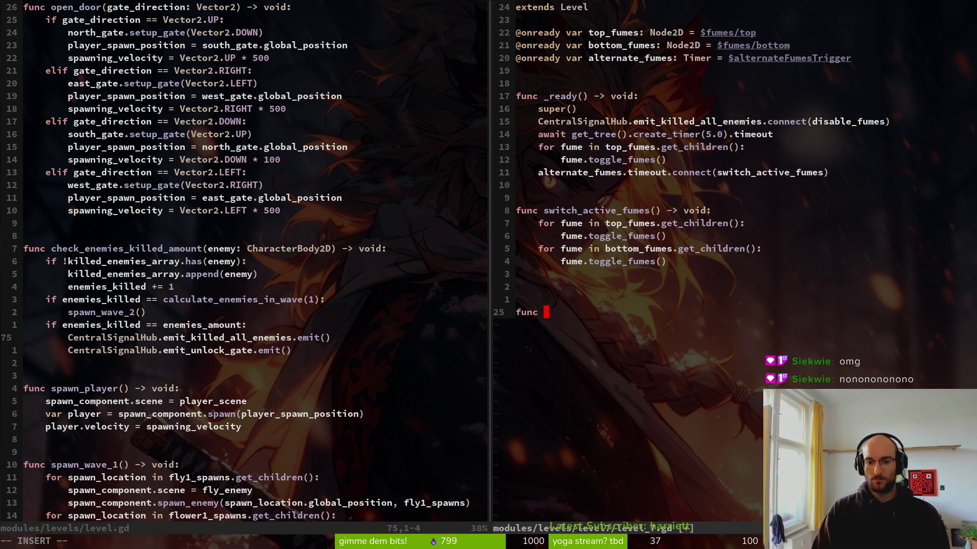
text(disable_fumes()
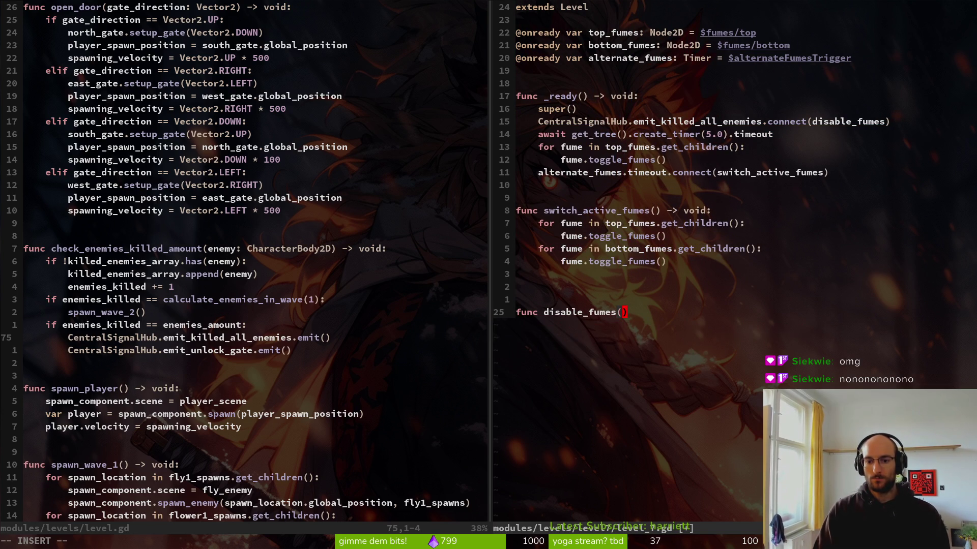
text() -> void:)
key(Return)
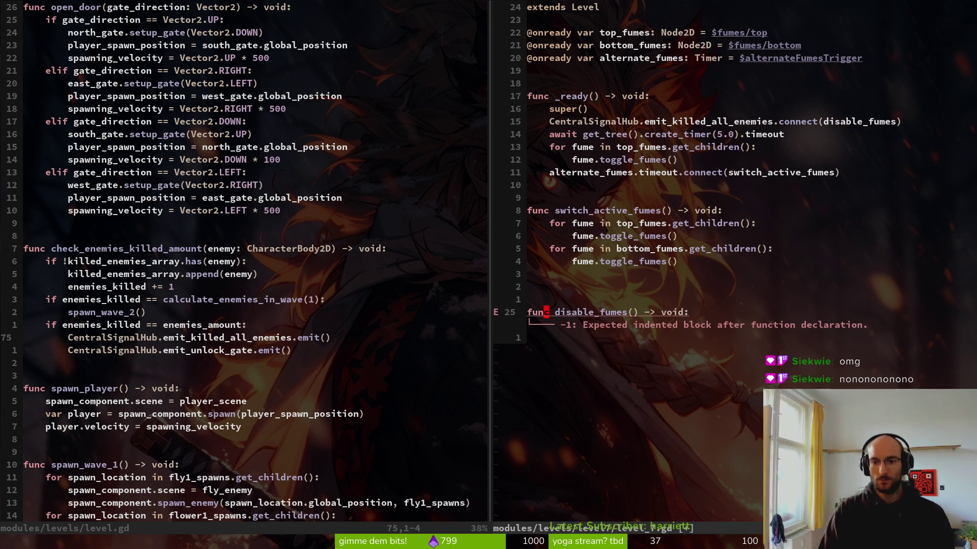
key(k)
key(k)
key(k)
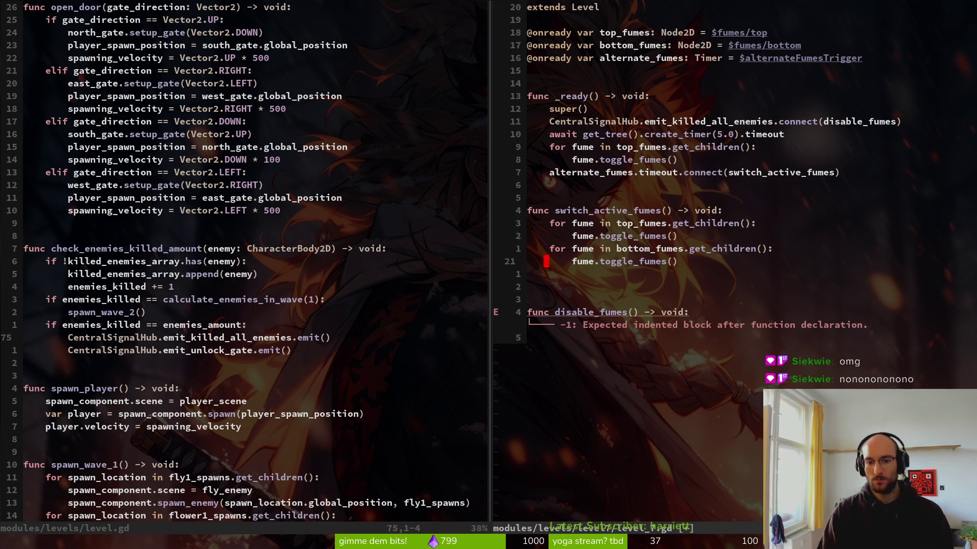
key(shift+v)
key(j)
key(j)
key(j)
key(y)
key(j)
key(j)
key(j)
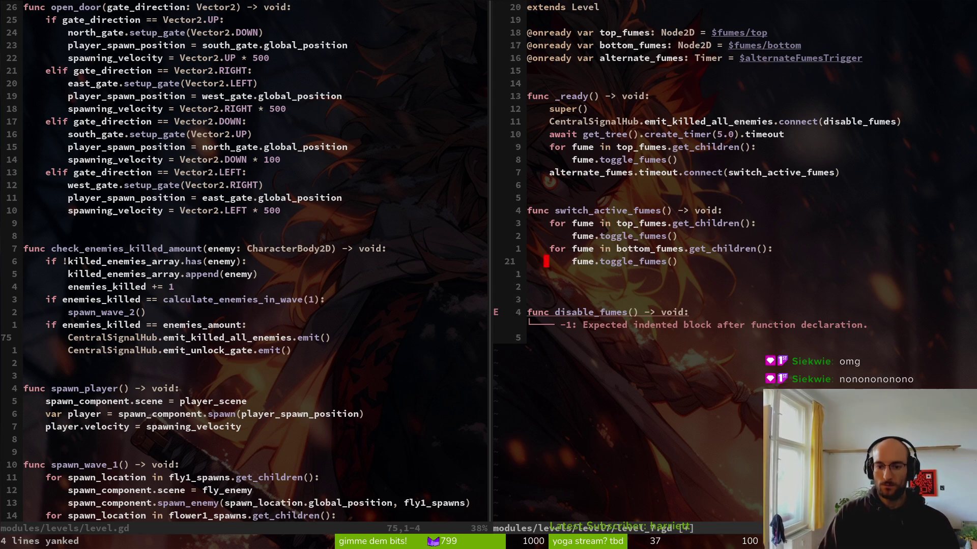
key(p)
text(jwwcwdsi)
key(BackSpace)
key(BackSpace)
text(isa)
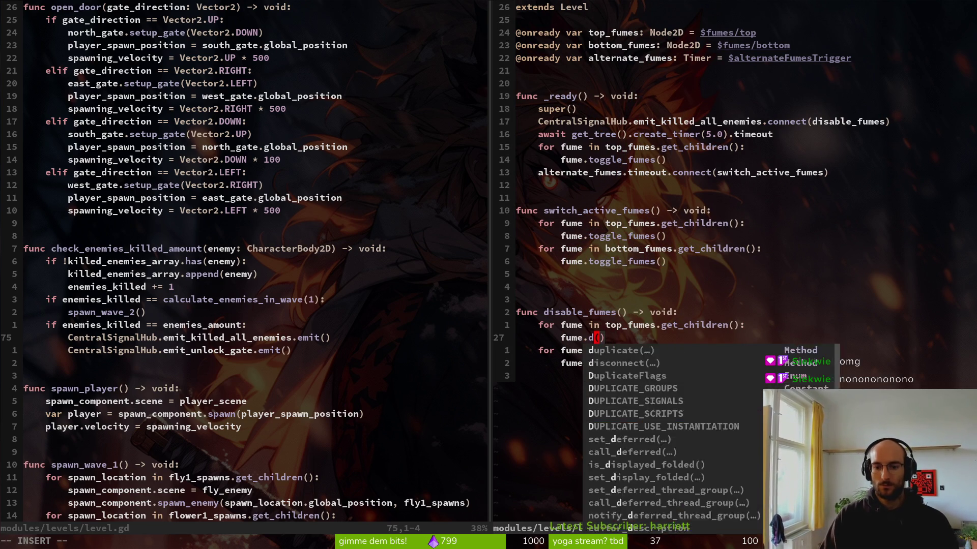
text(ble_fume)
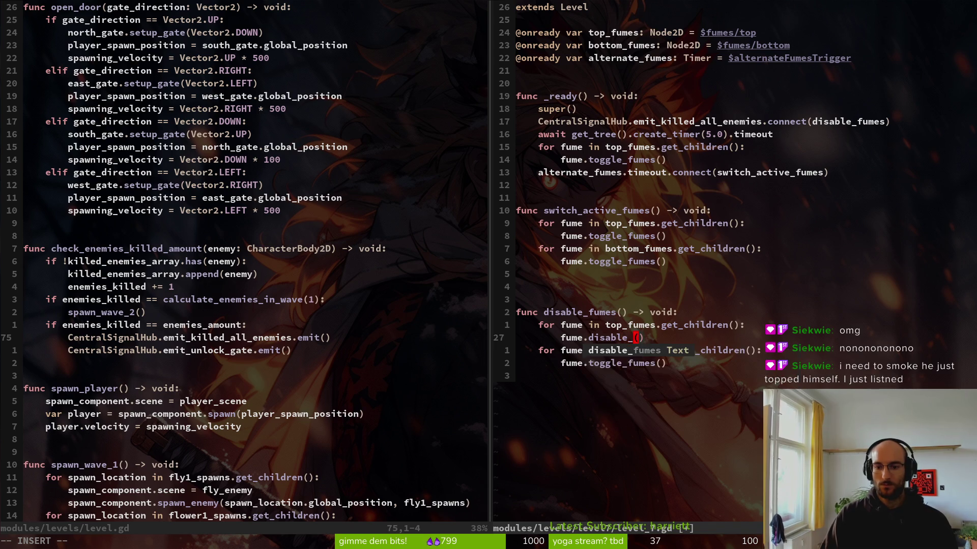
key(Escape)
key(ctrl+p)
Replace the loops' toggle_fumes calls with disable_fumes from fumes.gd and save level_7.gd
text(fume)
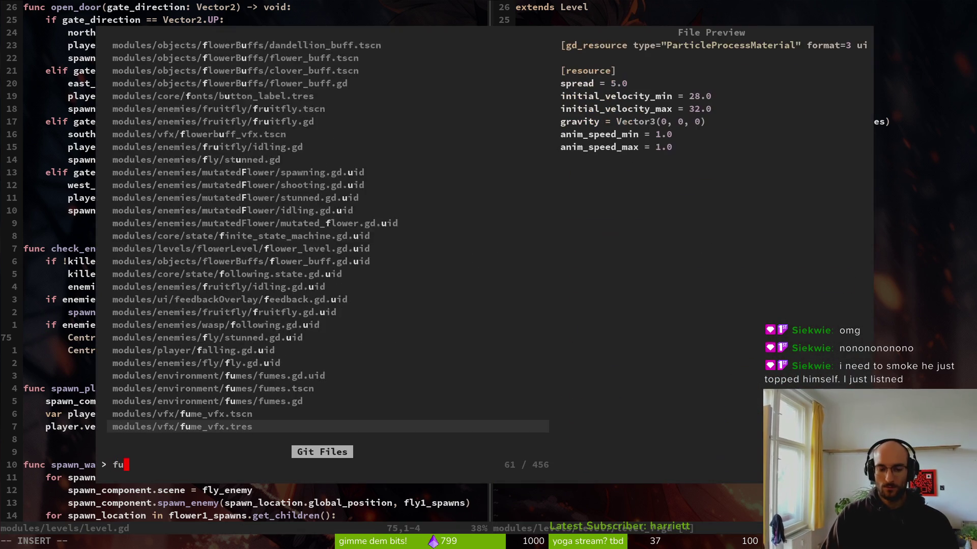
key(ctrl+p)
key(ctrl+p)
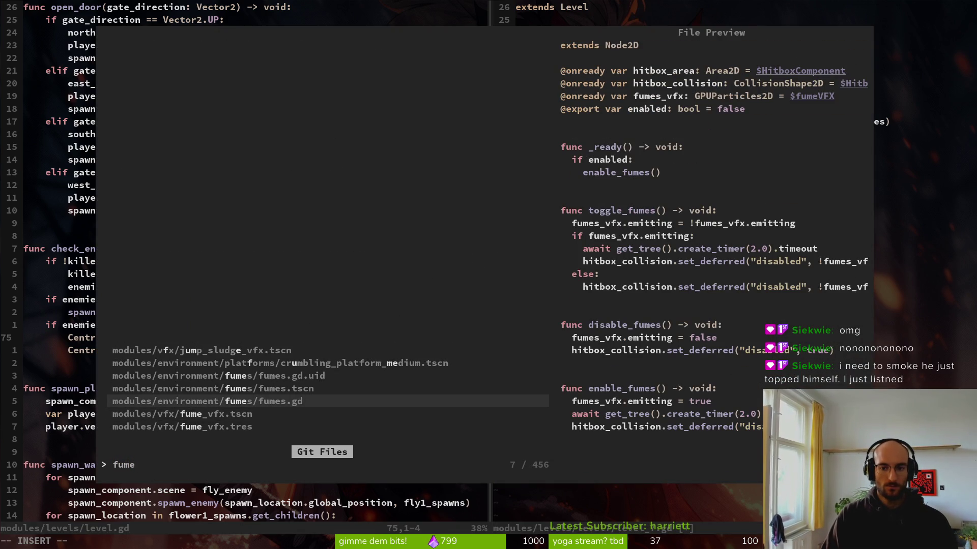
key(Return)
text(as)
key(Escape)
key(y)
key(y)
key(j)
key(j)
text(Vp)
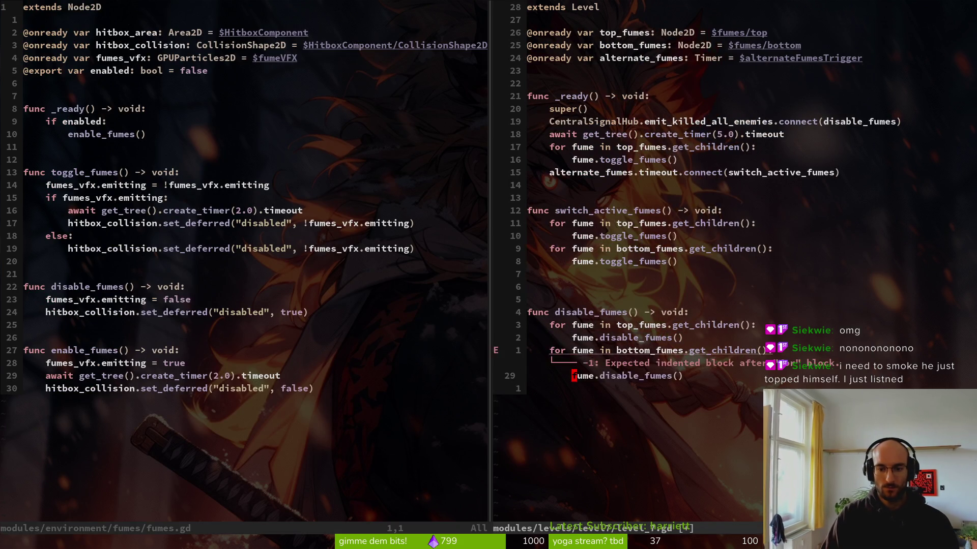
text(:w)
key(Return)
Tidy the blank lines around disable_fumes, yank the whole function, and save level_7.gd
key(k)
key(k)
key(k)
key(d)
key(d)
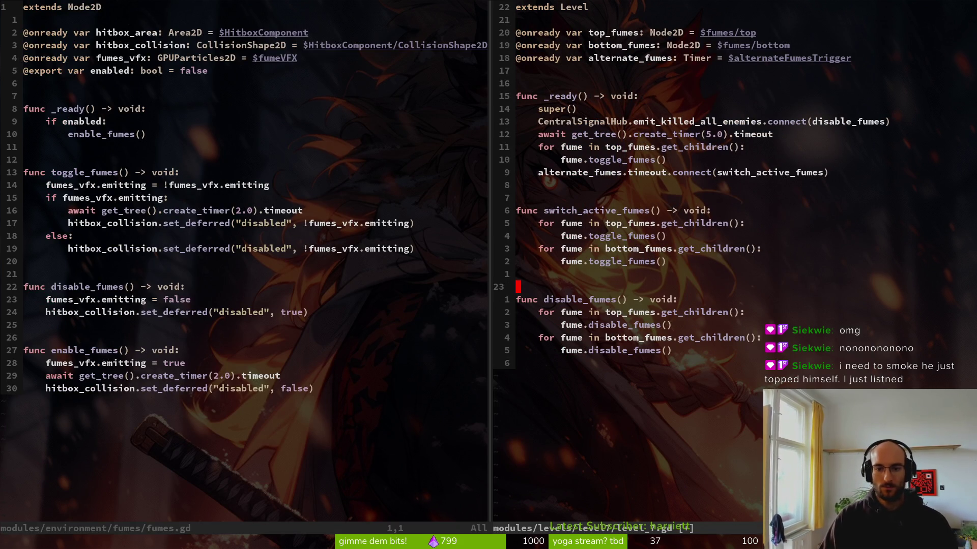
key(k)
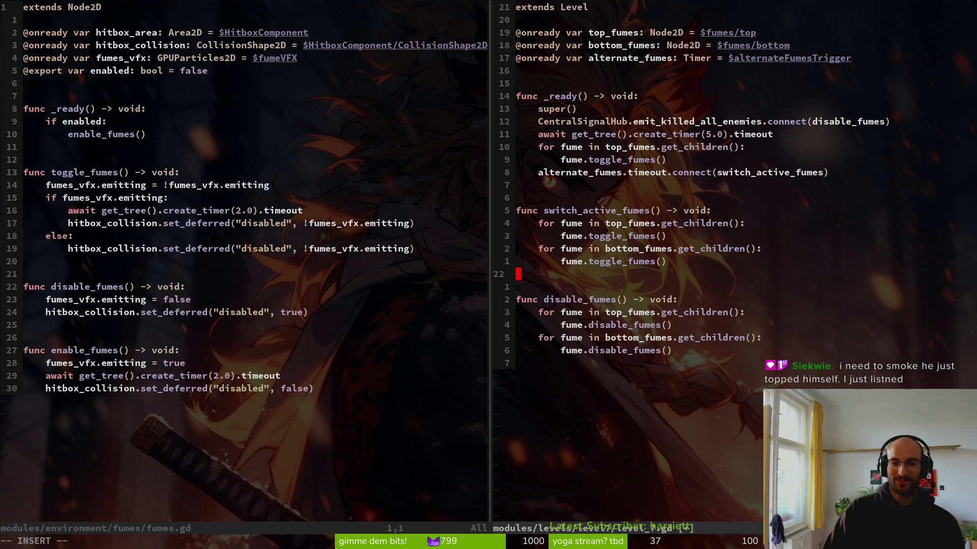
key(Return)
key(j)
key(V)
key(j)
key(j)
key(j)
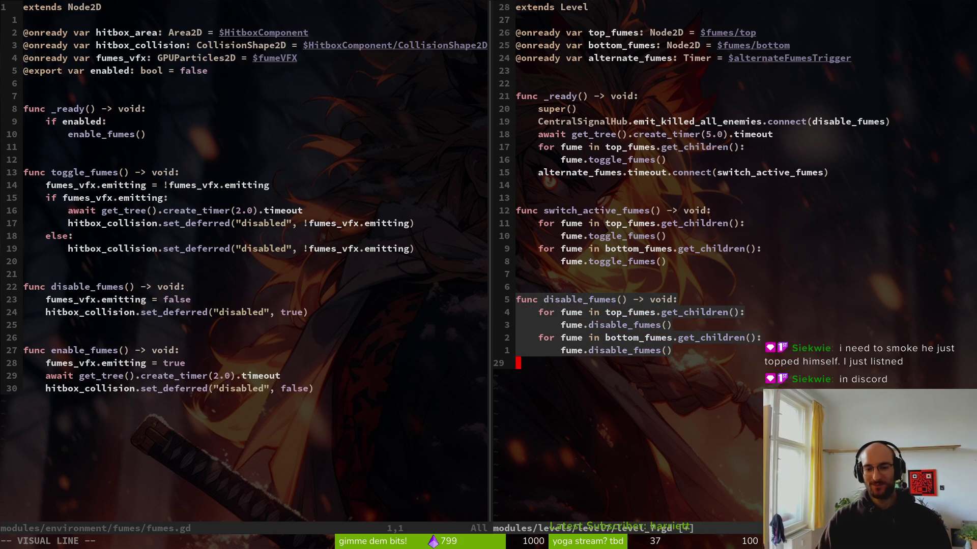
text(y:w)
key(Return)
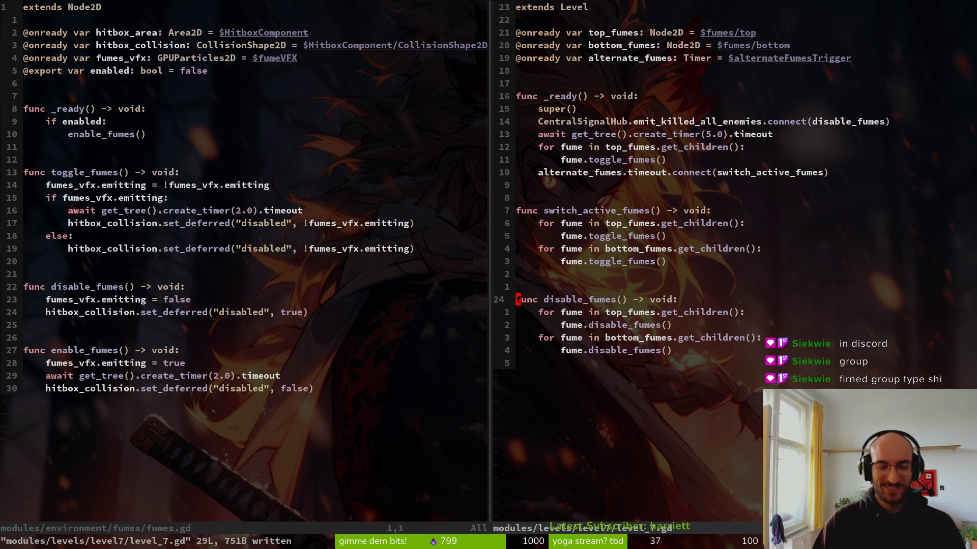
key(shift+v)
key(j)
key(j)
key(j)
text(y:w)
key(Return)
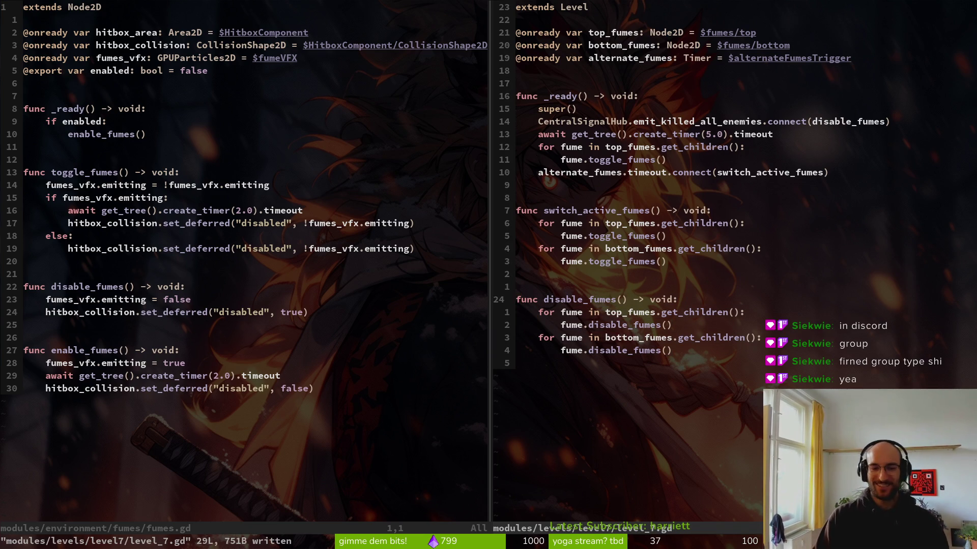
key(ctrl+p)
Paste the disable_fumes function at the end of level_3.gd and save it
text(level3)
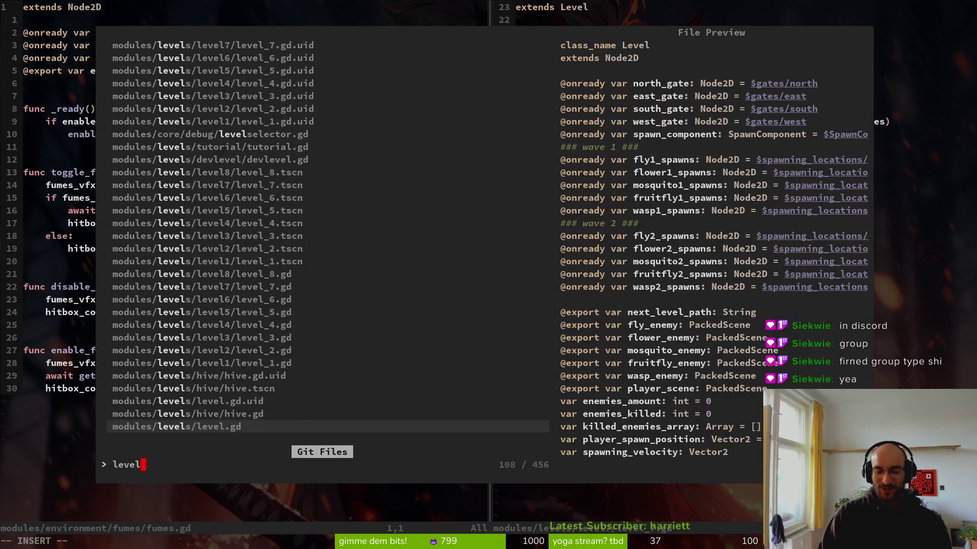
key(Return)
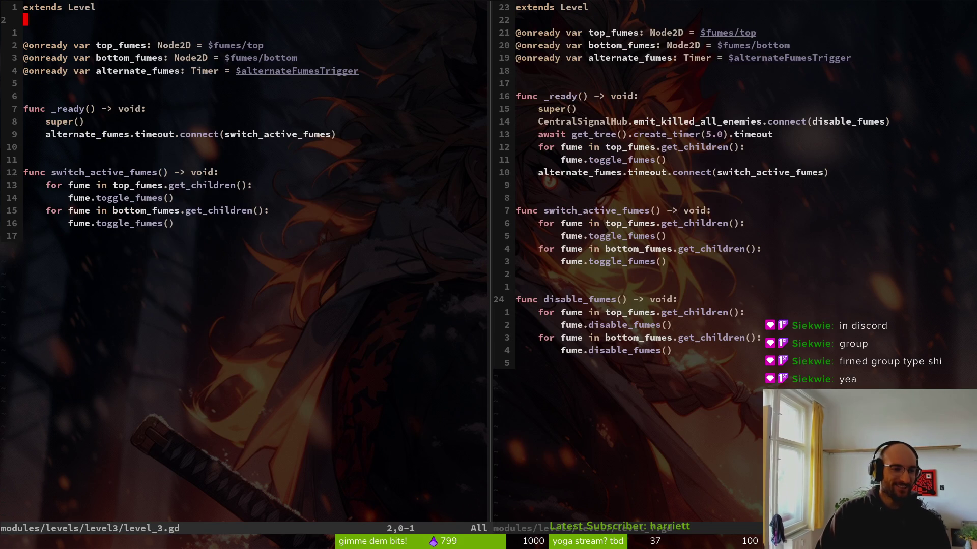
key(shift+g)
key(p)
key(O)
key(Escape)
text(:w)
key(Return)
key(k)
key(k)
key(k)
In level_7.gd, move the CentralSignalHub connection below the timer setup and copy it
key(ctrl+w)
key(l)
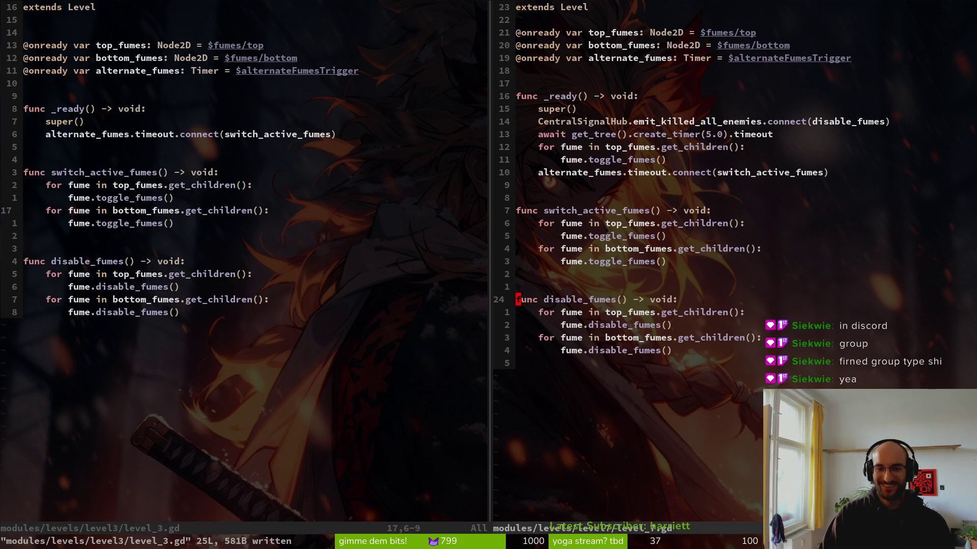
key(1)
key(4)
key(k)
key(V)
key(J)
key(J)
key(J)
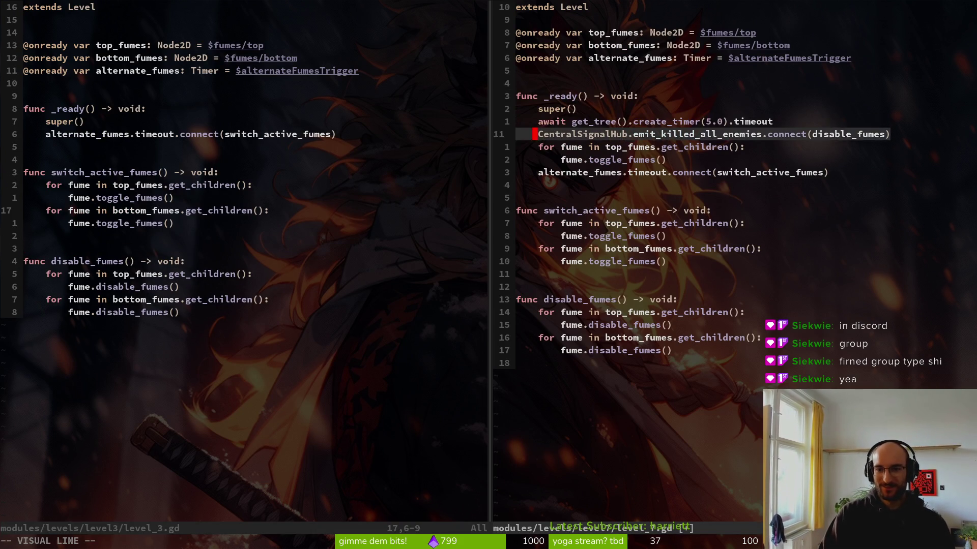
key(J)
key(Escape)
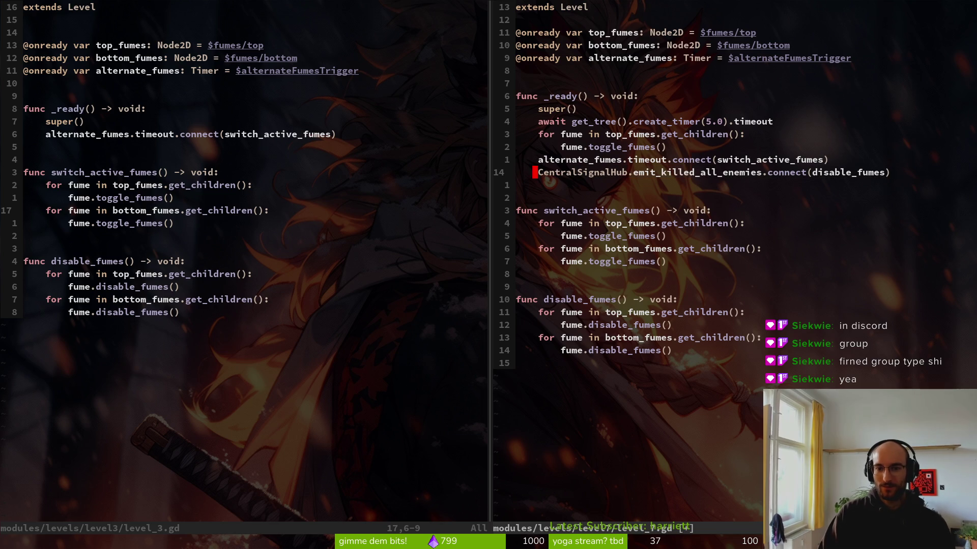
Paste the killed-all-enemies connection into level_3's _ready and save the file
key(ctrl+w)
key(h)
key(k)
key(k)
text(p:write)
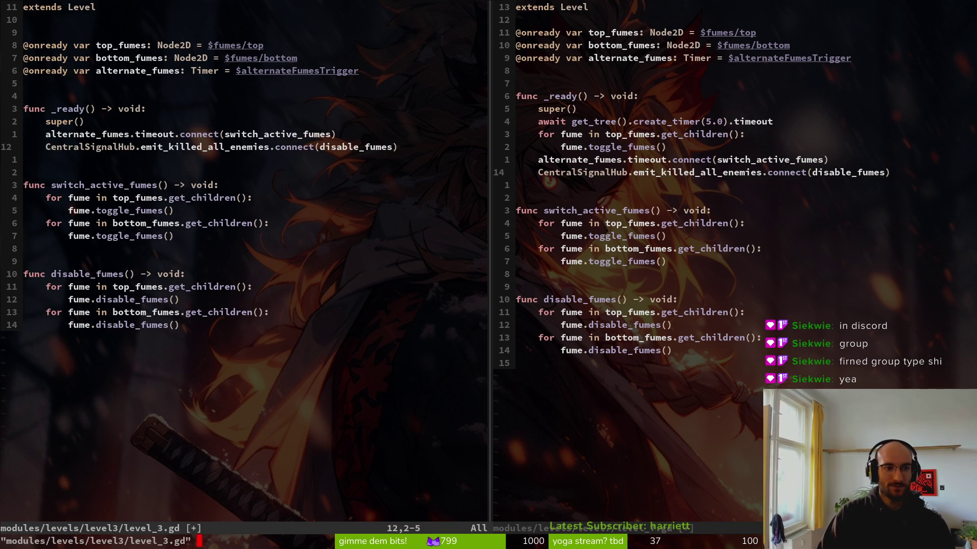
key(ctrl+p)
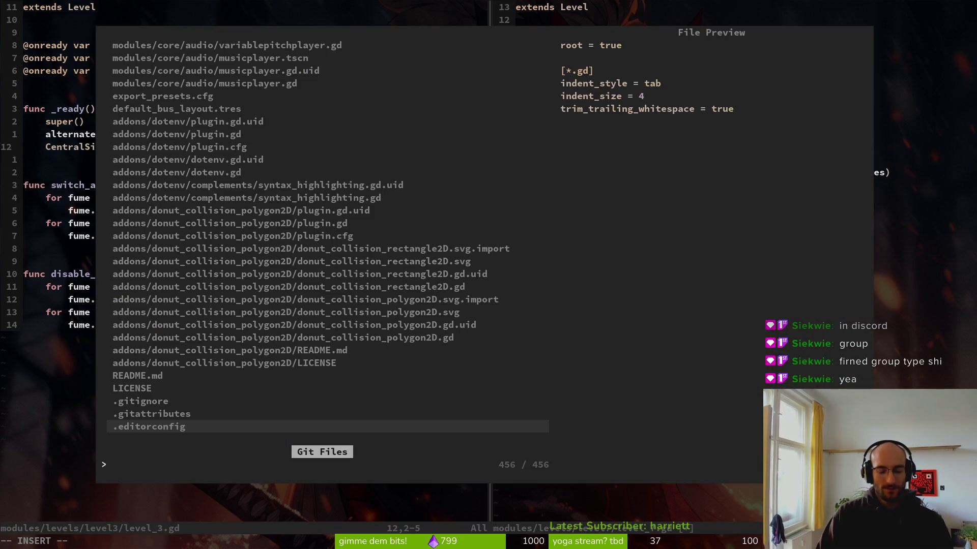
Open level_5.gd and paste the CentralSignalHub connection into _ready, then save
text(leve4)
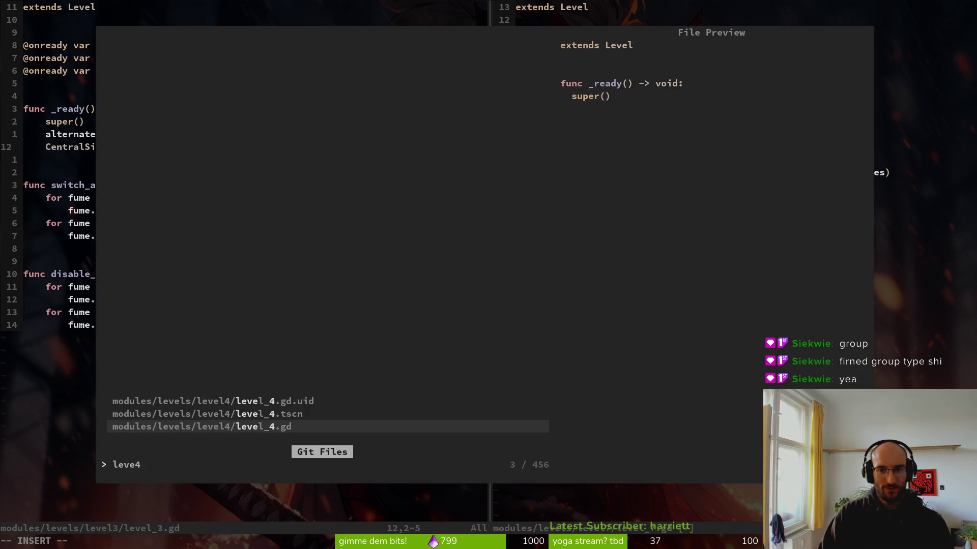
key(BackSpace)
text(5)
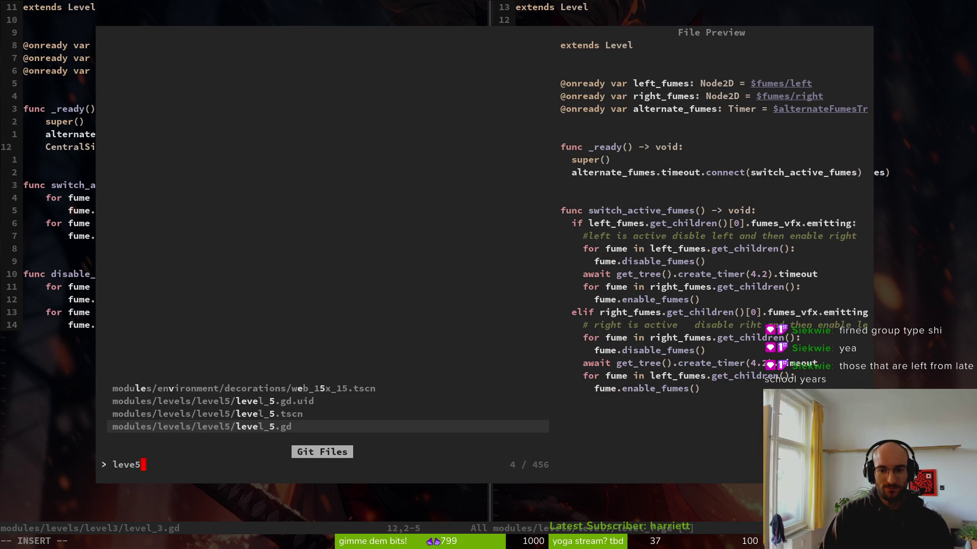
key(Return)
key(j)
key(j)
key(p)
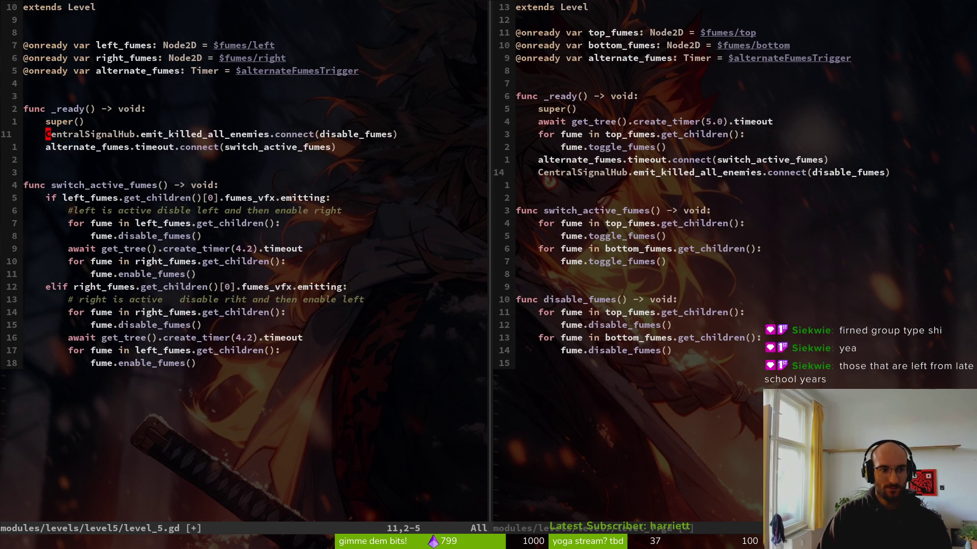
key(d)
key(d)
text(p:write)
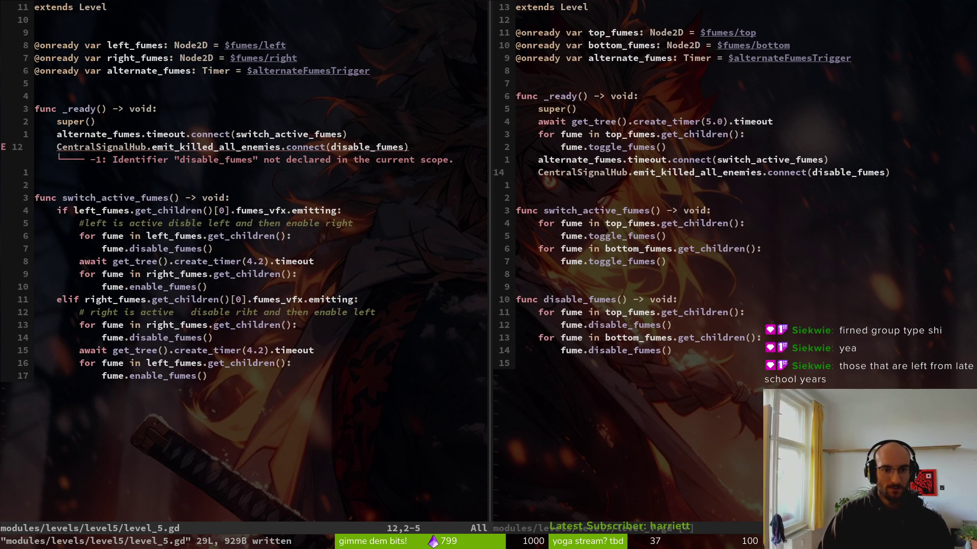
Copy disable_fumes from level_7.gd to the end of level_5.gd and save
key(ctrl+w)
key(l)
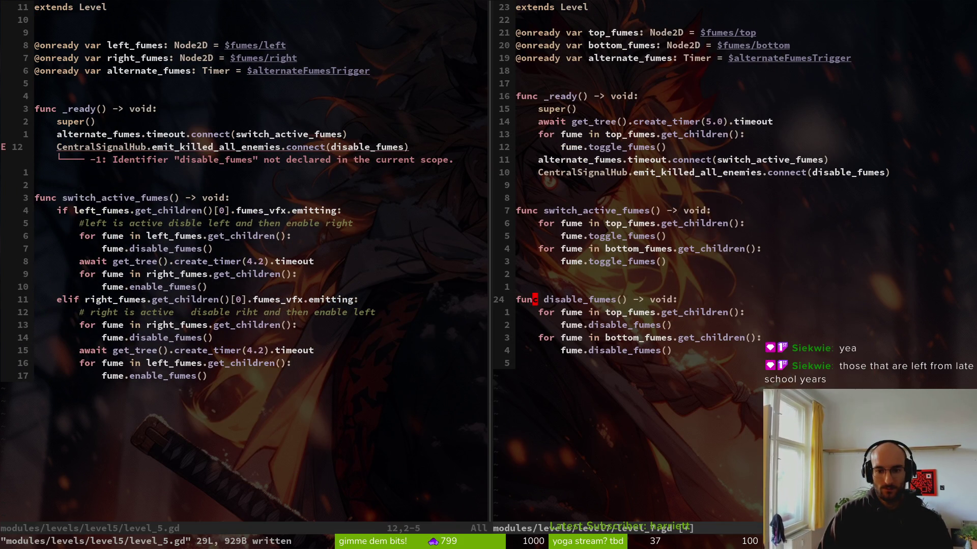
key(shift+v)
key(j)
key(j)
key(j)
key(y)
key(ctrl+w)
key(h)
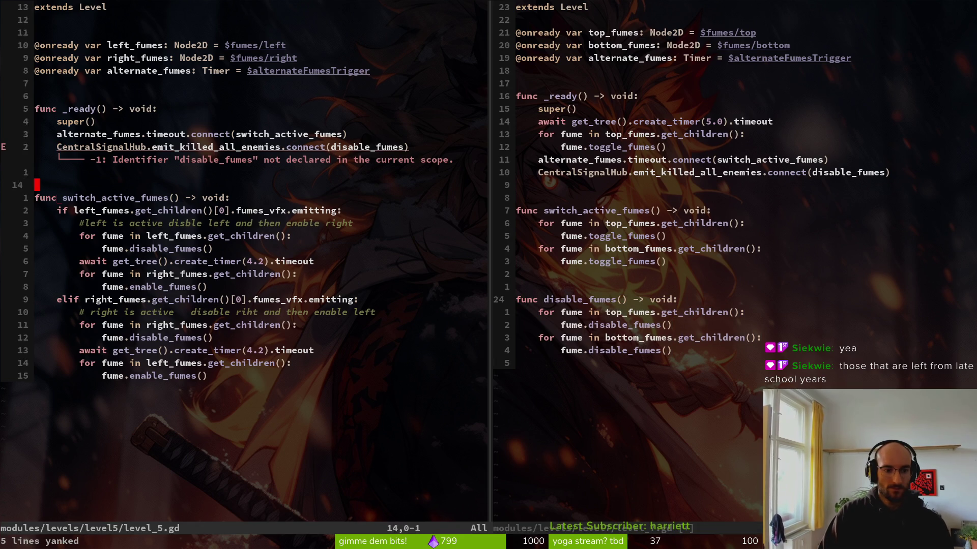
key(p)
key(shift+o)
key(Return)
key(Escape)
text(jf_fumes() -> void:)
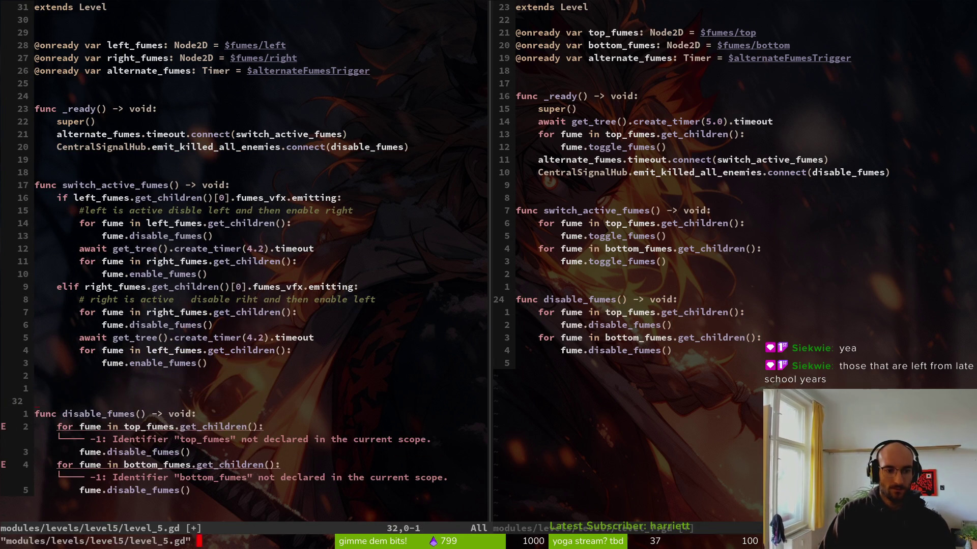
text(j:w)
key(Return)
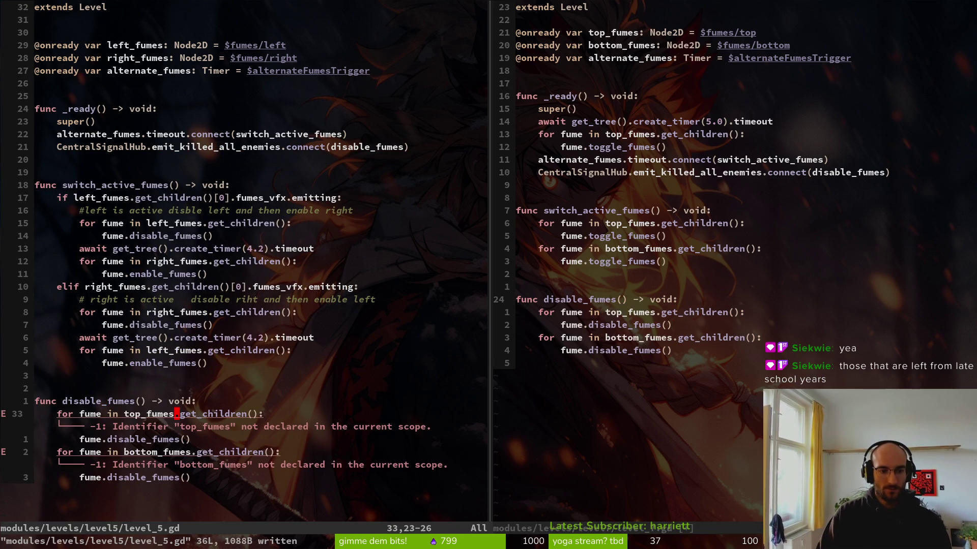
Rename the loops' fume nodes to left_fumes and right_fumes and save level_5.gd
text(ciw)
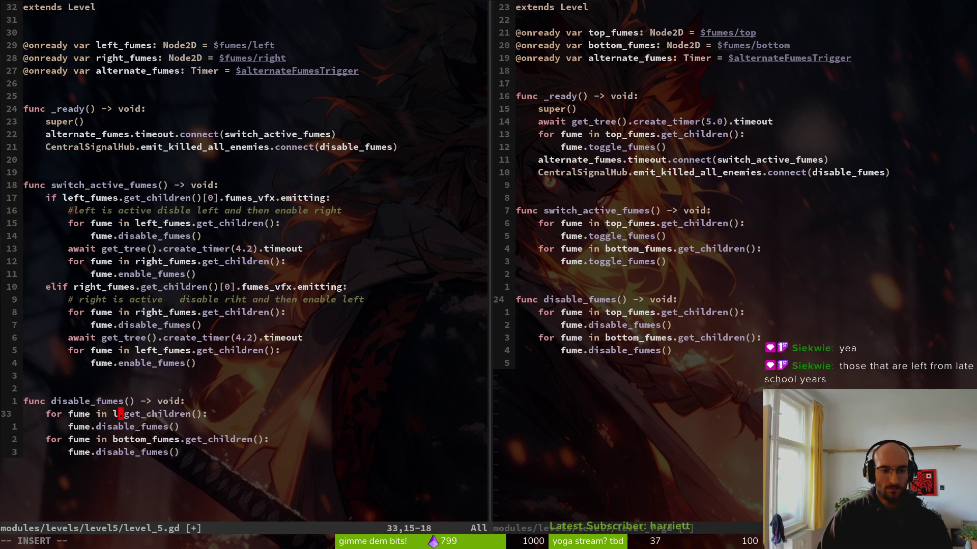
text(lef)
key(Return)
key(Escape)
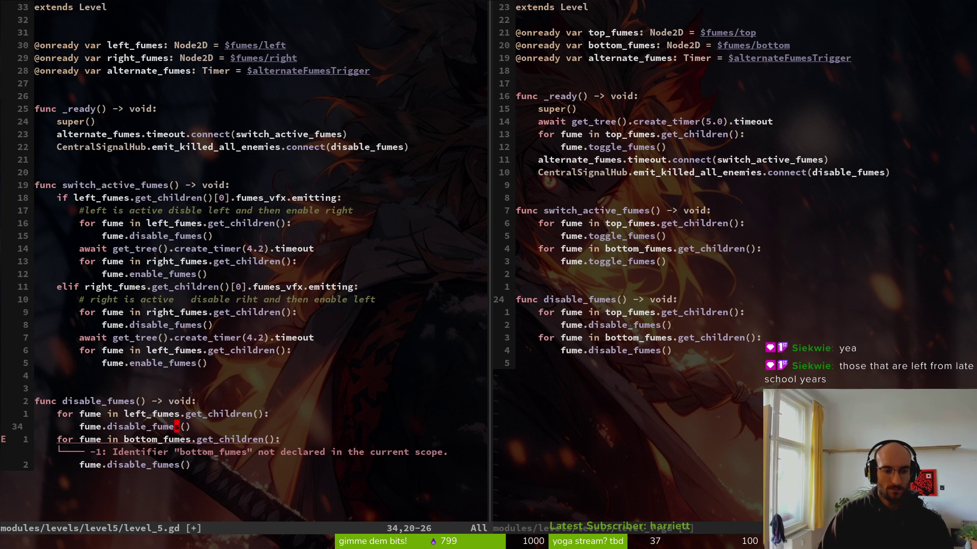
text(ciwri)
key(Return)
key(Escape)
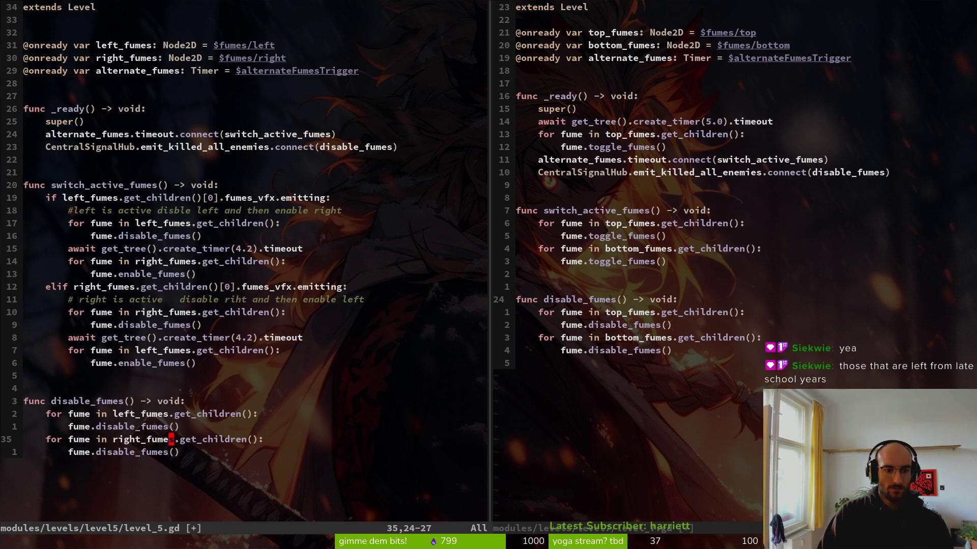
text(:w)
key(Return)
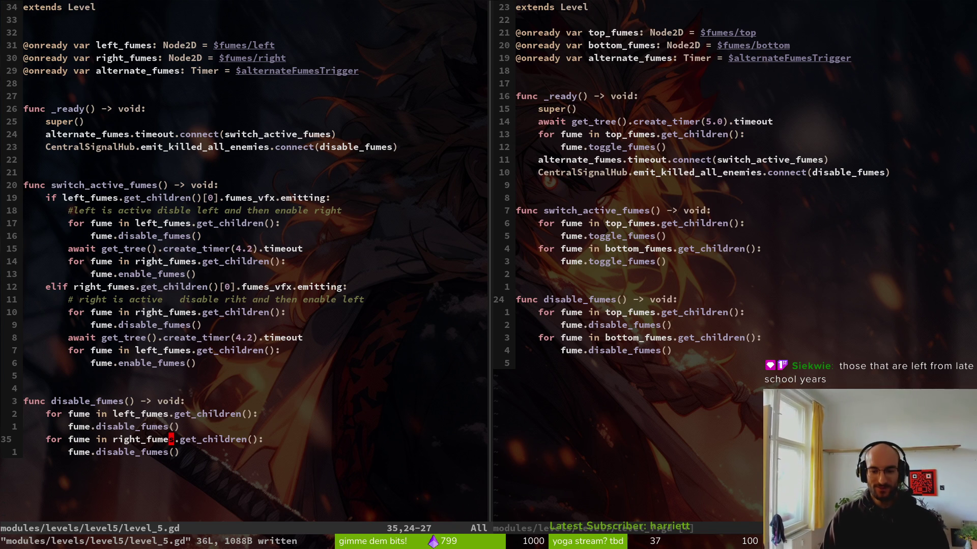
key(space)
text(gf)
text(le)
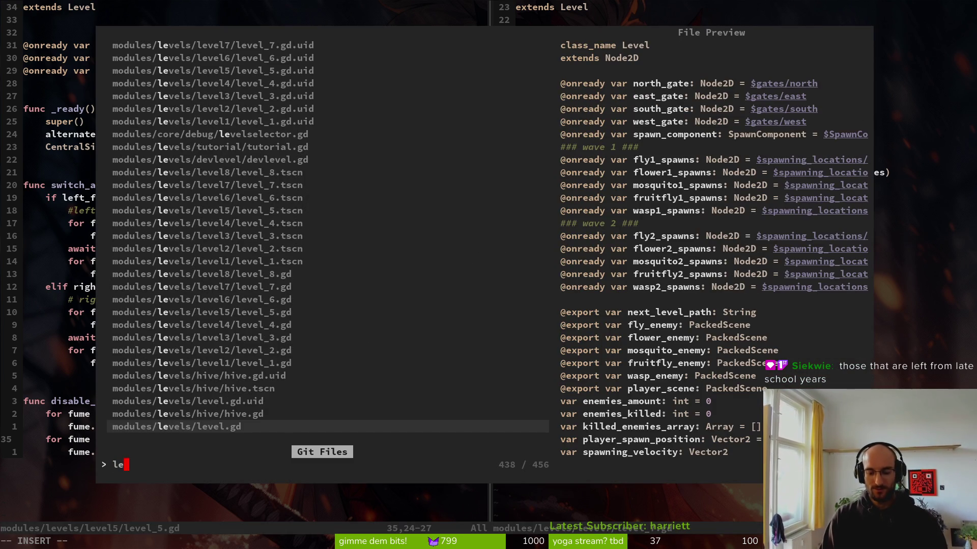
text(6)
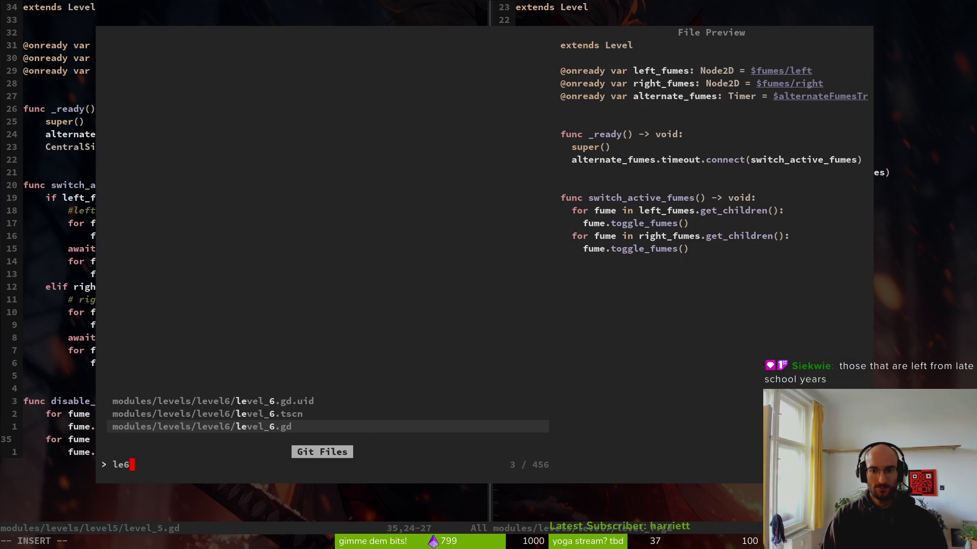
Open level_6.gd and paste level_5's disable_fumes function below switch_active_fumes, then save
key(Return)
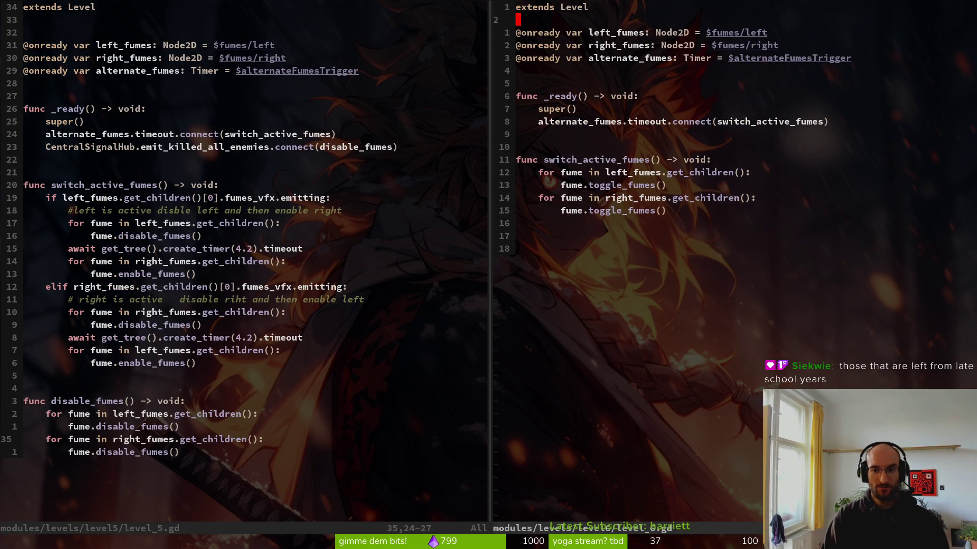
key(j)
key(j)
key(j)
key(ctrl+w)
key(h)
key(j)
key(j)
key(j)
key(y)
key(ctrl+w)
key(l)
key(j)
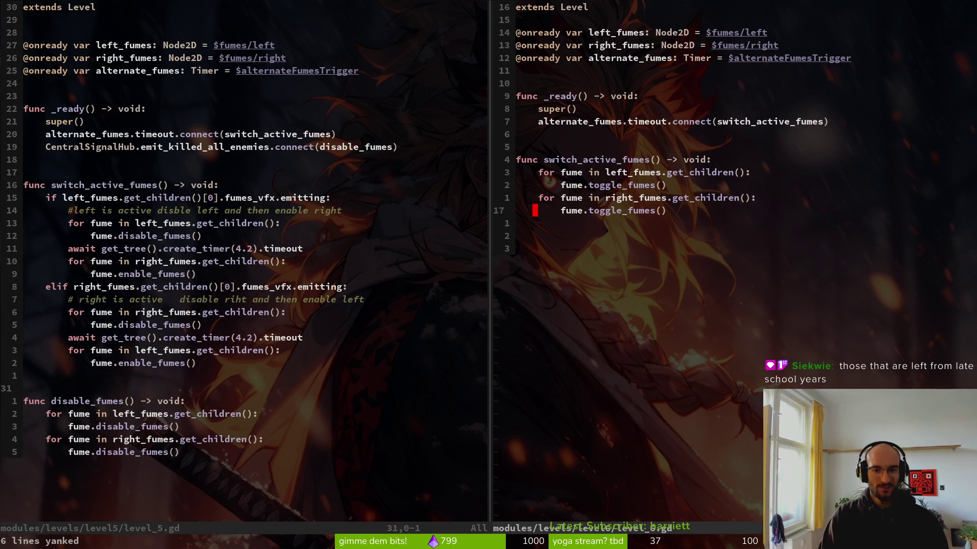
key(p)
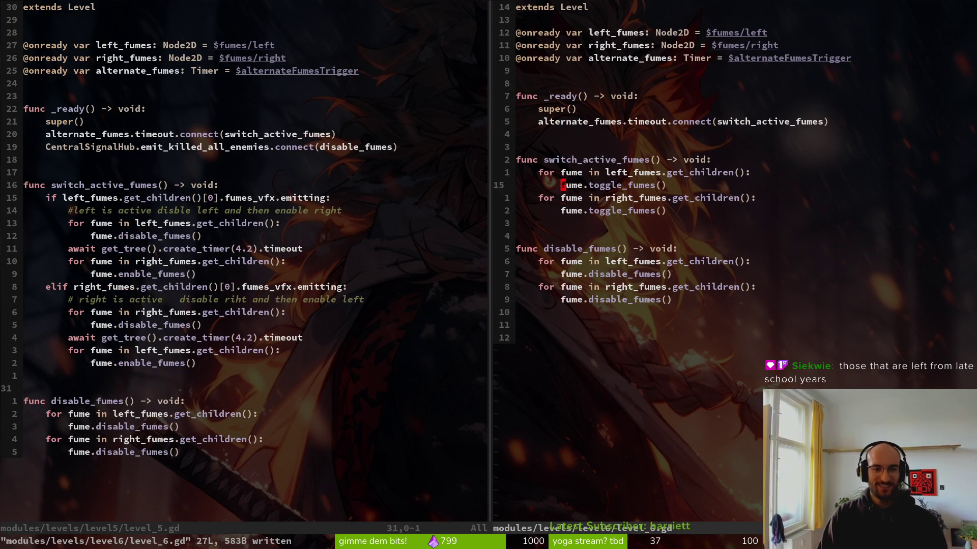
key(k)
Copy the CentralSignalHub connection from level_5 into level_6's _ready and save
key(ctrl+w)
key(h)
key(1)
key(7)
key(k)
key(V)
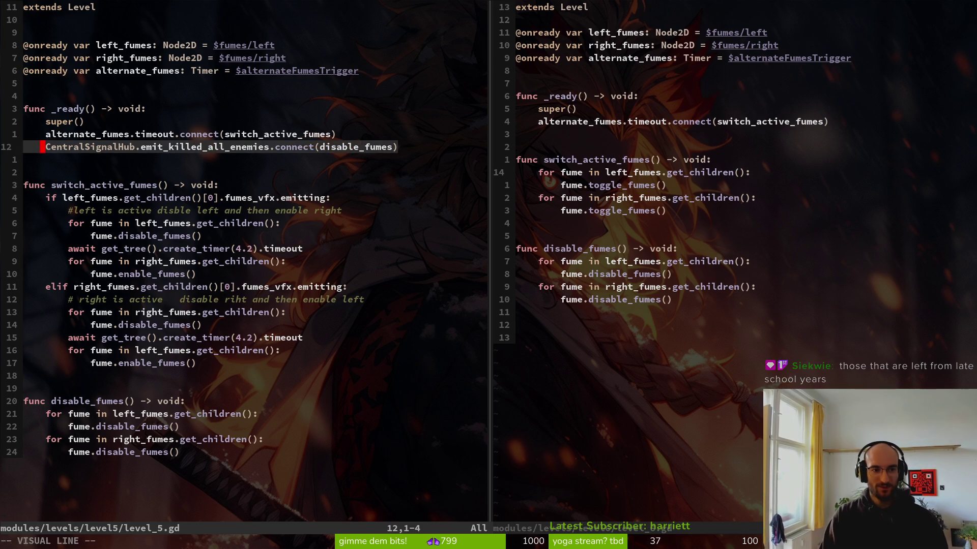
key(y)
key(ctrl+w)
key(l)
key(3)
key(k)
key(p)
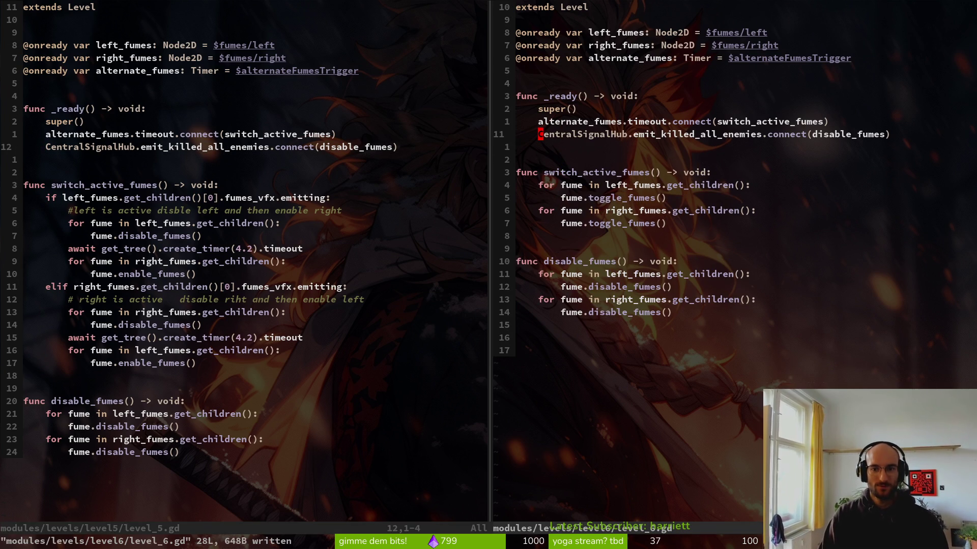
Look up level_8 in the file finder, then save and close the script pane
key(ctrl+p)
text(le8)
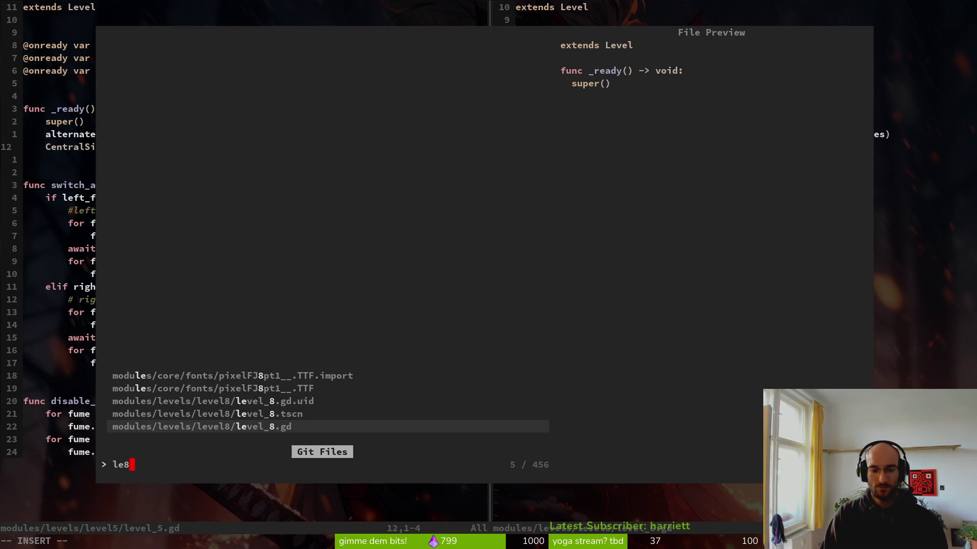
key(Return)
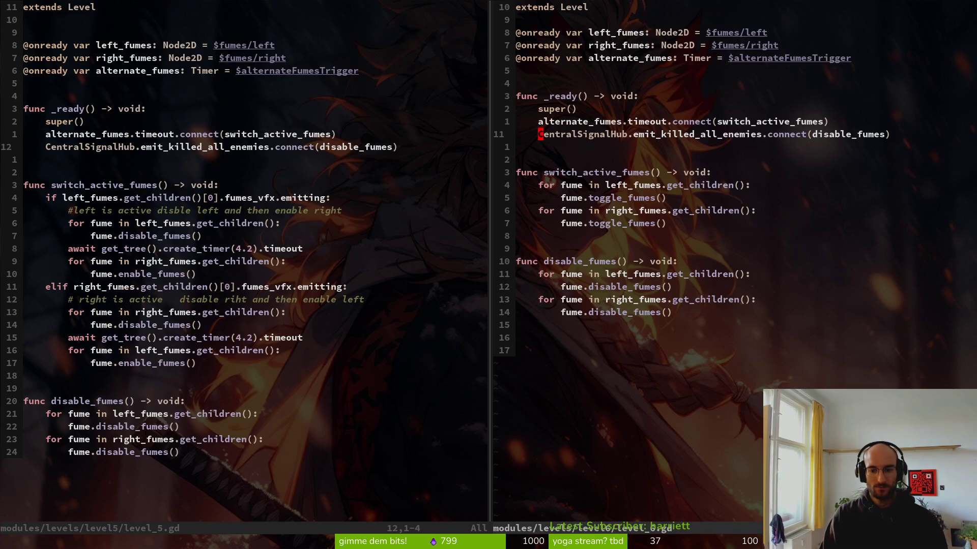
text(:wq)
key(Return)
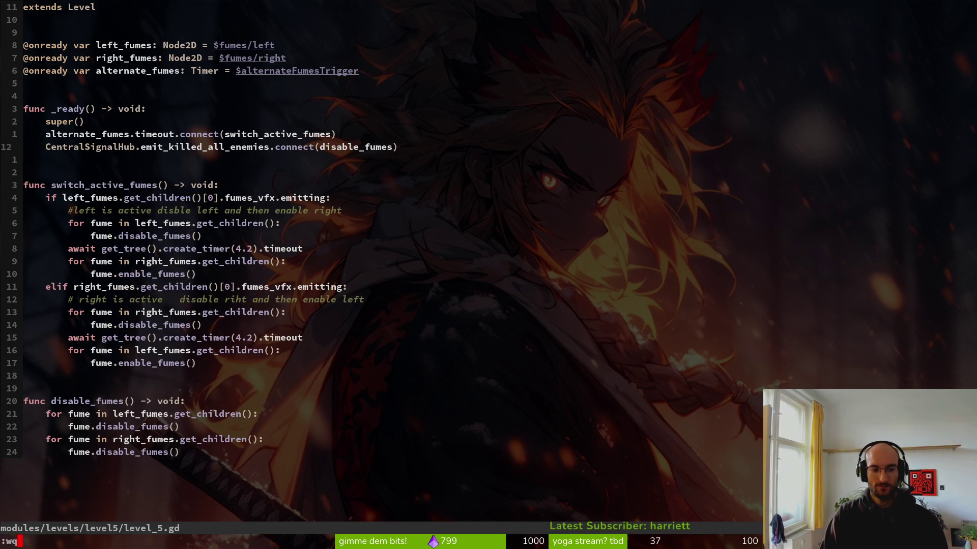
Quit Vim, run the pollen game with F5, and load a cave level
key(Return)
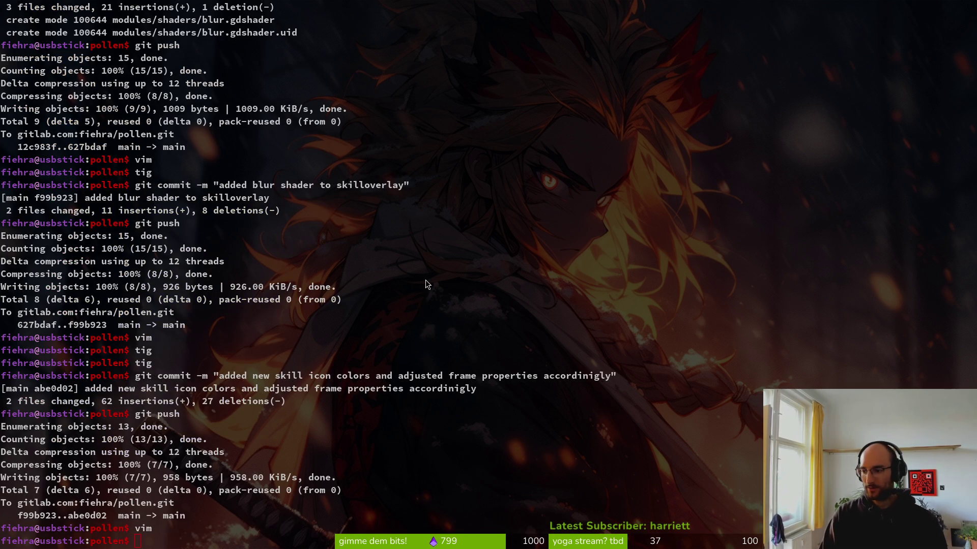
key(super+2)
key(F5)
key(Return)
key(space)
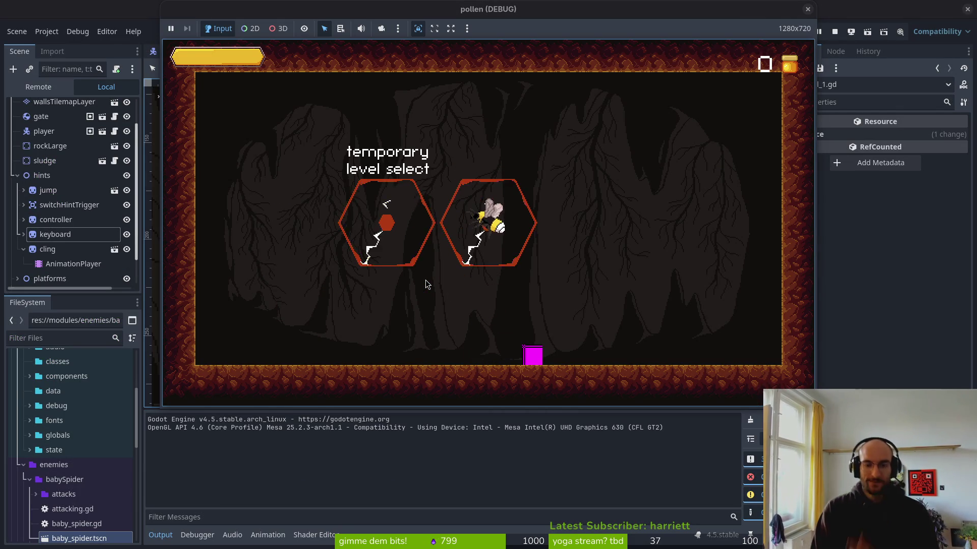
key(Return)
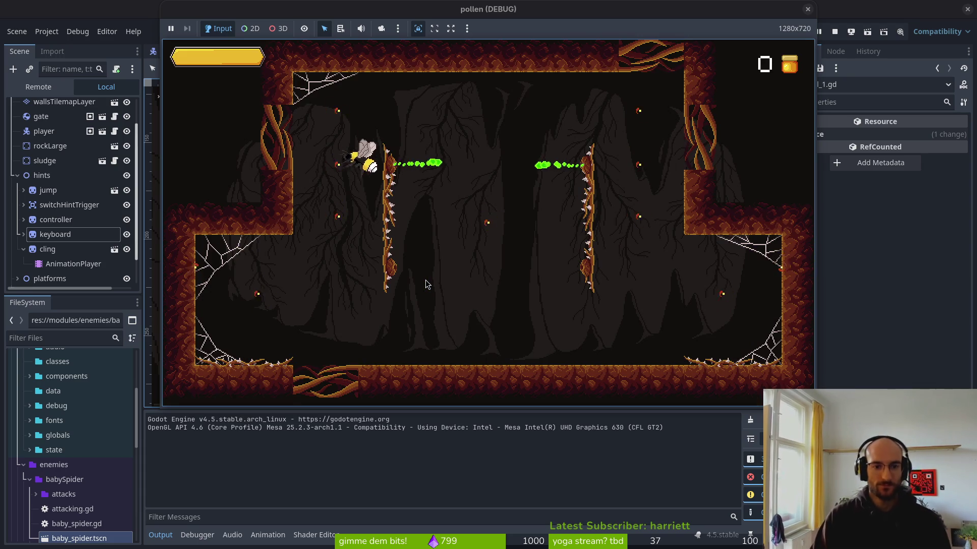
Kill every wasp in the level, then fly into the right hexagon back to level select
key(space)
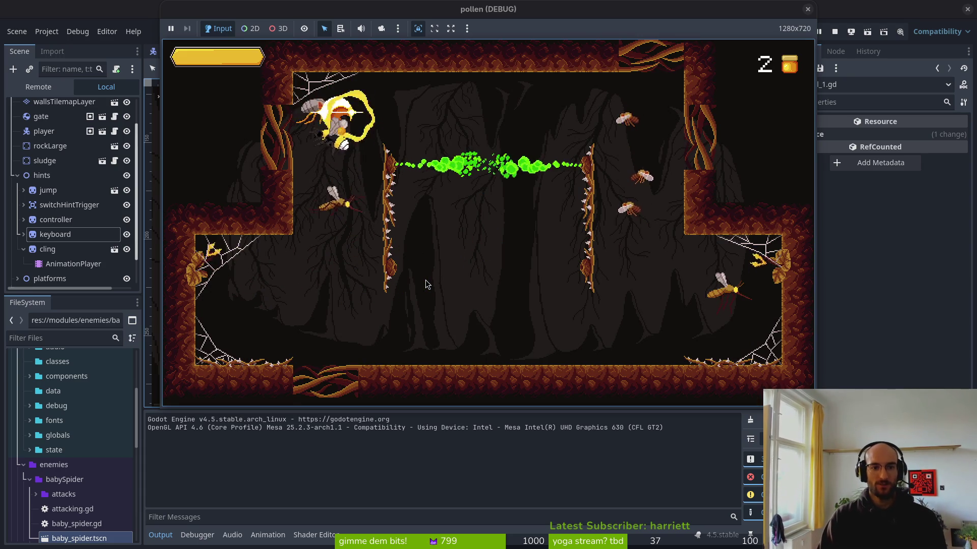
key(Left)
key(Right)
key(Right)
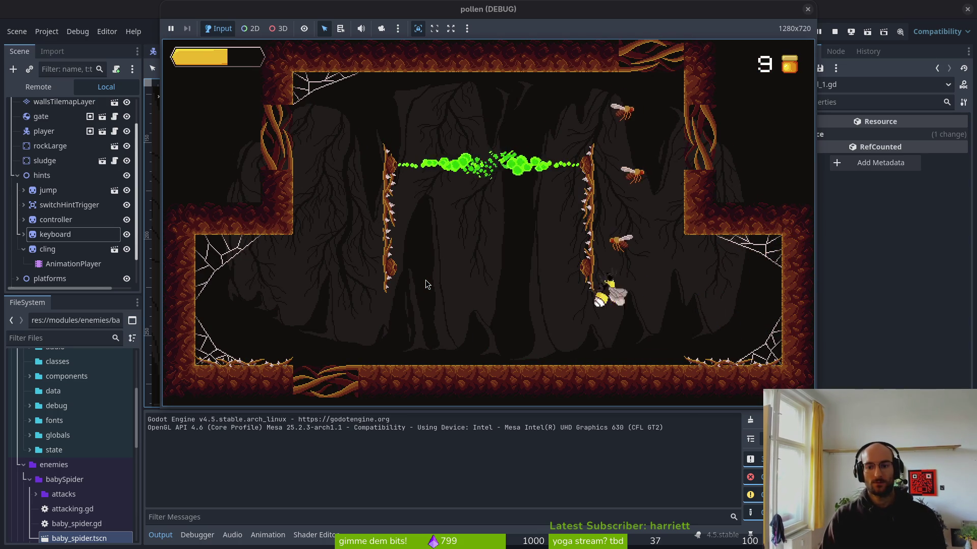
key(space)
key(space)
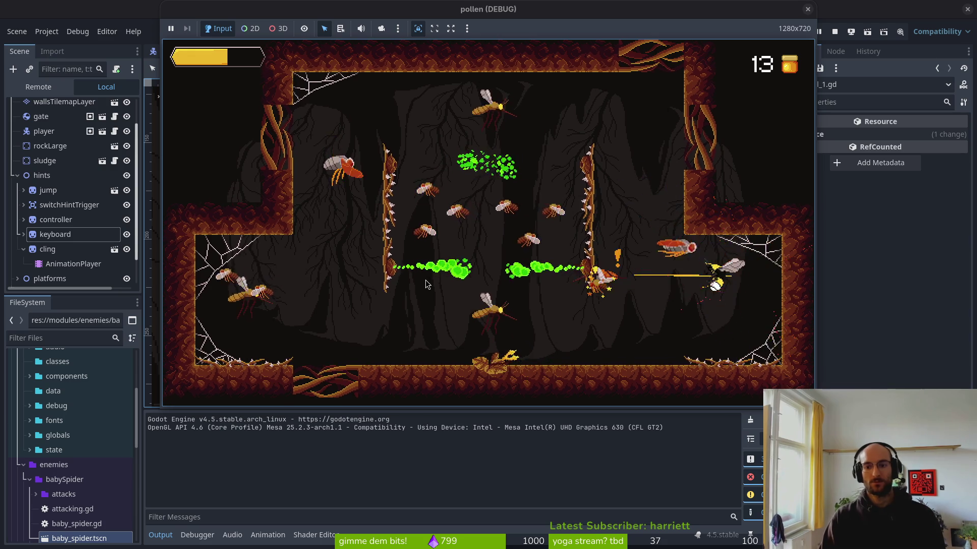
key(space)
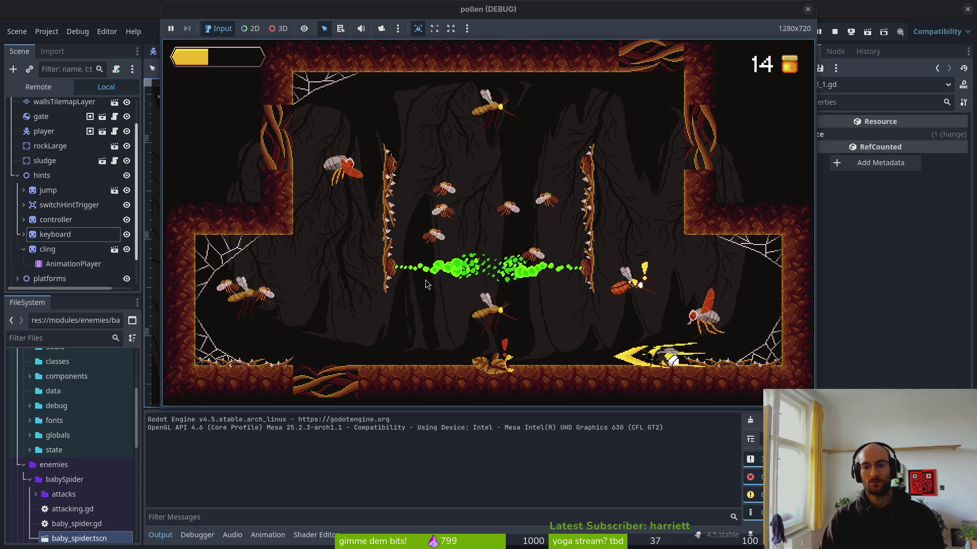
key(space)
key(space)
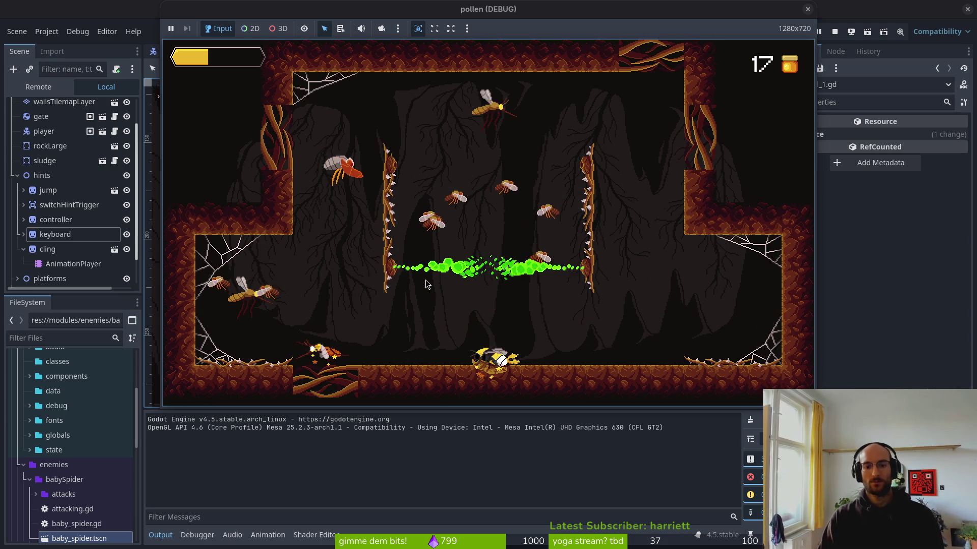
key(space)
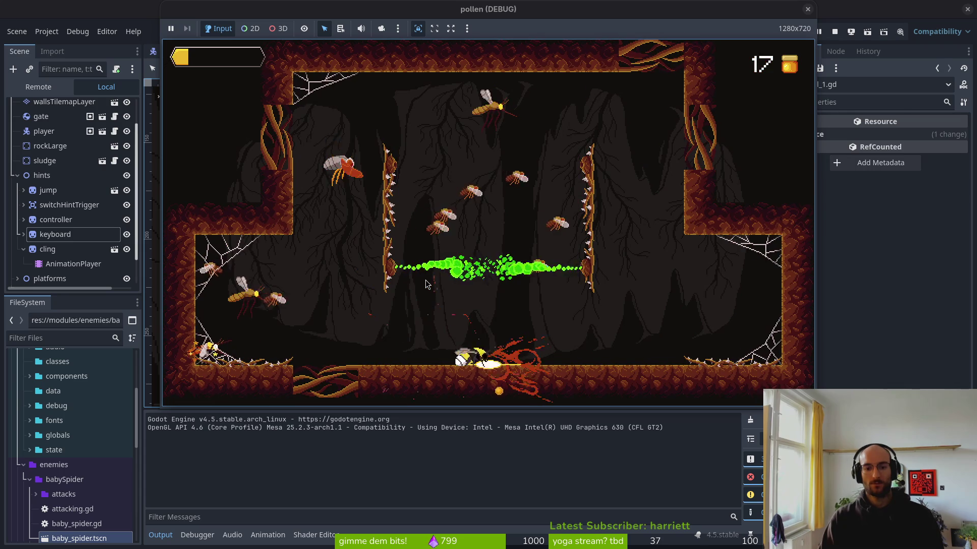
key(Left)
key(Right)
key(Right)
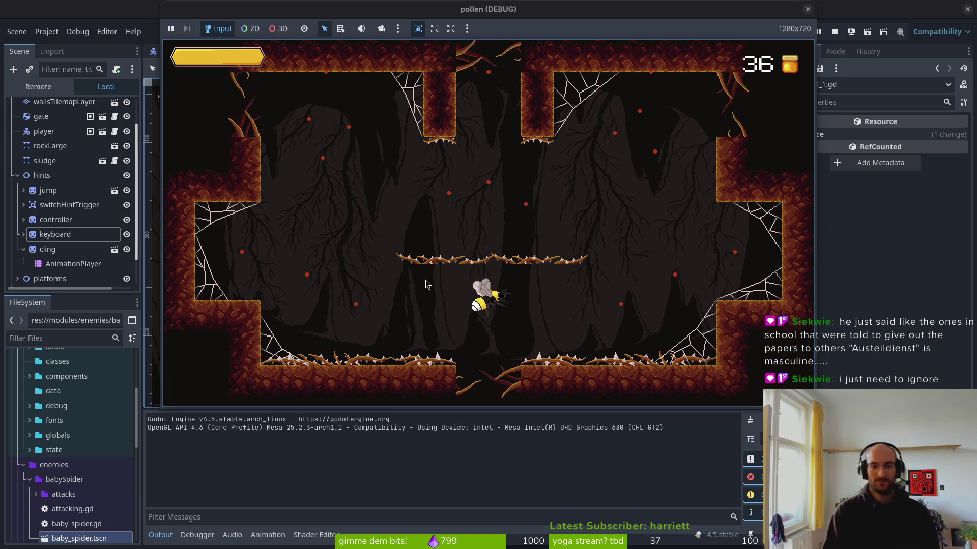
key(space)
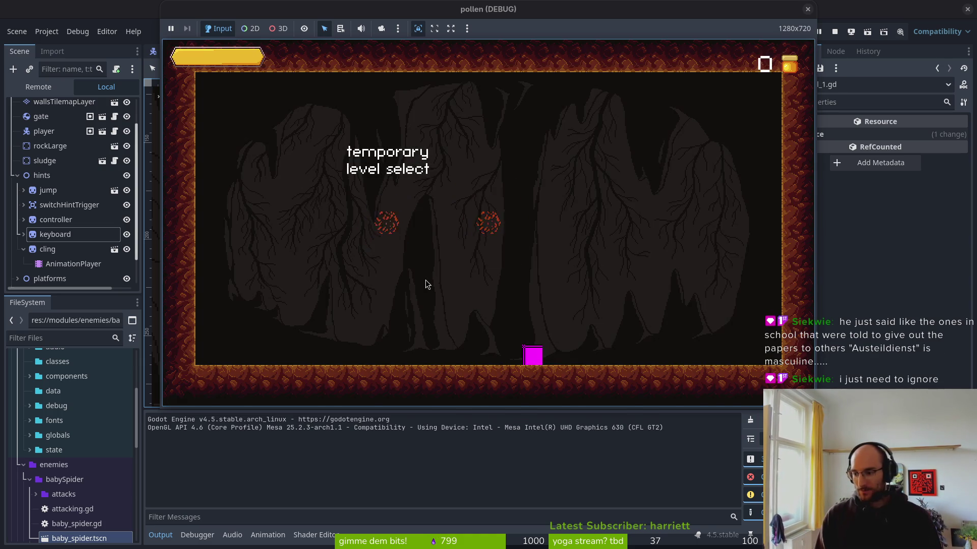
Load another cave level from the menu and slash the wasp swarm
key(Left)
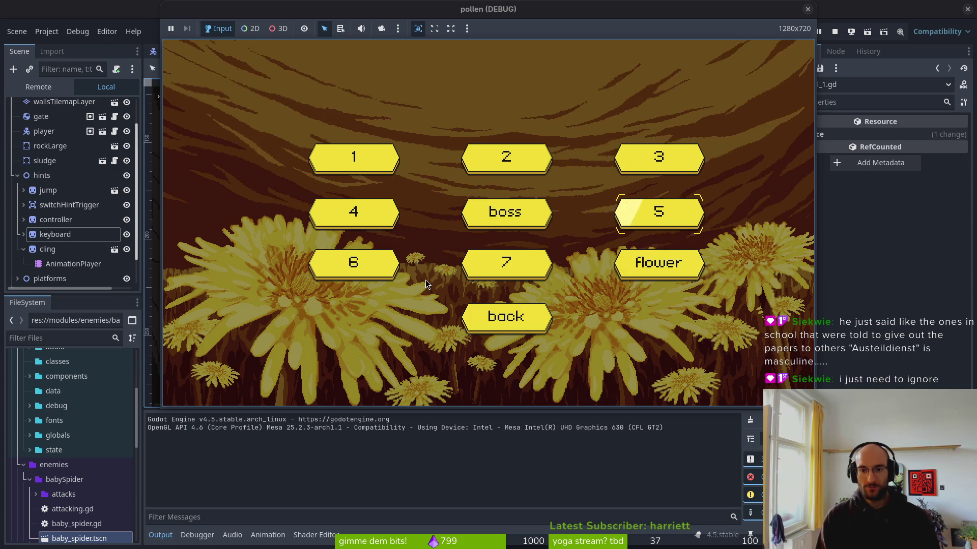
key(Return)
key(space)
key(Left)
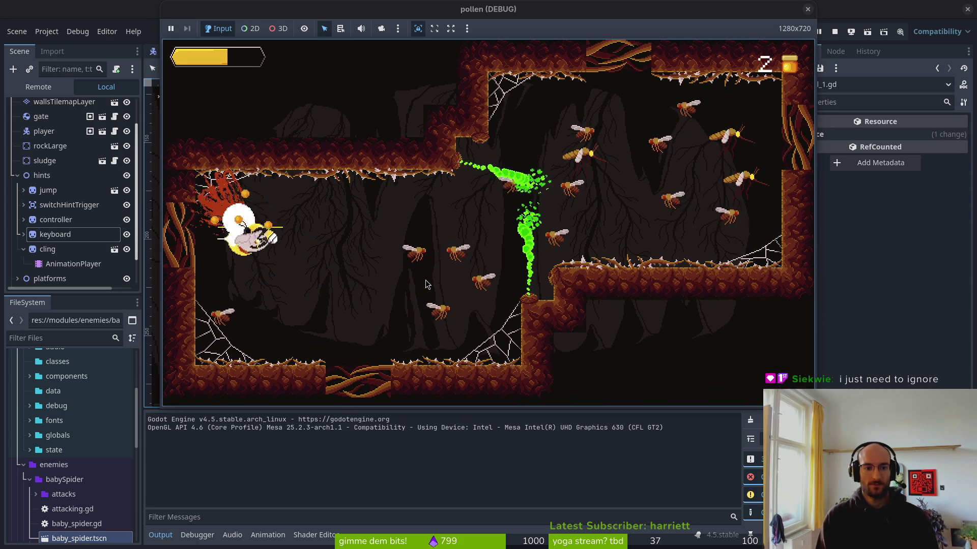
key(Right)
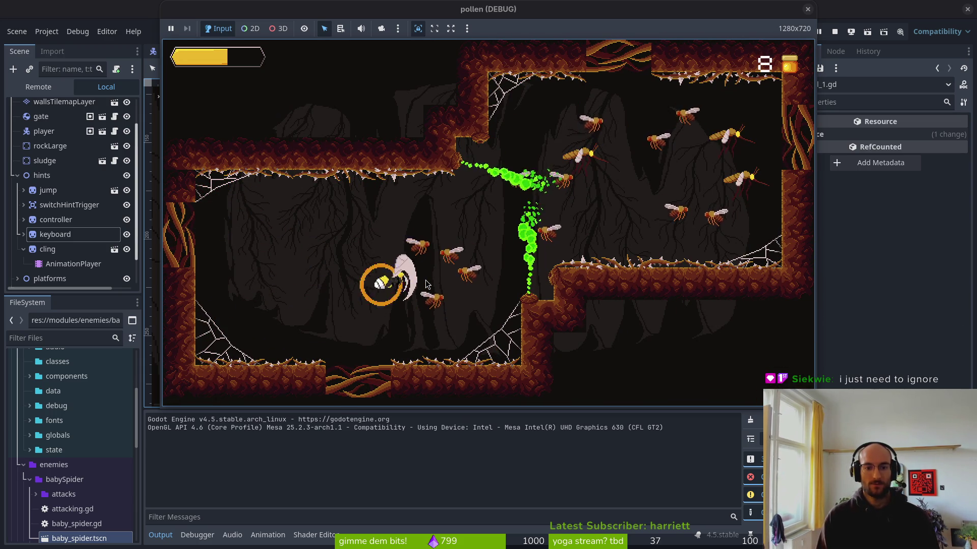
key(space)
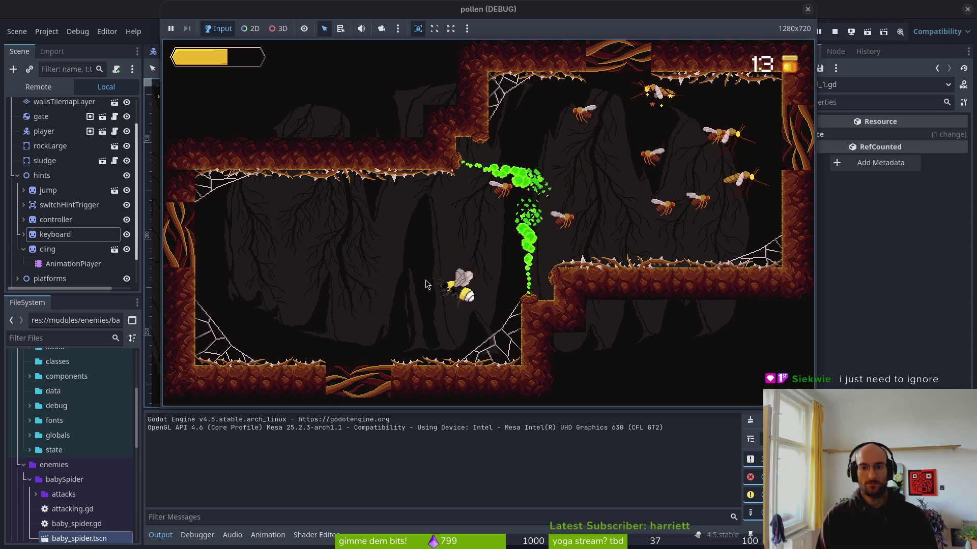
key(space)
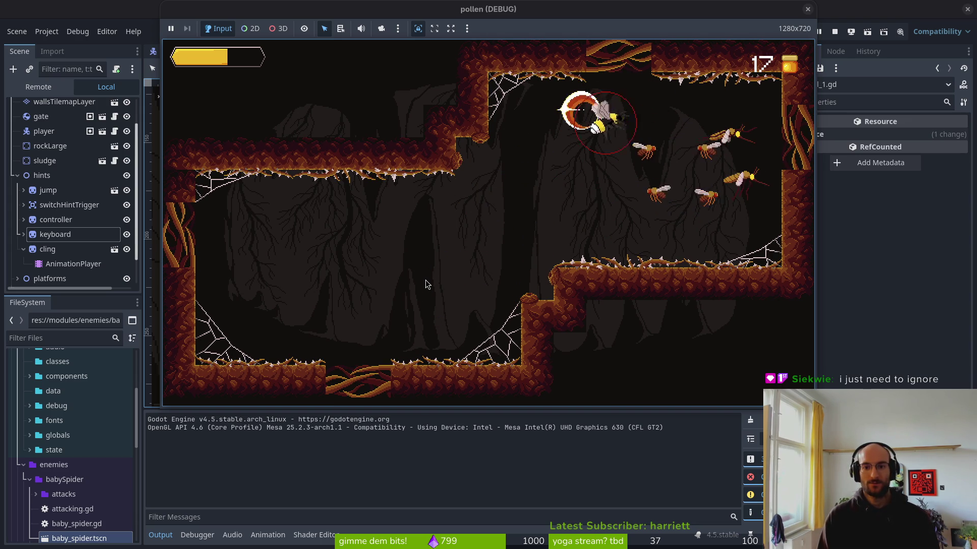
key(space)
key(space)
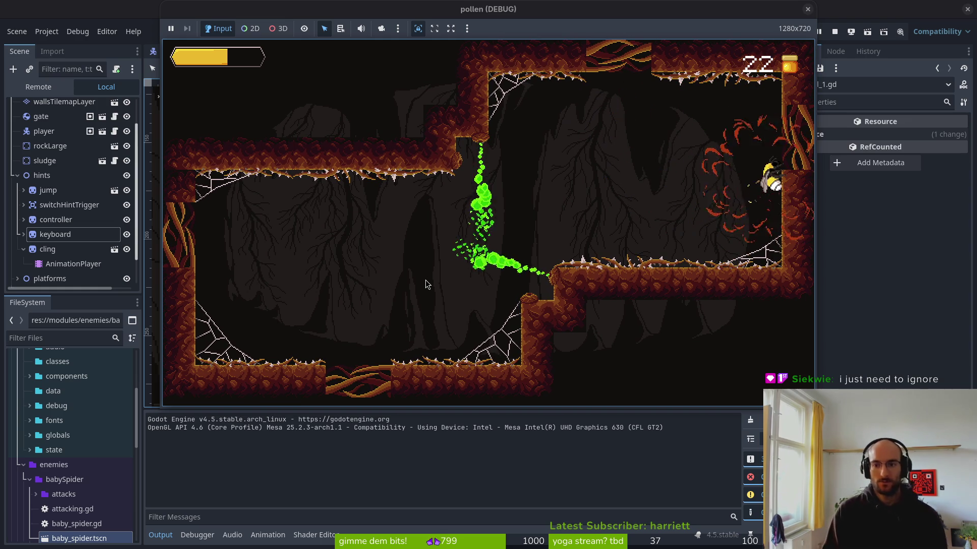
key(space)
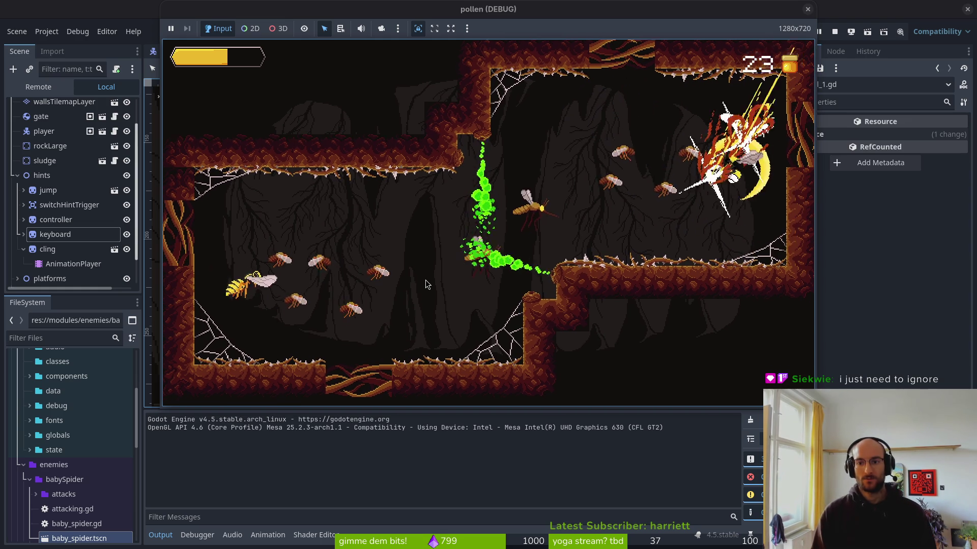
key(space)
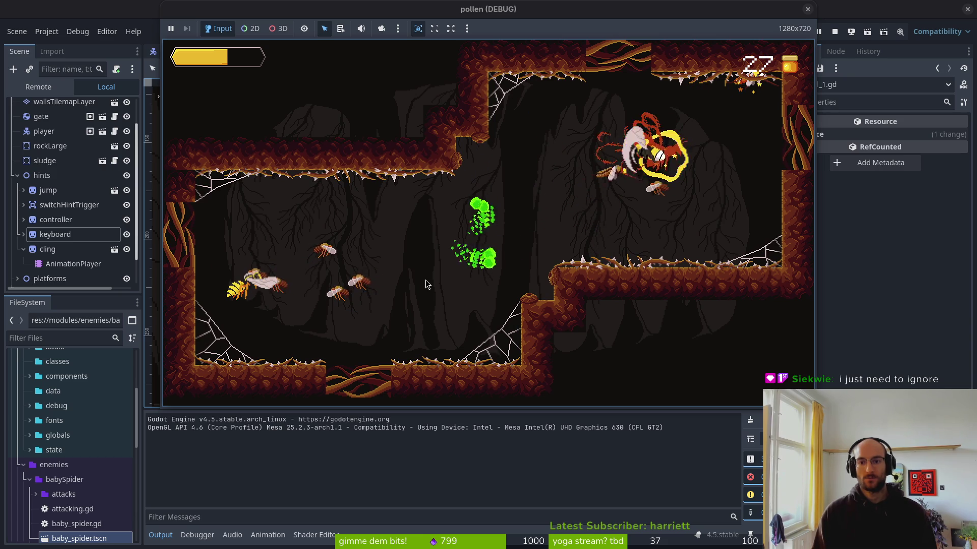
Finish off the red spider and remaining wasps, then fly through the hexagons to the level menu
key(space)
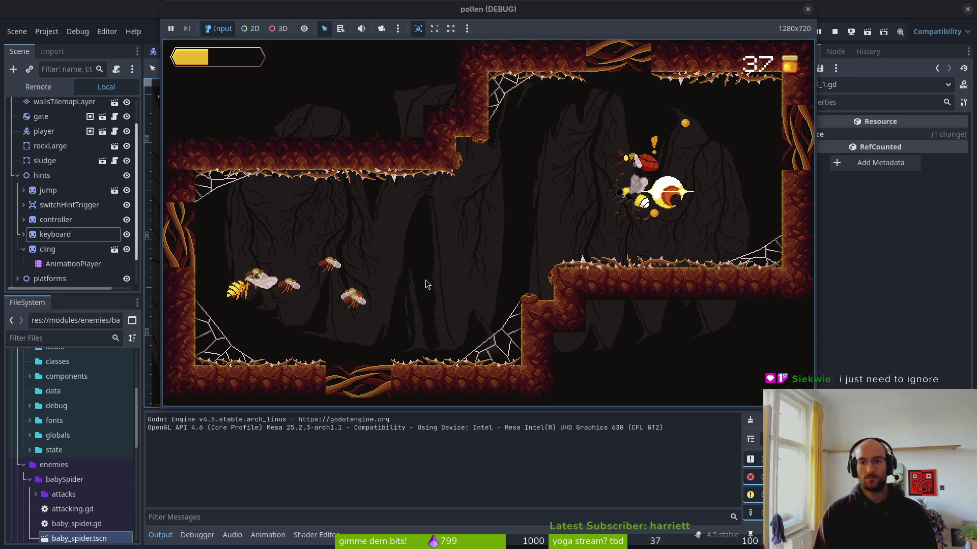
key(Left)
key(space)
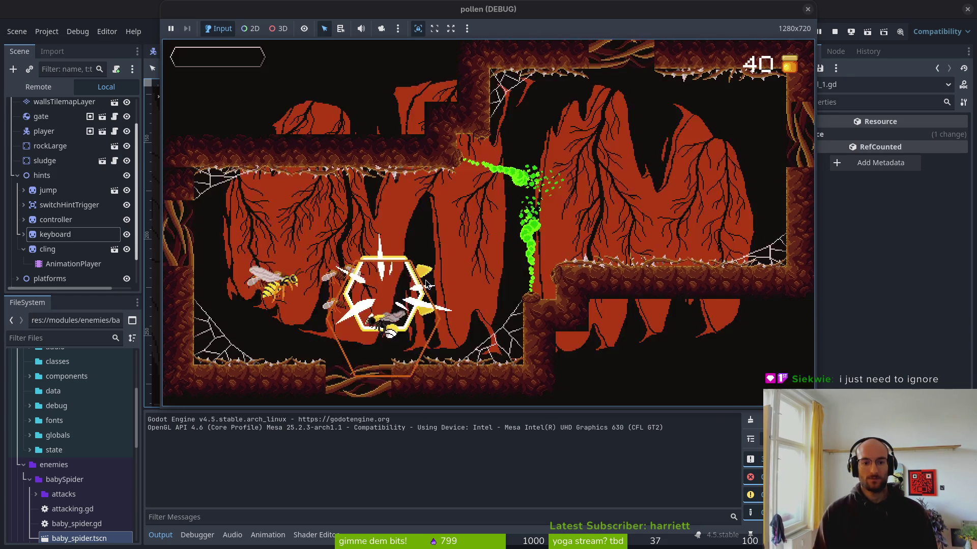
key(Up)
key(Left)
key(Right)
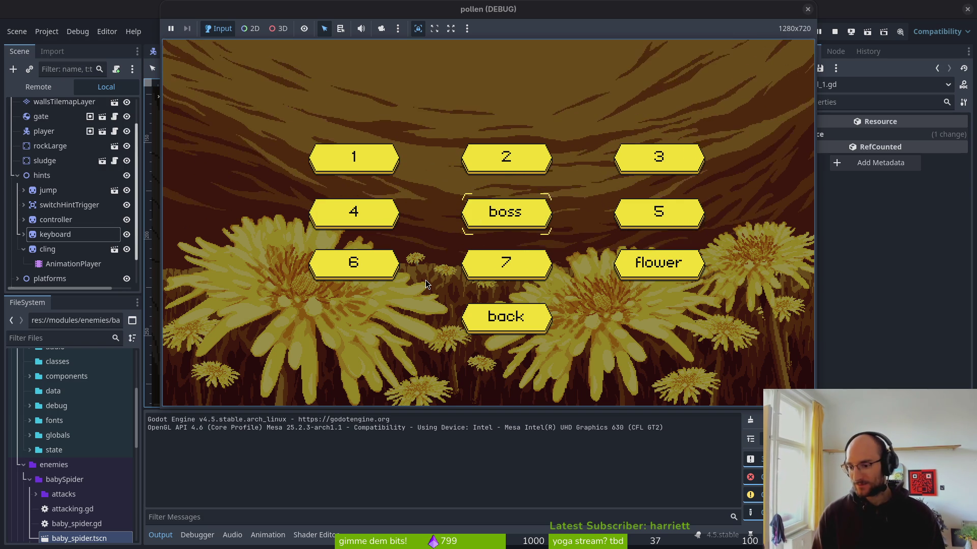
Select and load level 5, then fight its enemies across the cave
key(Right)
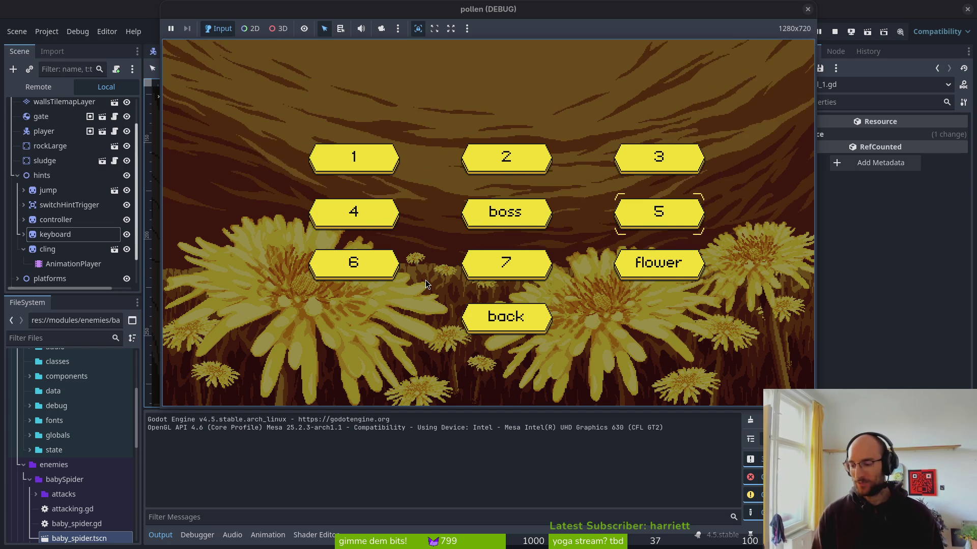
key(Return)
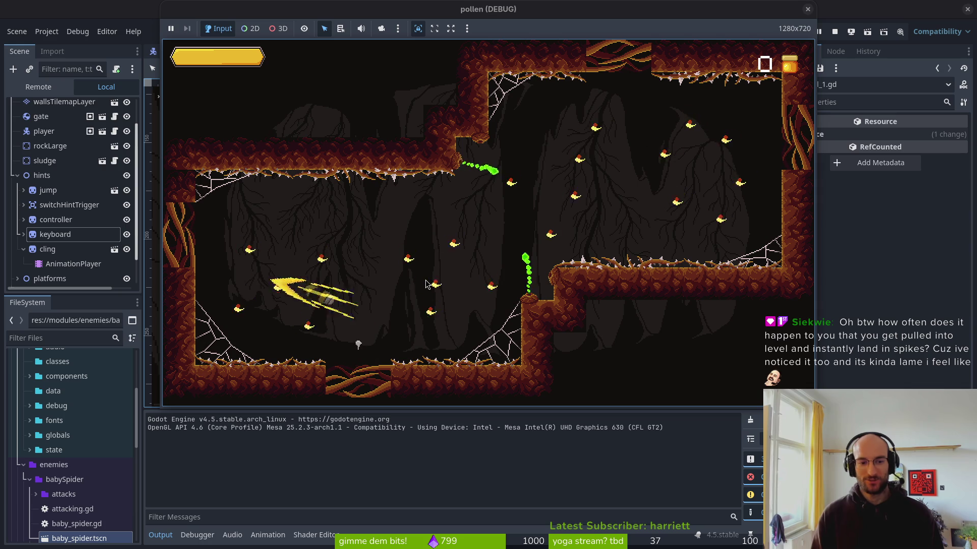
key(Left)
key(Right)
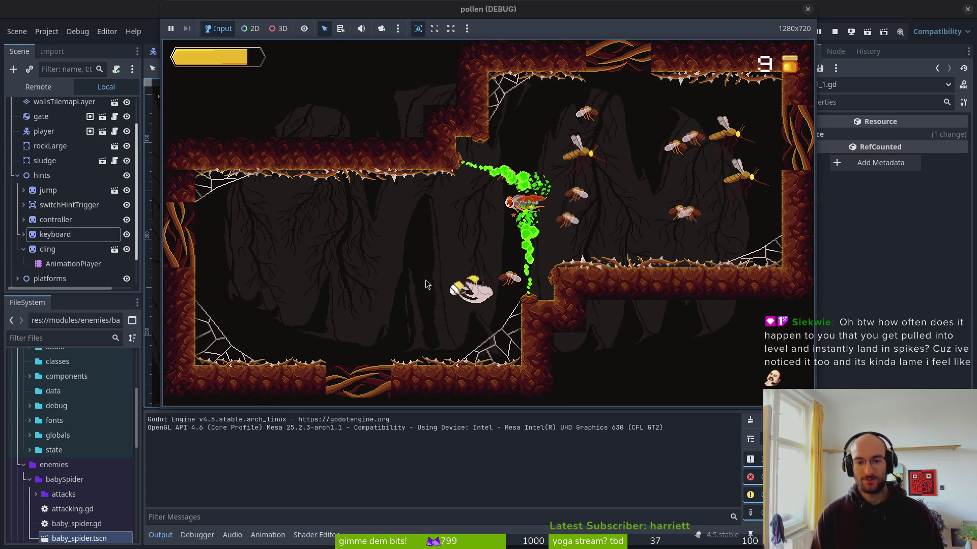
key(x)
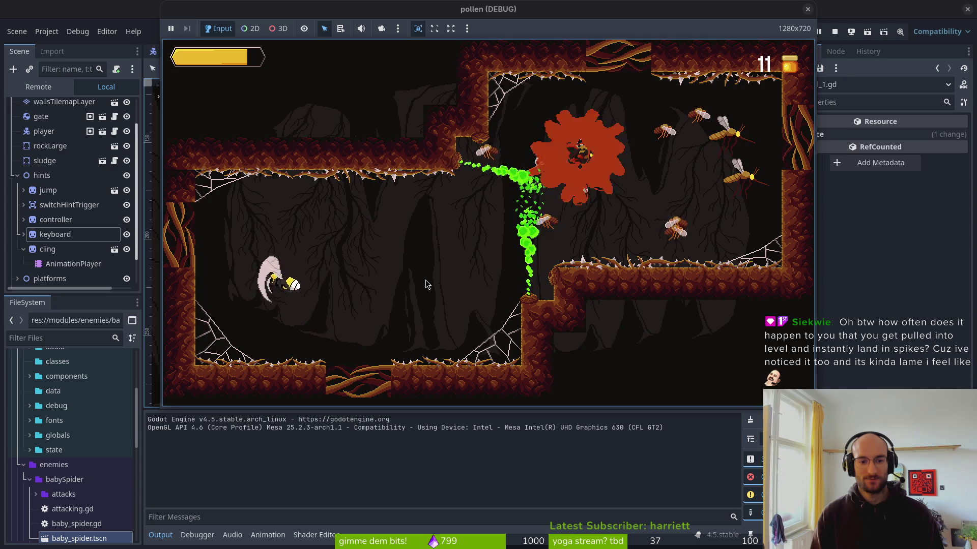
key(Left)
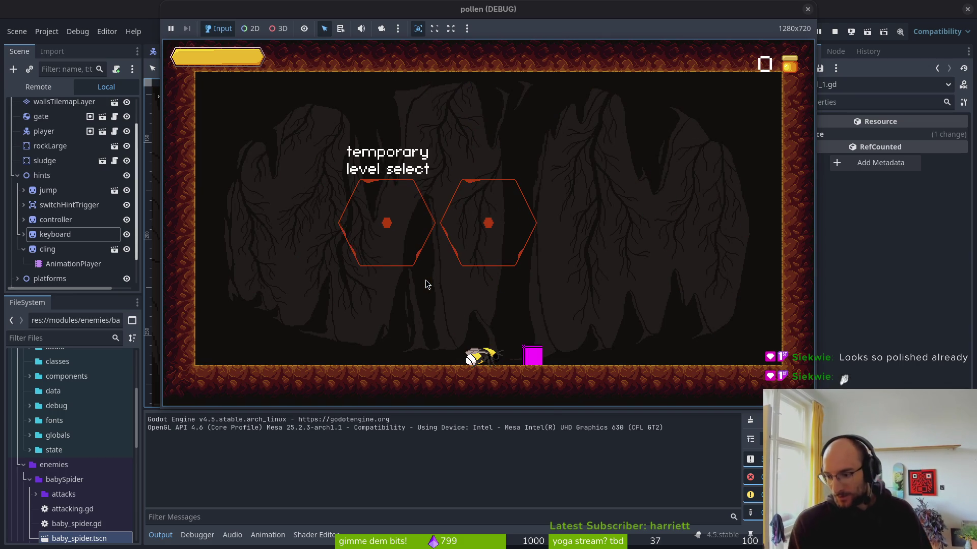
Fly the bee through the left and right hexagons to reopen the level menu
key(Right)
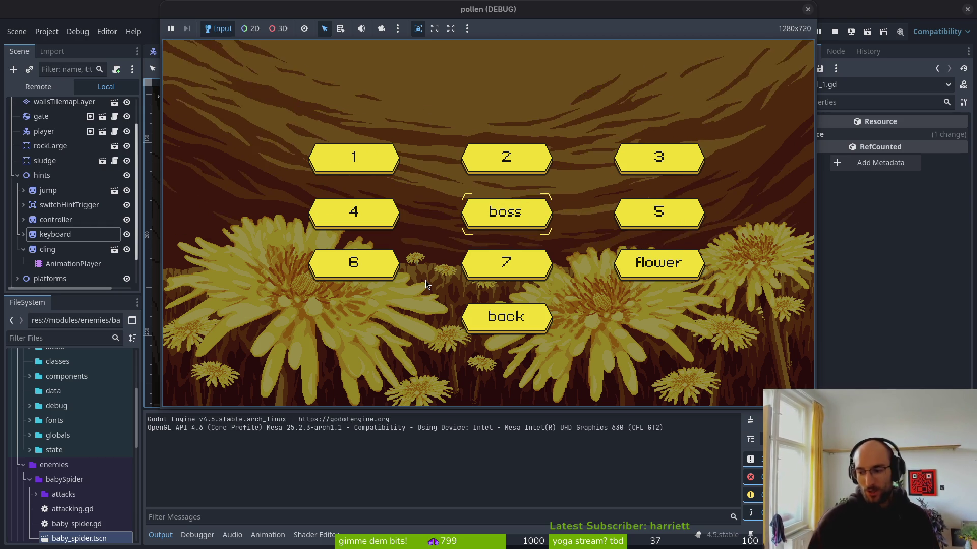
key(Right)
key(Left)
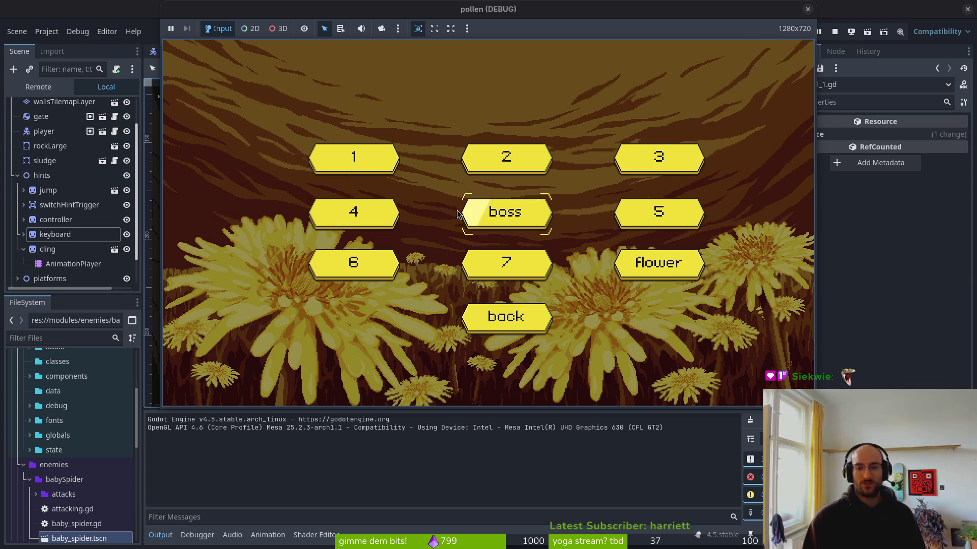
click(458, 211)
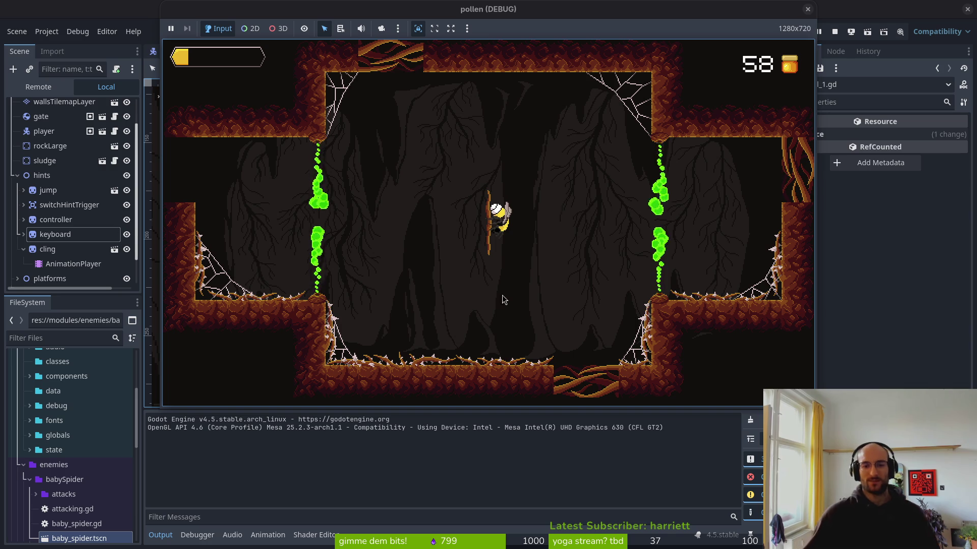
Stop the running game with F8 to return to the Godot editor
key(F8)
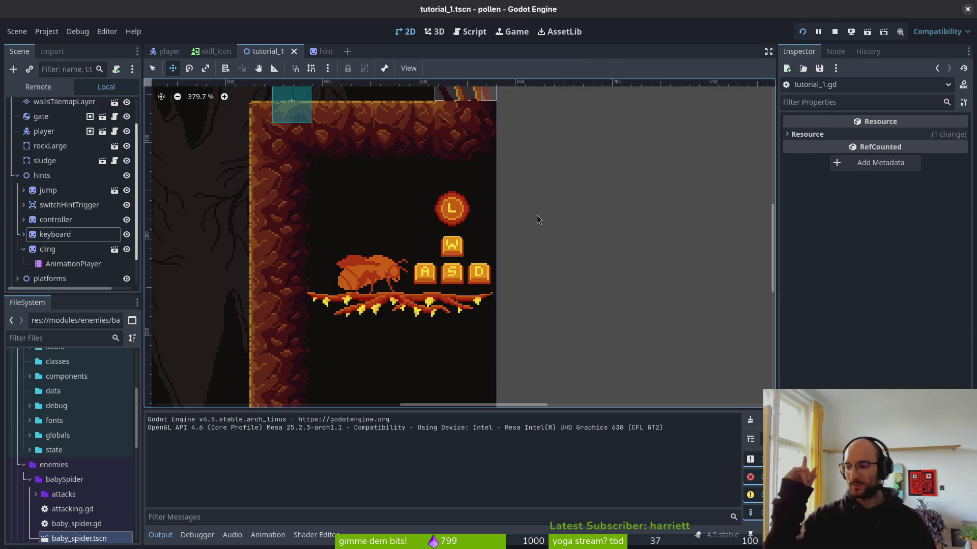
Launch Vim in the project terminal and open level_7.gd from the git-files search
key(super+2)
key(super+1)
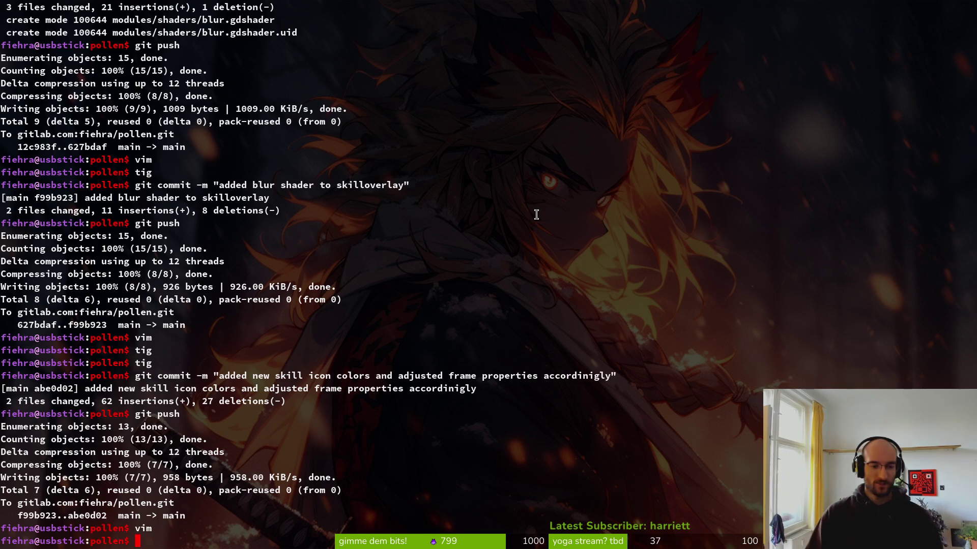
text(vim)
key(Return)
key(ctrl+p)
text(lve7)
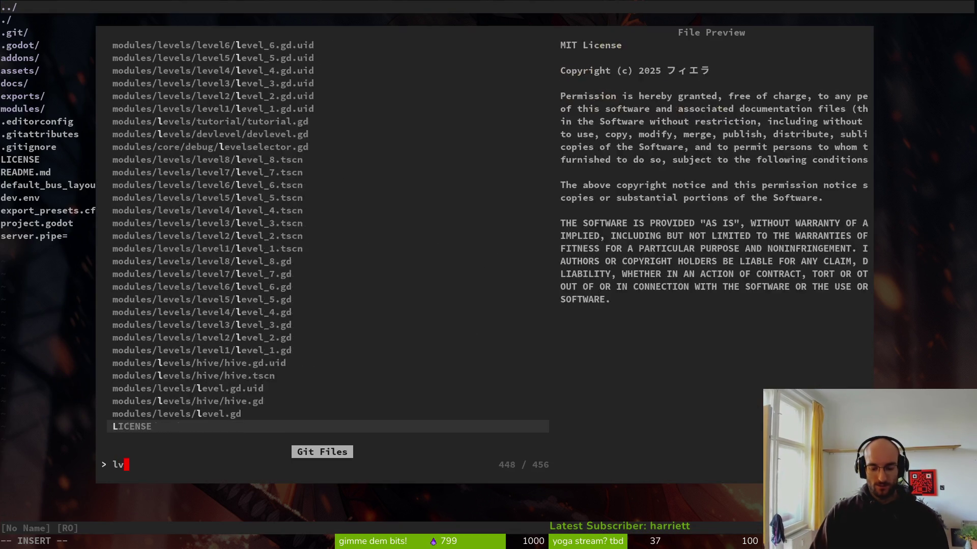
key(Return)
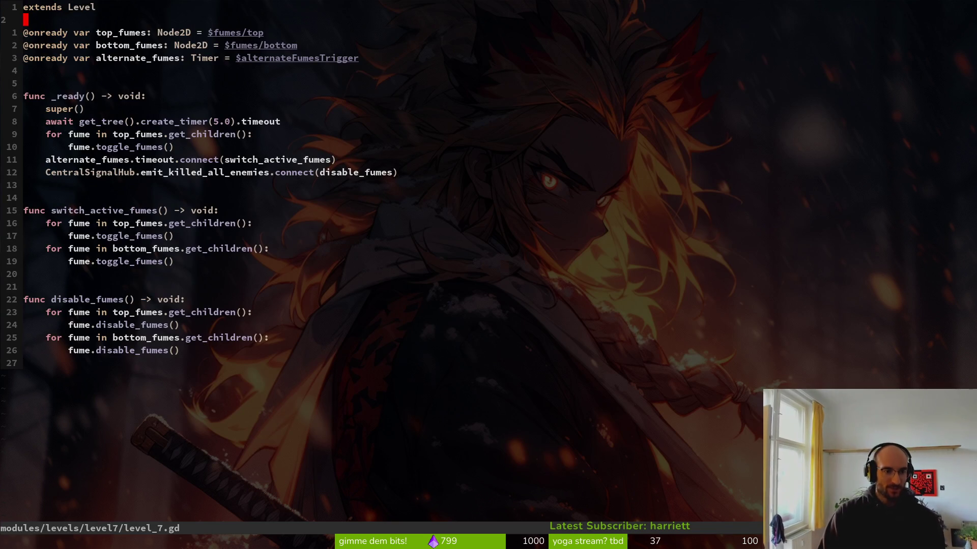
Add alternate_fumes.stop() at the top of disable_fumes in level_7.gd and save it
key(k)
key(V)
key(y)
key(1)
key(4)
key(j)
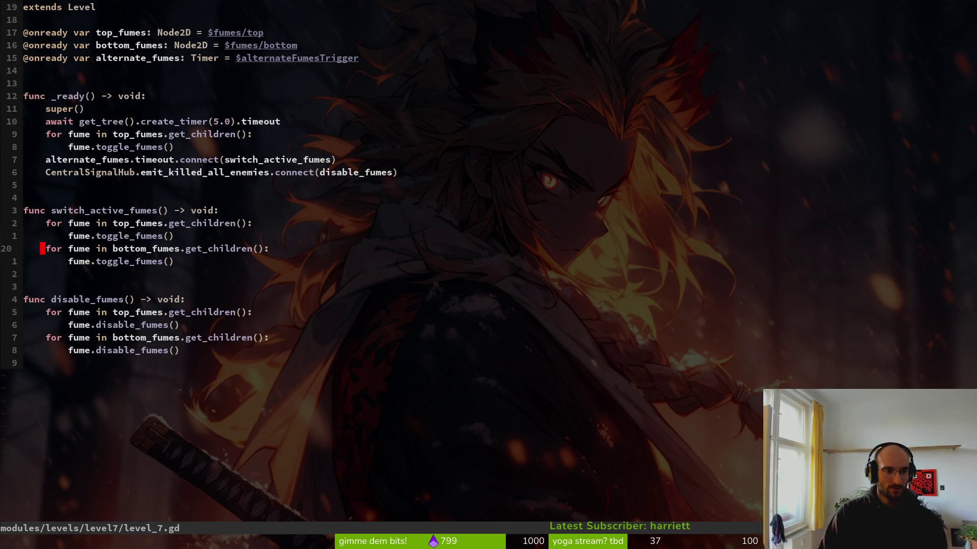
key(p)
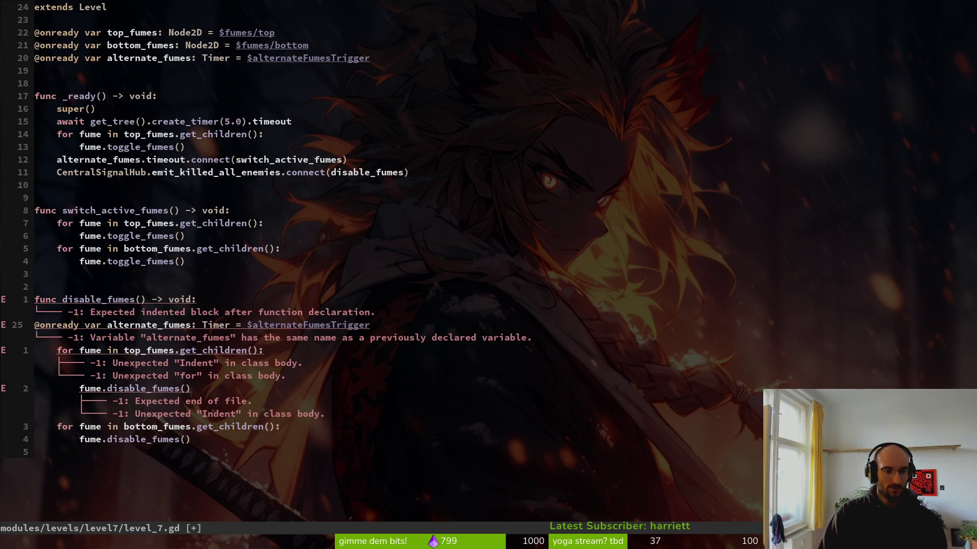
text(uoal)
key(Return)
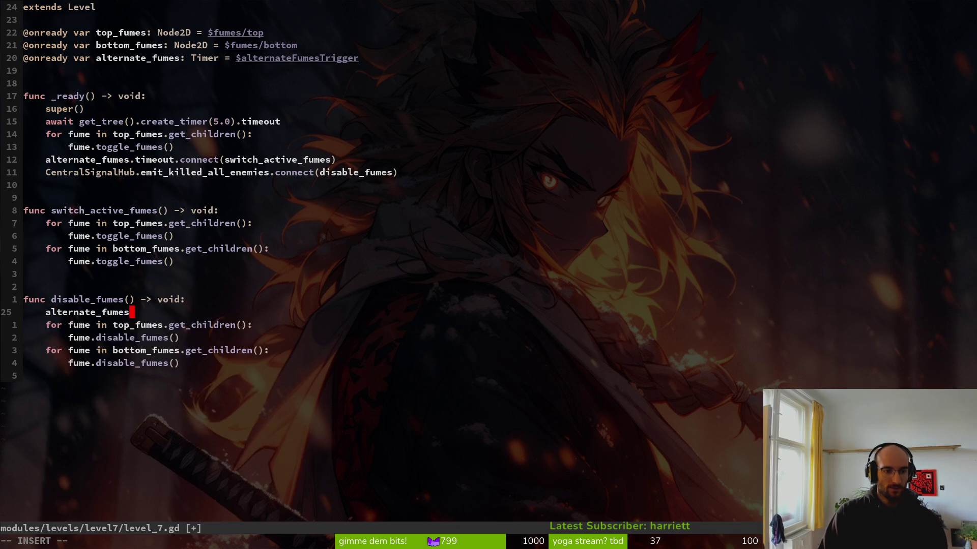
text(.stop)
key(Return)
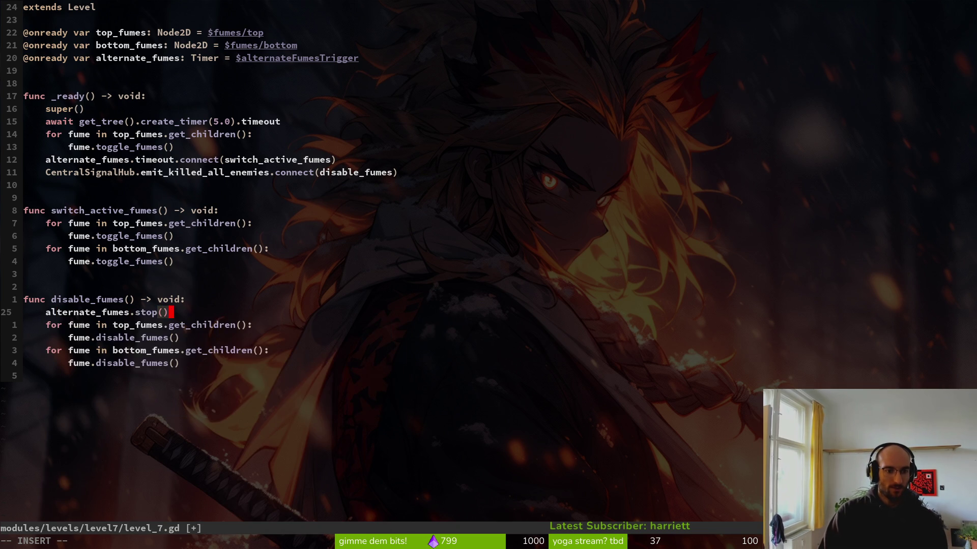
key(ctrl+s)
Paste the alternate_fumes.stop() line under disable_fumes in level_6.gd and save it
key(ctrl+p)
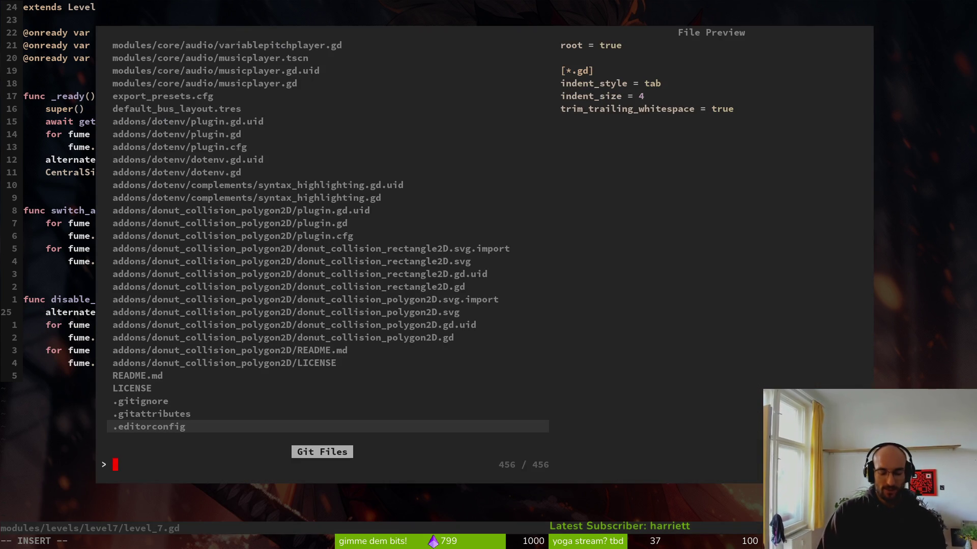
text(leve)
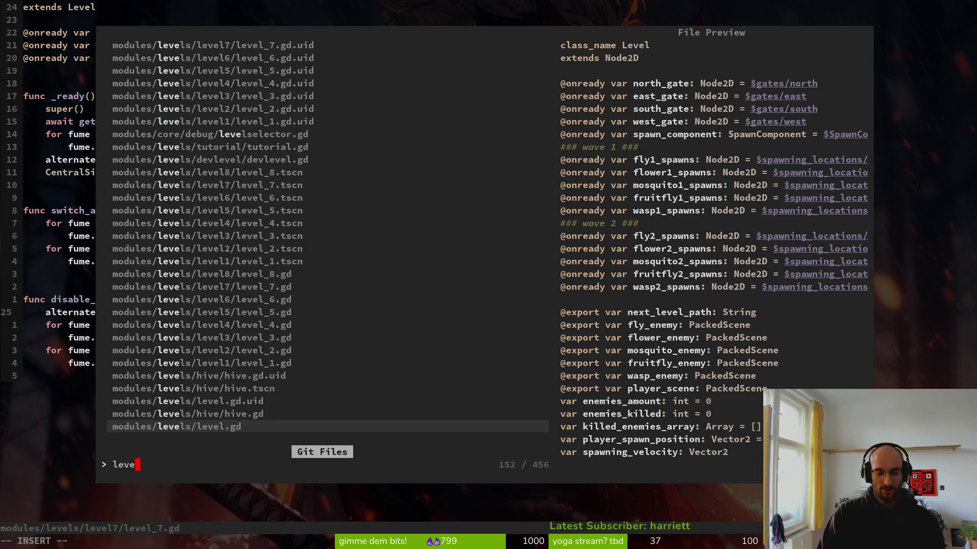
text(l6)
key(Return)
key(9)
key(j)
key(7)
key(j)
key(p)
key(shift+v)
key(shift+j)
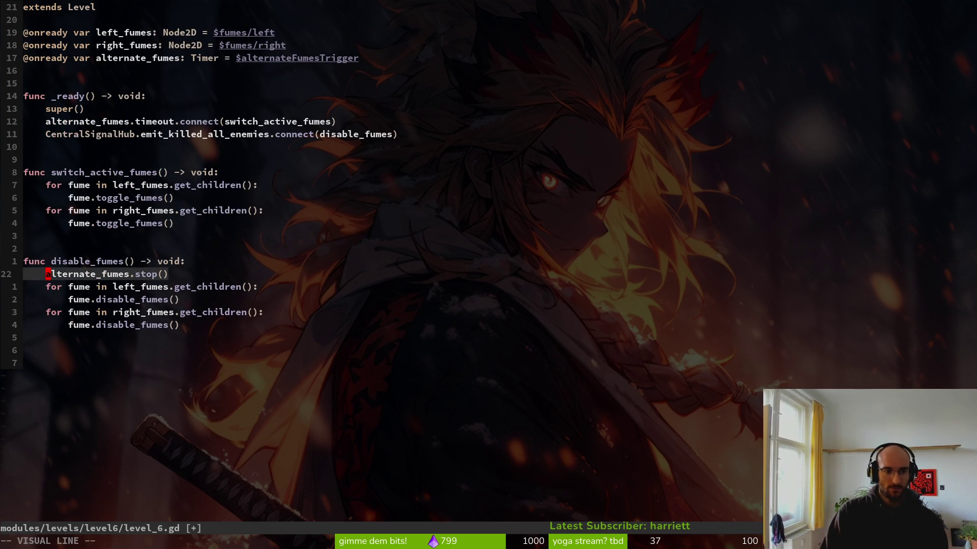
key(Escape)
text(:w)
key(Return)
key(ctrl+6)
key(ctrl+6)
Add the same stop line under disable_fumes in level_5.gd, then bring up level_3.gd
key(ctrl+p)
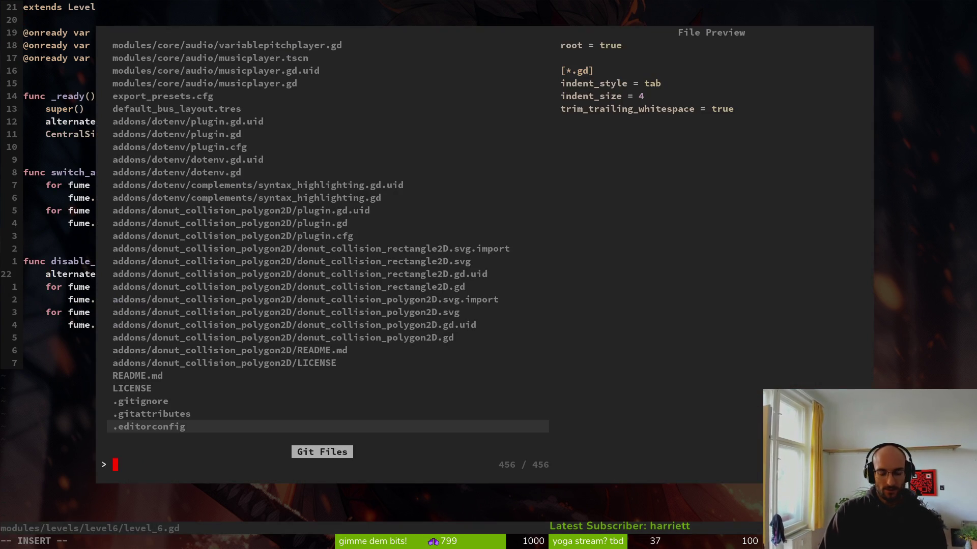
text(le5)
key(Return)
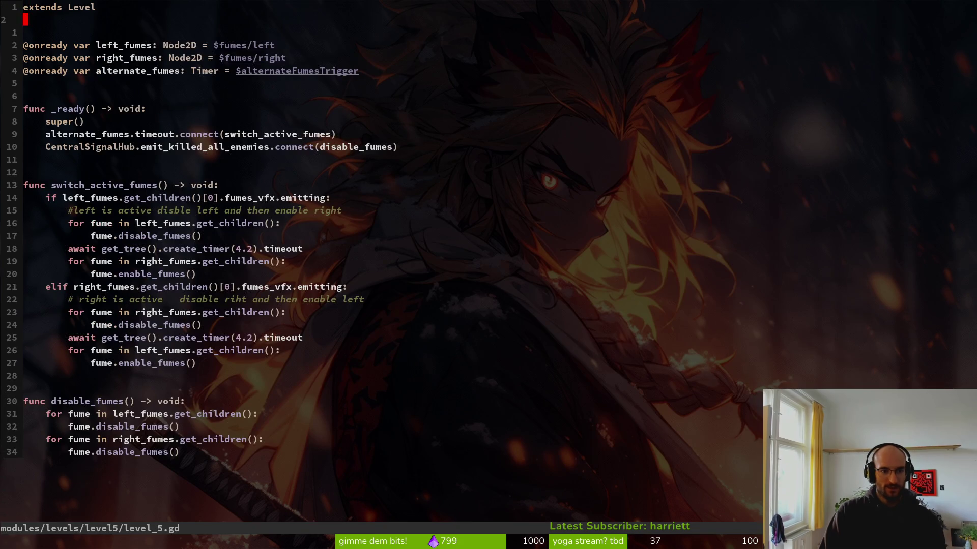
key(j)
key(j)
key(j)
key(p)
key(ctrl+p)
text(lev)
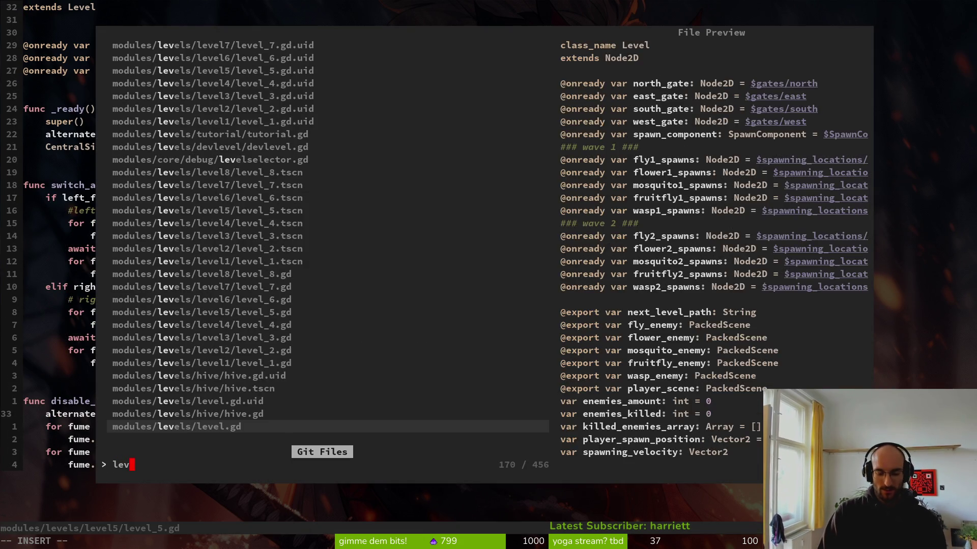
text(el3)
key(Return)
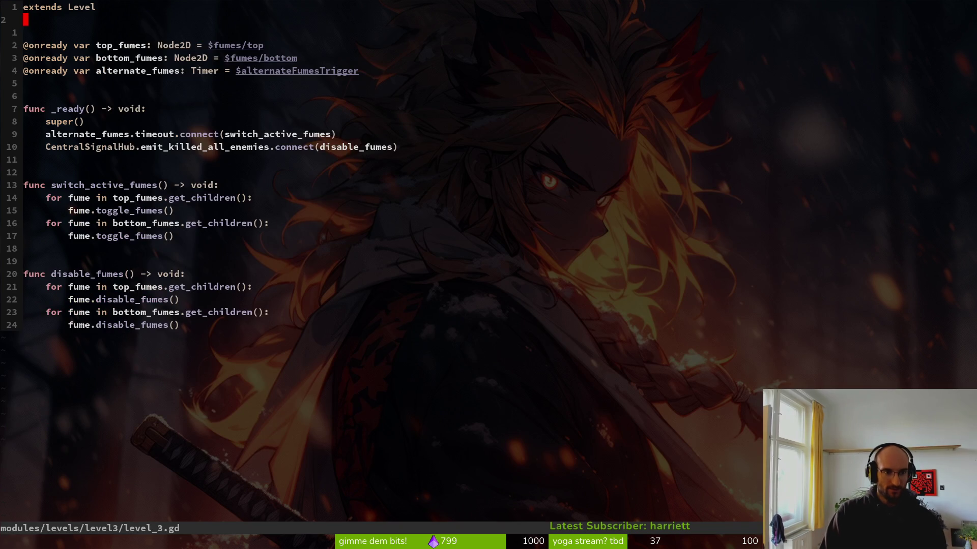
Paste the stop line into level_3.gd, save and quit Vim, and stage the changed level scripts
text(jp:w )
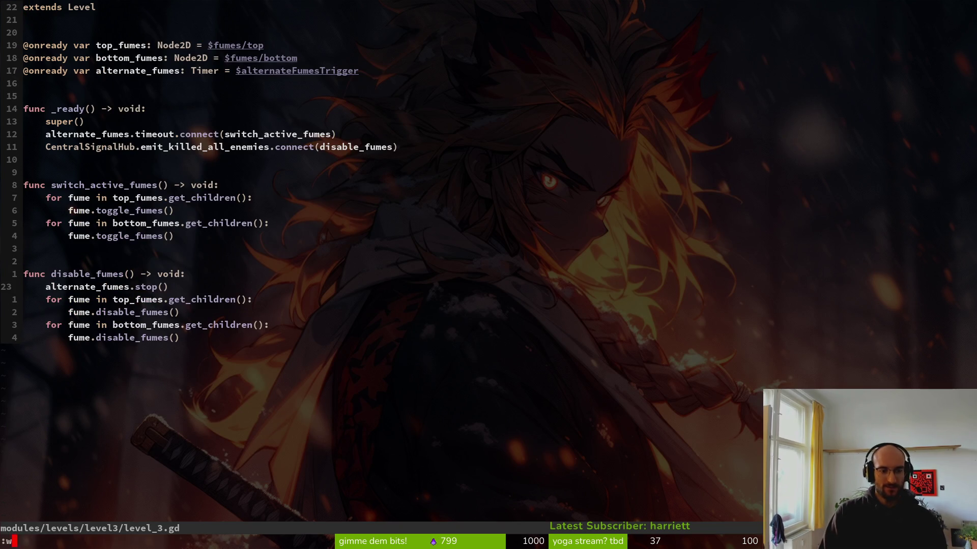
text(:q)
key(Down)
key(Down)
key(Down)
key(Down)
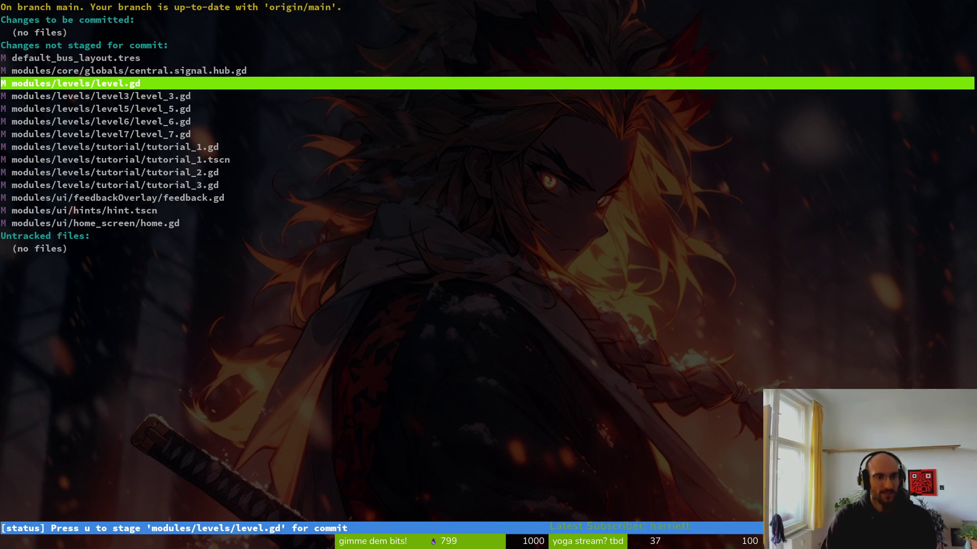
key(Down)
key(u)
key(u)
key(u)
key(u)
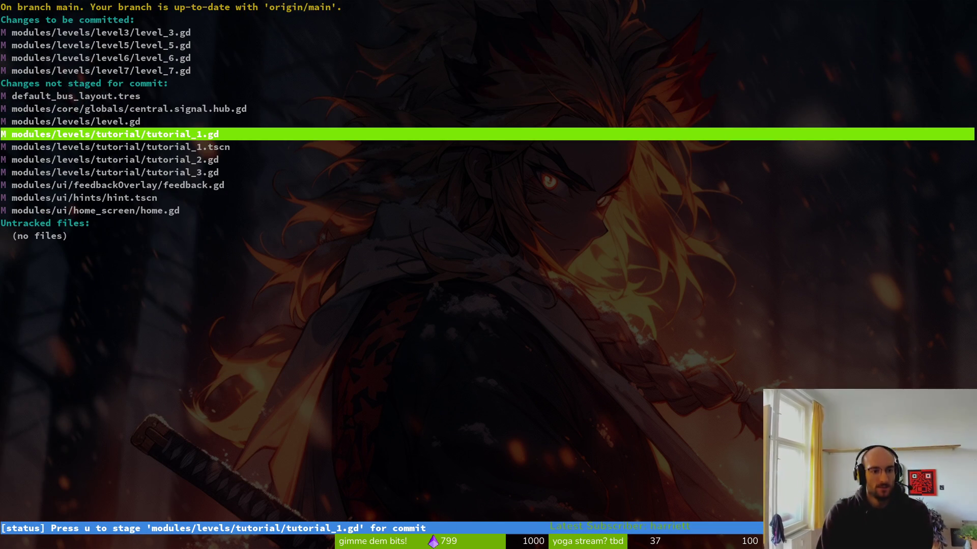
key(u)
key(u)
key(u)
Review and stage level.gd and central.signal.hub.gd, then view the hint.tscn diff
key(Up)
key(Return)
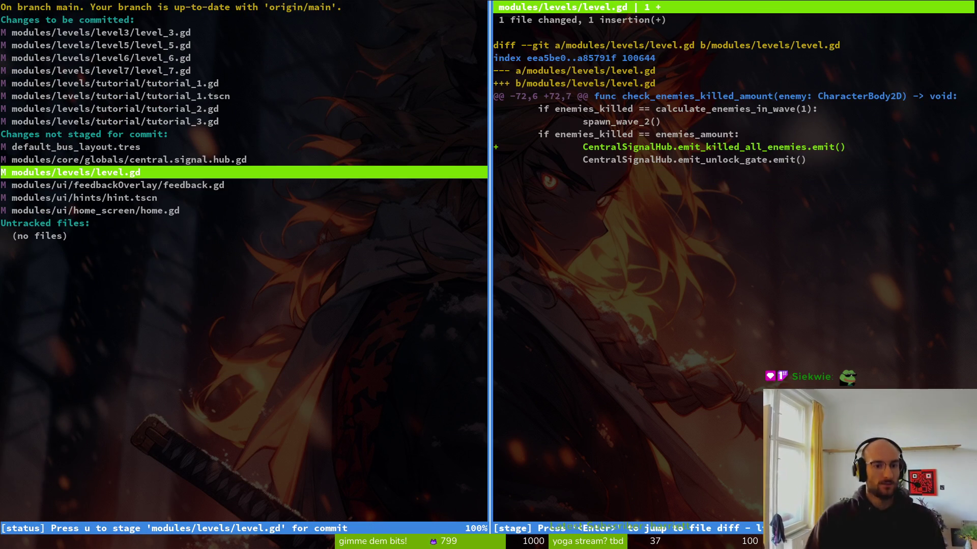
key(u)
key(Return)
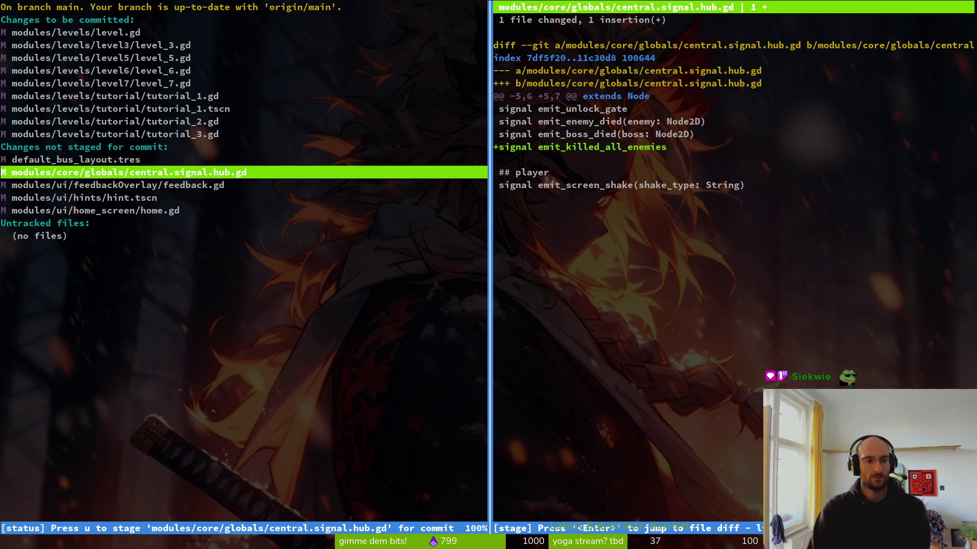
key(u)
key(q)
key(Down)
key(Down)
key(Down)
key(Up)
key(Return)
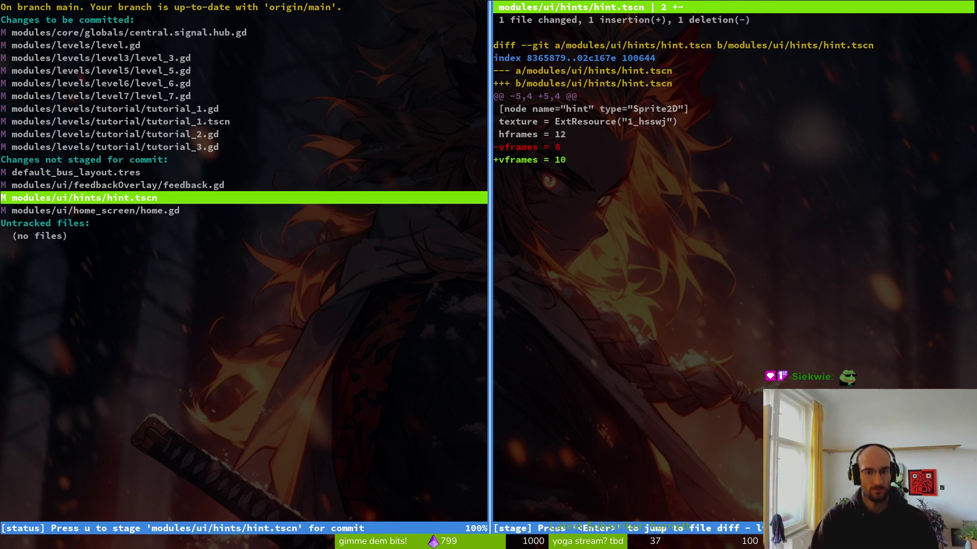
Stage hint.tscn and quit tig back to the shell
key(u)
key(q)
key(q)
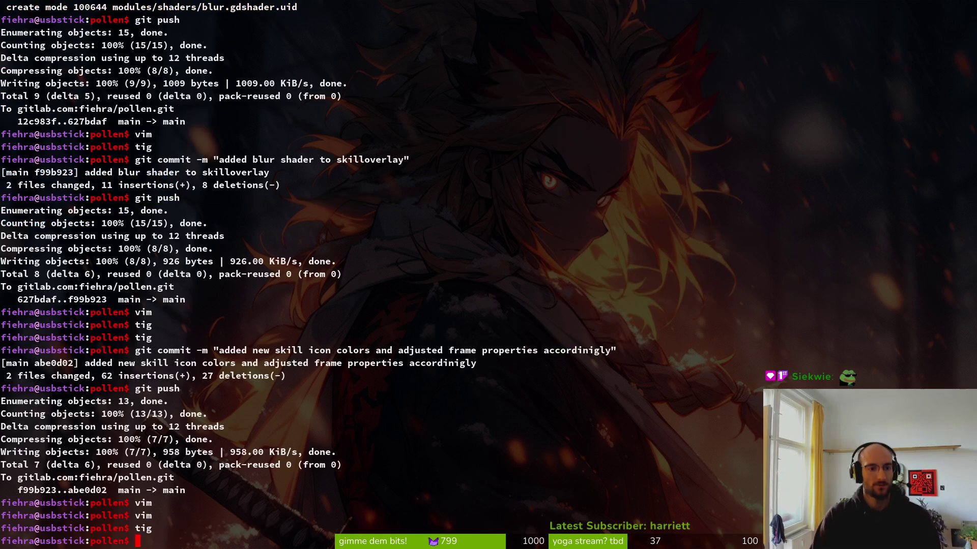
text(git commiit -m)
key(BackSpace)
key(BackSpace)
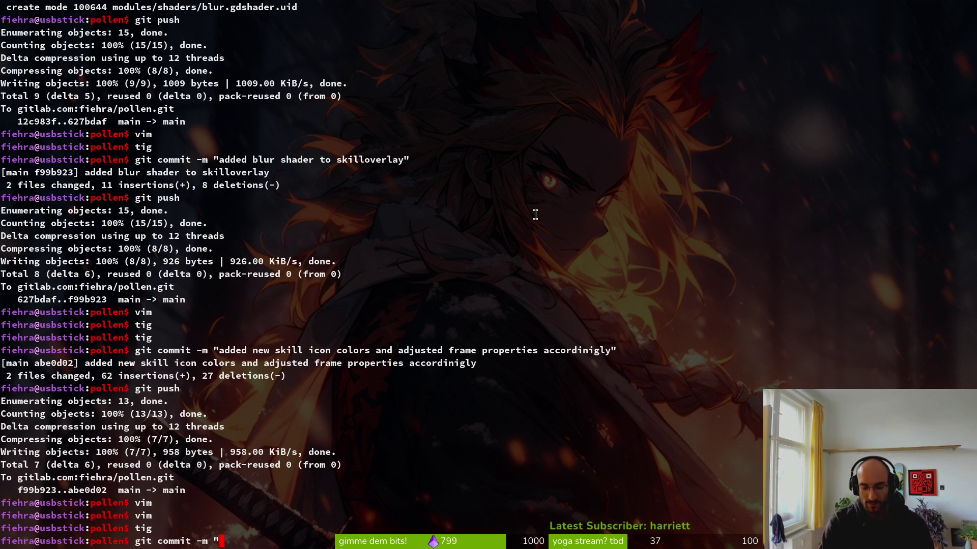
Commit with message 'upadted tutorial hints and disbled fumes when all enemies are dead' and push
text(upadted tutorial hint)
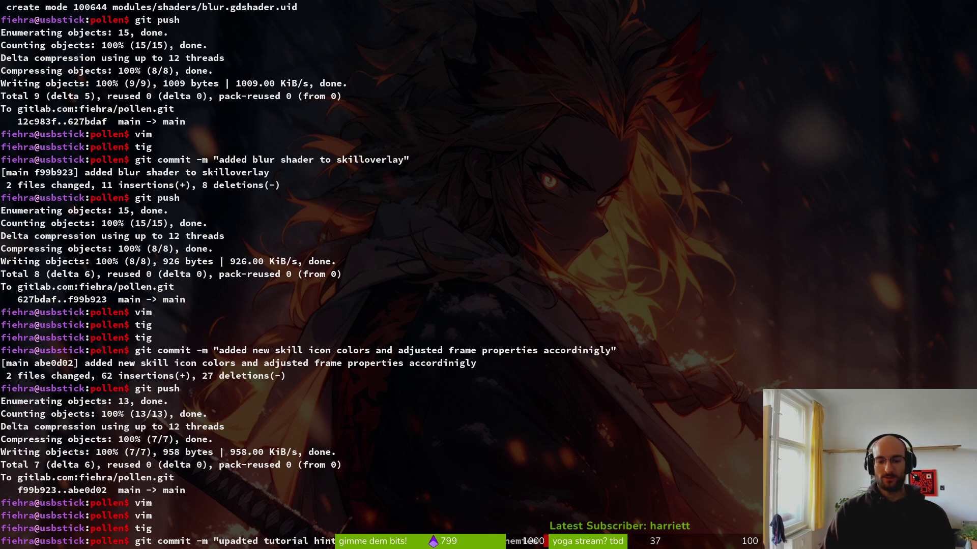
key(Return)
text(git push)
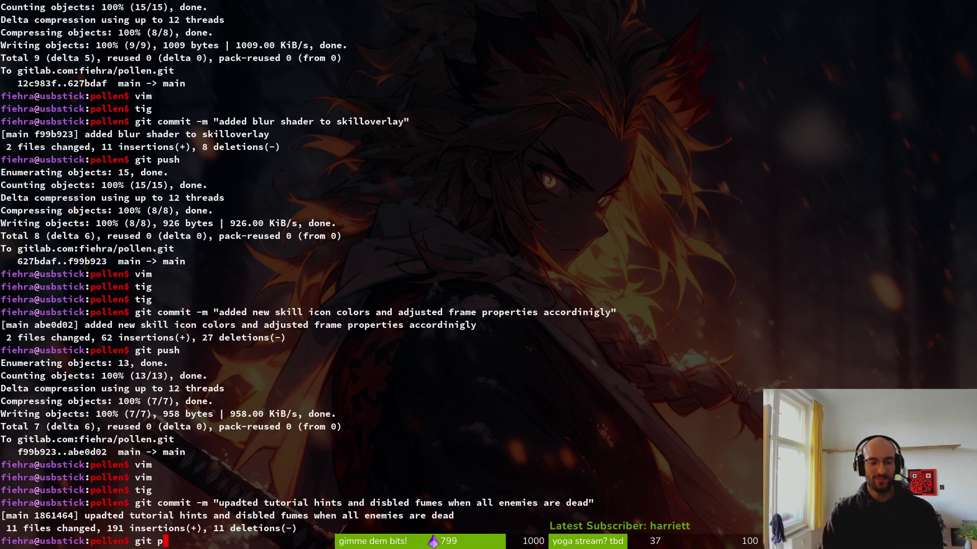
key(Return)
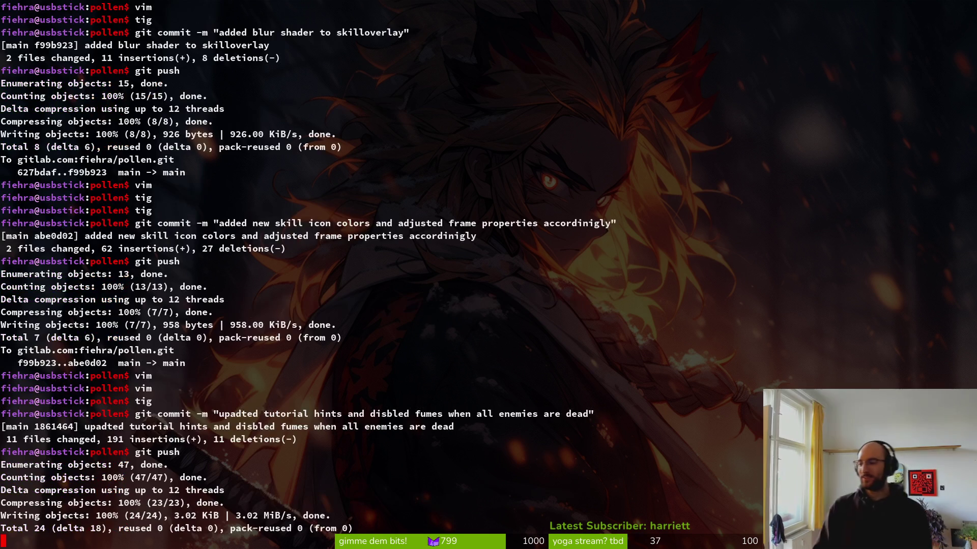